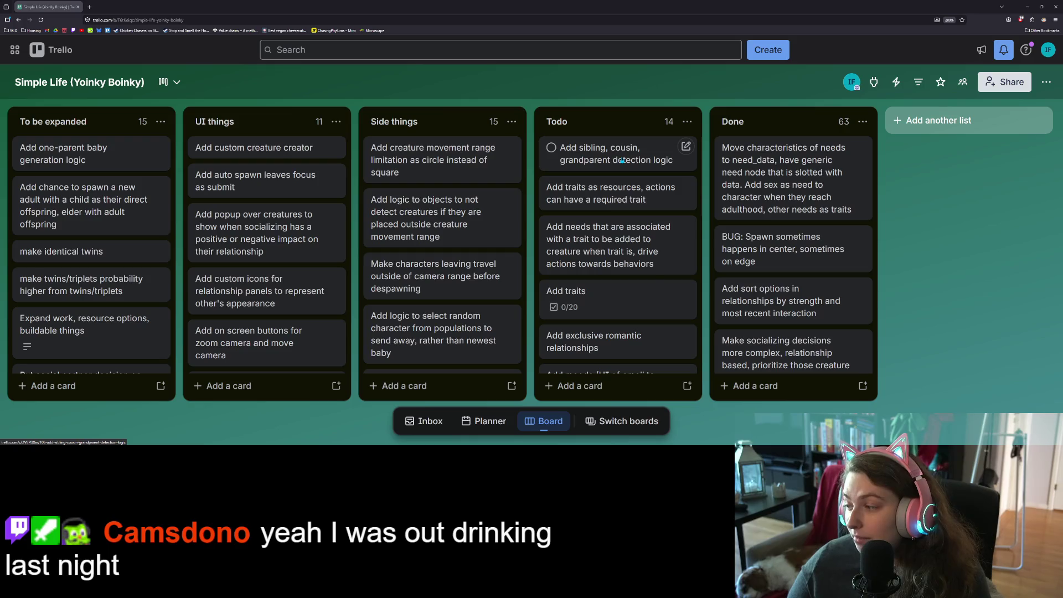
Step: Drag the 'Add sibling, cousin, grandparent detection logic' card below the second Todo card, then minimize the browser
{"action": "left_click_drag", "start_coordinate": [623, 160], "coordinate": [642, 277]}
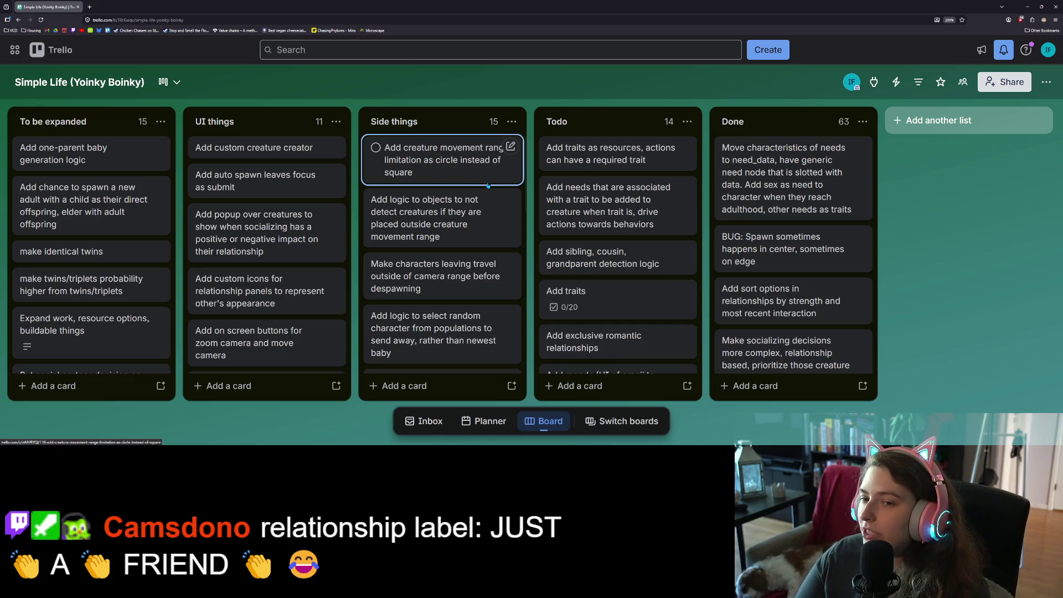
{"action": "left_click", "coordinate": [1027, 6]}
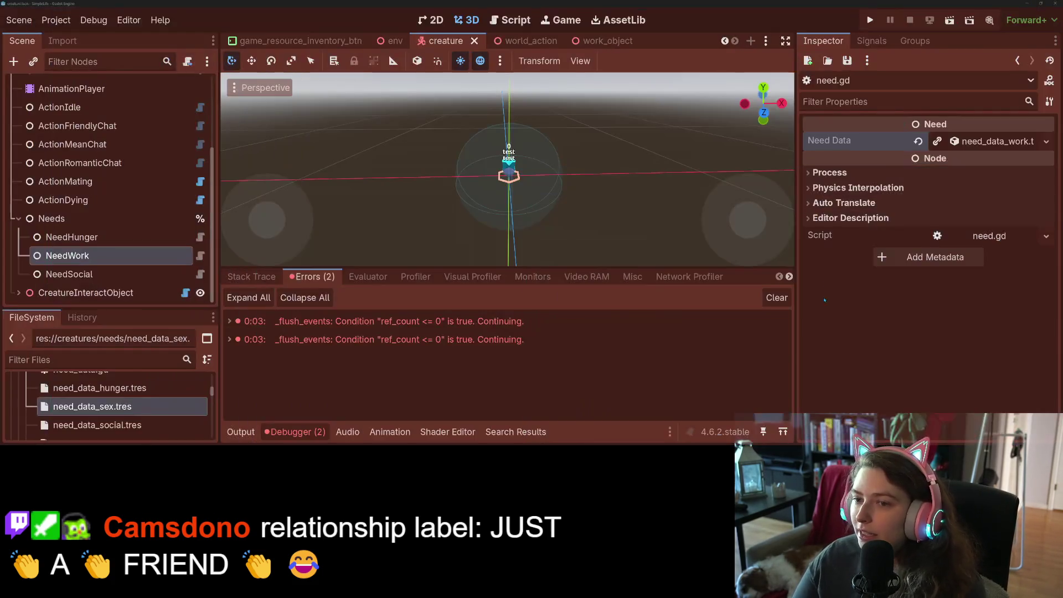
Step: Collapse the Debugger panel and open action.gd in the Script workspace
{"action": "left_click", "coordinate": [295, 432]}
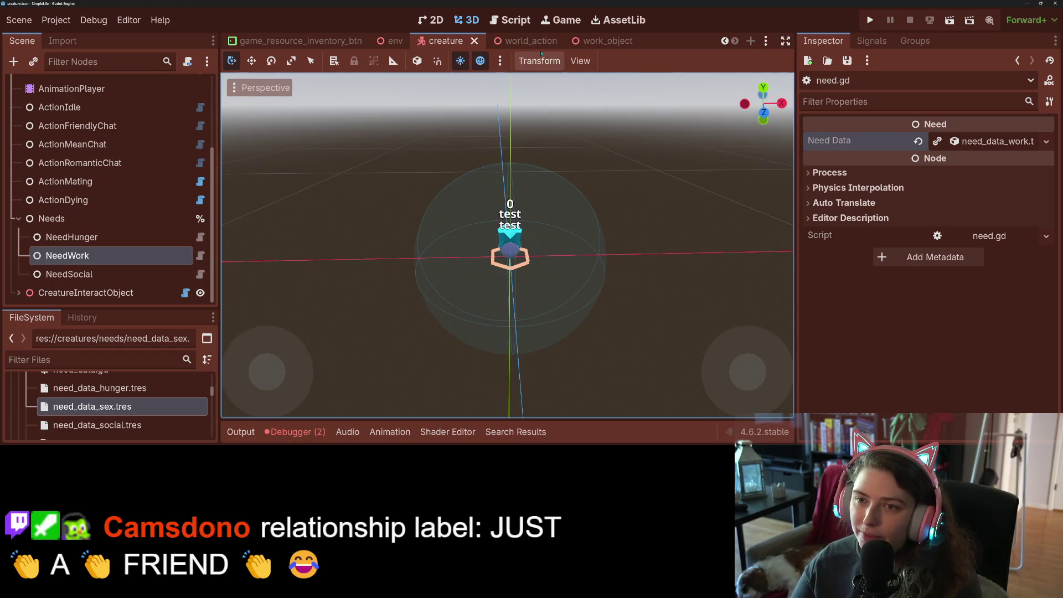
{"action": "left_click", "coordinate": [510, 20]}
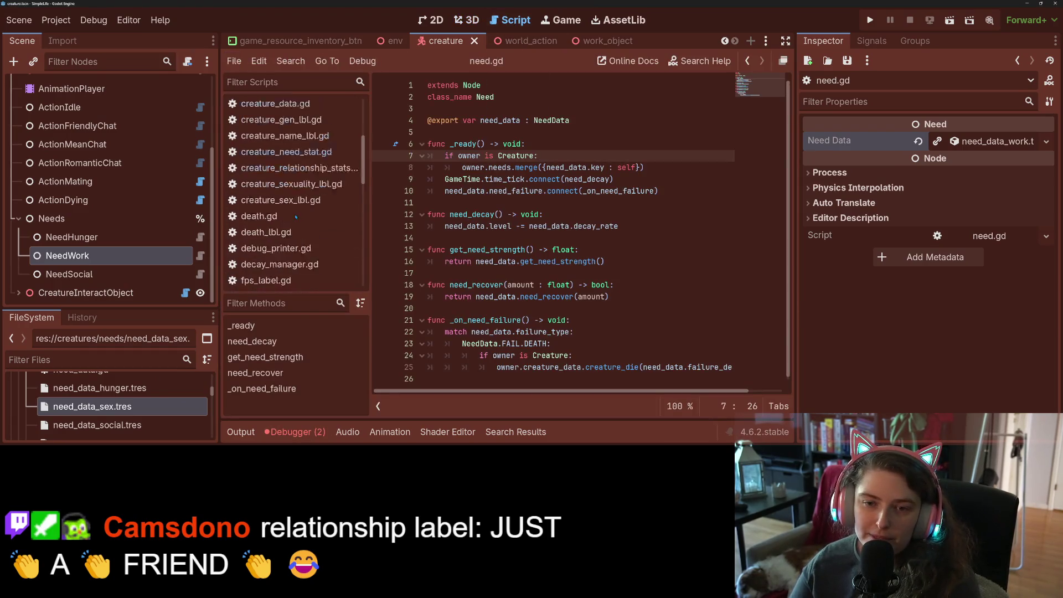
{"action": "scroll", "coordinate": [296, 217], "scroll_direction": "up", "scroll_amount": 5}
{"action": "scroll", "coordinate": [299, 249], "scroll_direction": "down", "scroll_amount": 1}
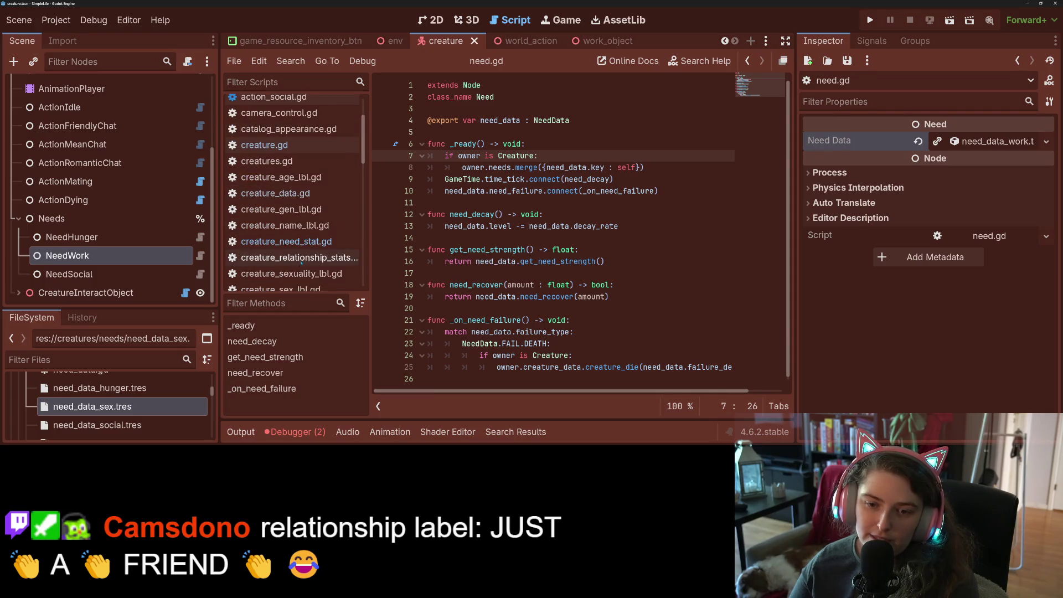
{"action": "scroll", "coordinate": [301, 263], "scroll_direction": "up", "scroll_amount": 3}
{"action": "scroll", "coordinate": [303, 255], "scroll_direction": "down", "scroll_amount": 2}
{"action": "scroll", "coordinate": [299, 221], "scroll_direction": "up", "scroll_amount": 2}
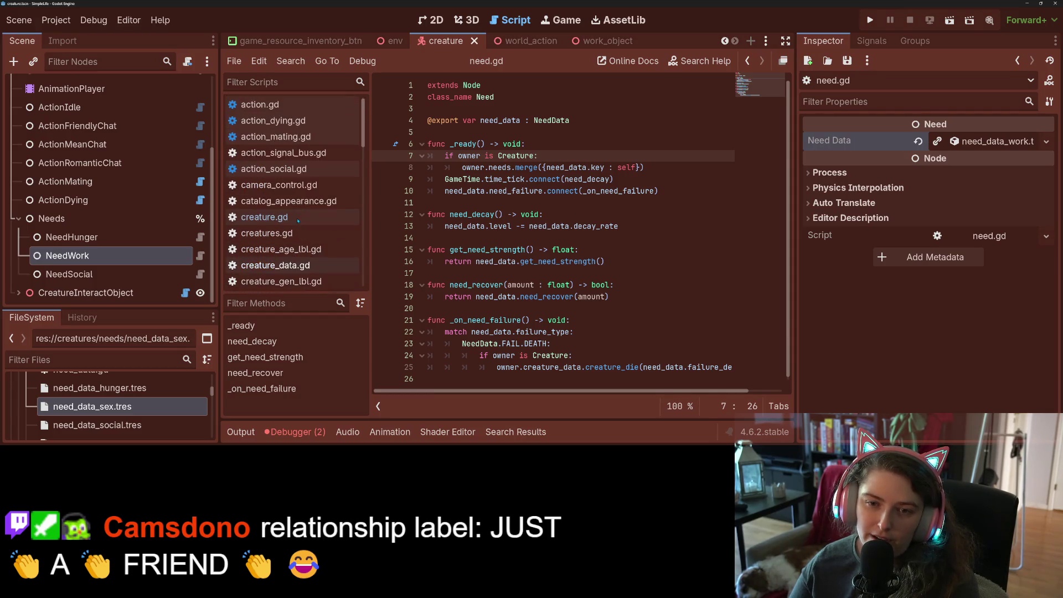
{"action": "left_click", "coordinate": [259, 104]}
Step: Narrow the left and right docks to widen the code, and read through action.gd
{"action": "scroll", "coordinate": [759, 201], "scroll_direction": "up", "scroll_amount": 10}
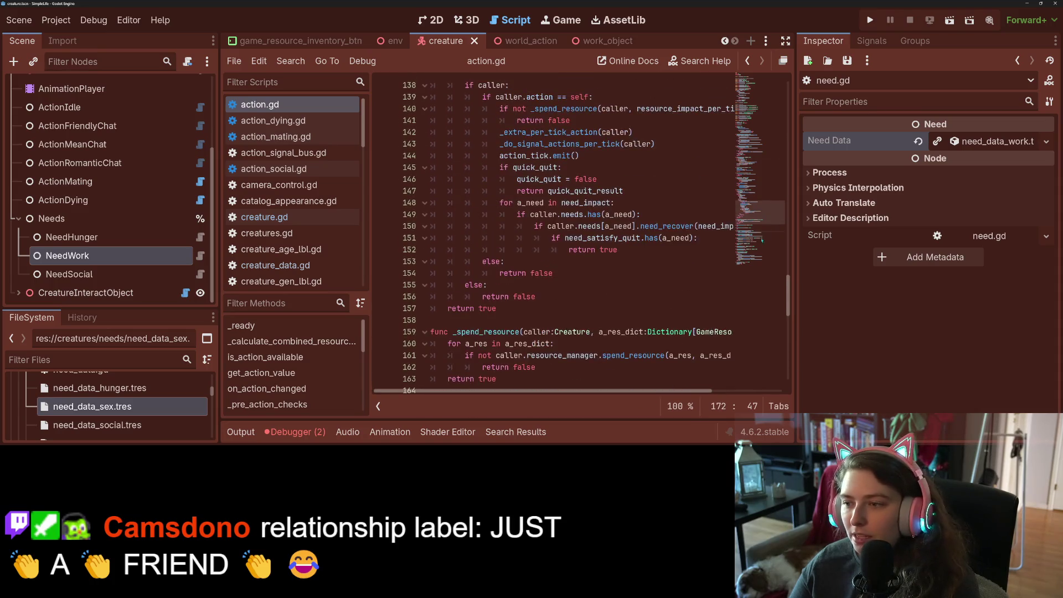
{"action": "scroll", "coordinate": [761, 157], "scroll_direction": "up", "scroll_amount": 15}
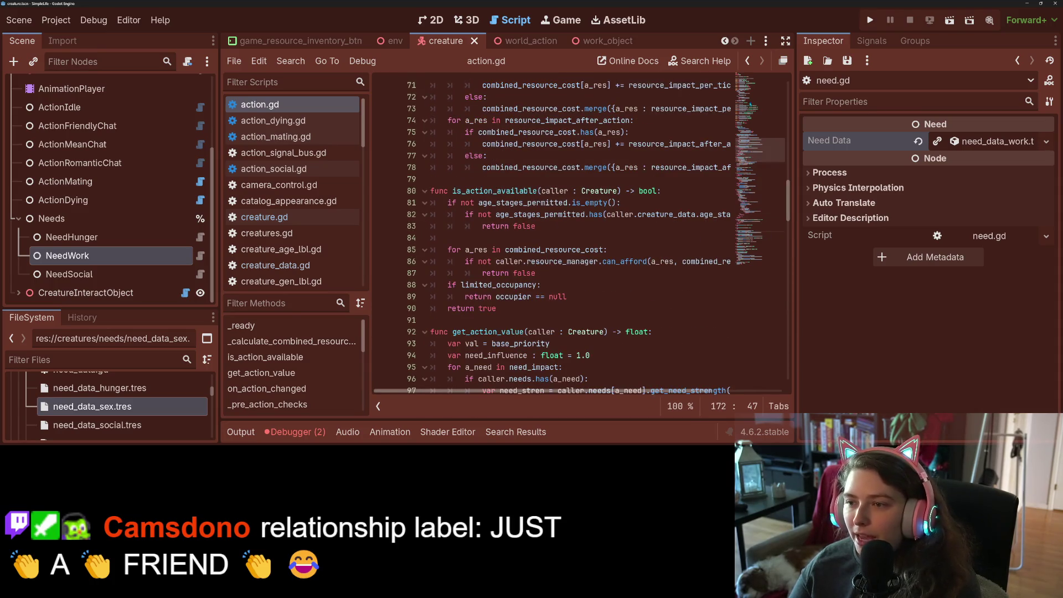
{"action": "scroll", "coordinate": [762, 147], "scroll_direction": "up", "scroll_amount": 14}
{"action": "scroll", "coordinate": [766, 92], "scroll_direction": "up", "scroll_amount": 4}
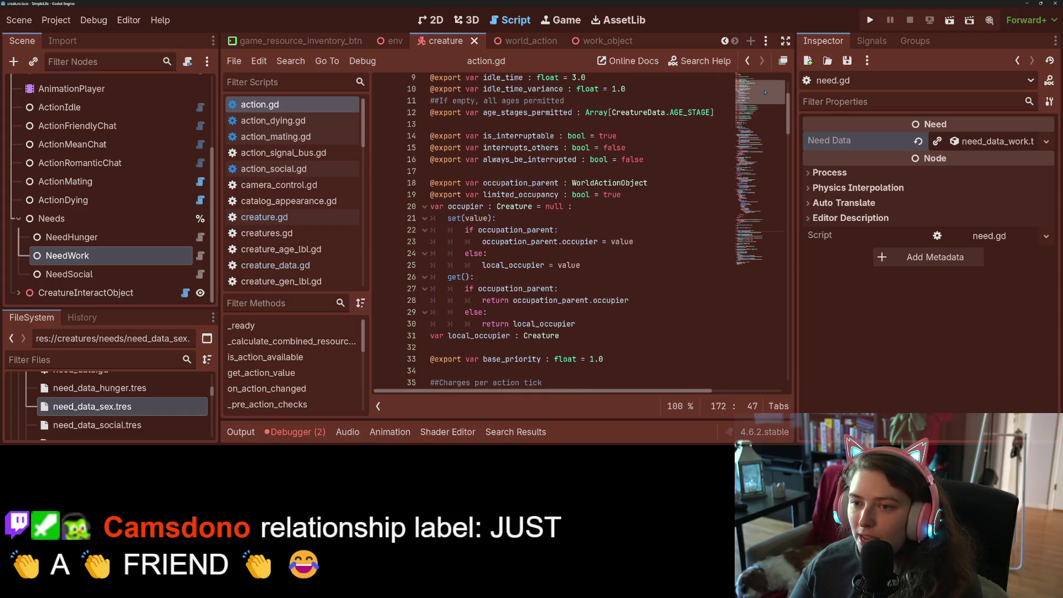
{"action": "scroll", "coordinate": [765, 92], "scroll_direction": "up", "scroll_amount": 3}
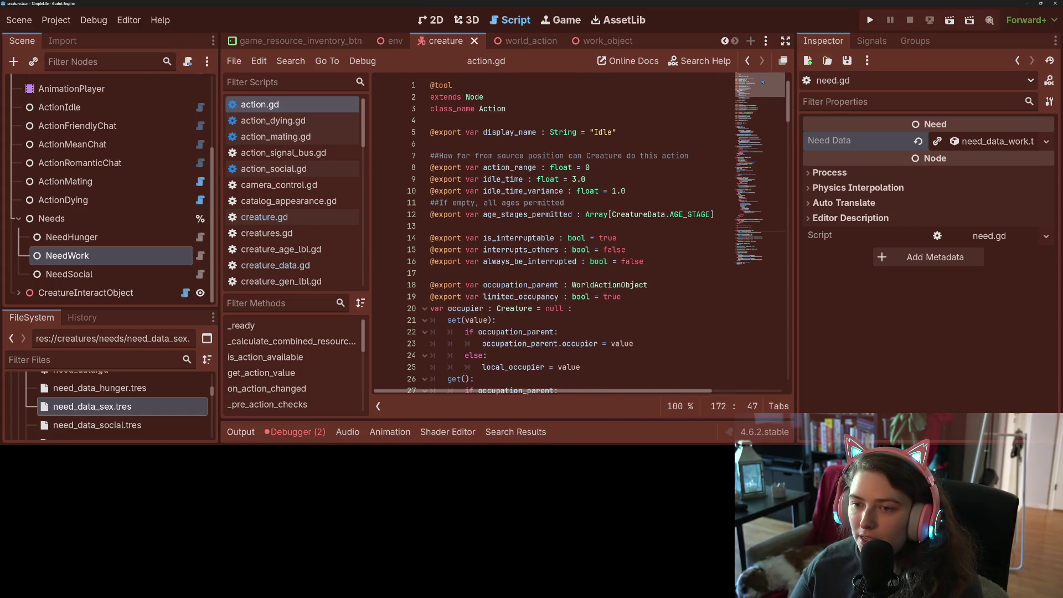
{"action": "scroll", "coordinate": [554, 232], "scroll_direction": "down", "scroll_amount": 10}
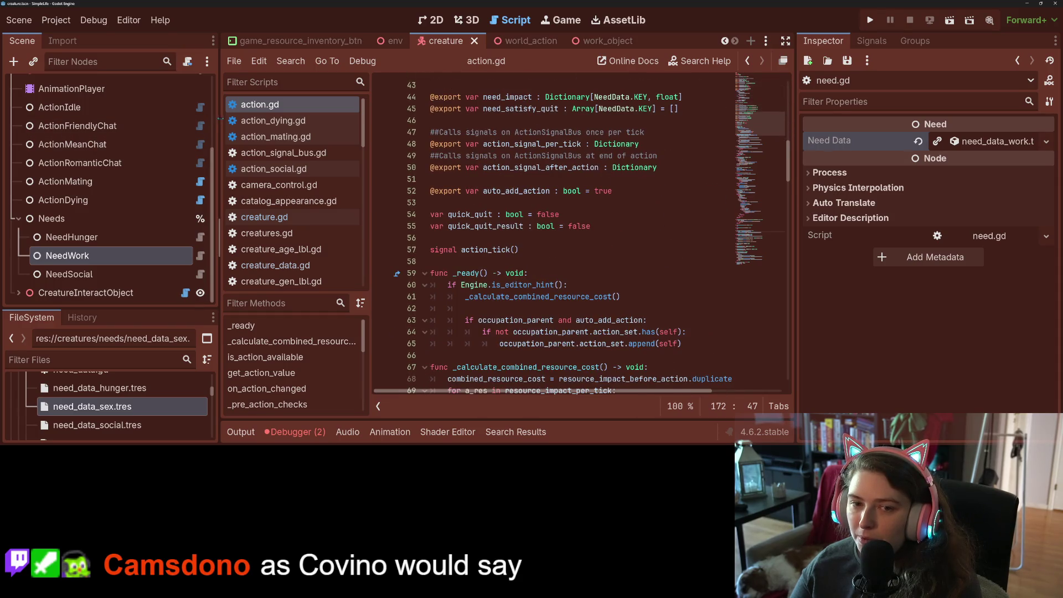
{"action": "left_click_drag", "start_coordinate": [219, 120], "coordinate": [121, 119]}
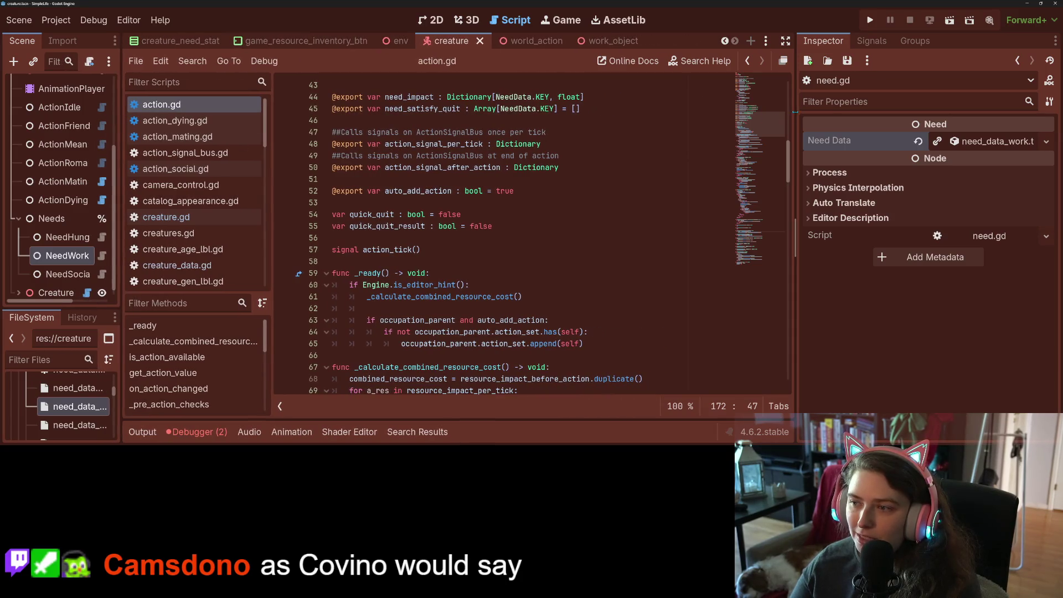
{"action": "left_click_drag", "start_coordinate": [794, 115], "coordinate": [926, 116]}
{"action": "scroll", "coordinate": [591, 274], "scroll_direction": "down", "scroll_amount": 5}
{"action": "scroll", "coordinate": [590, 274], "scroll_direction": "down", "scroll_amount": 8}
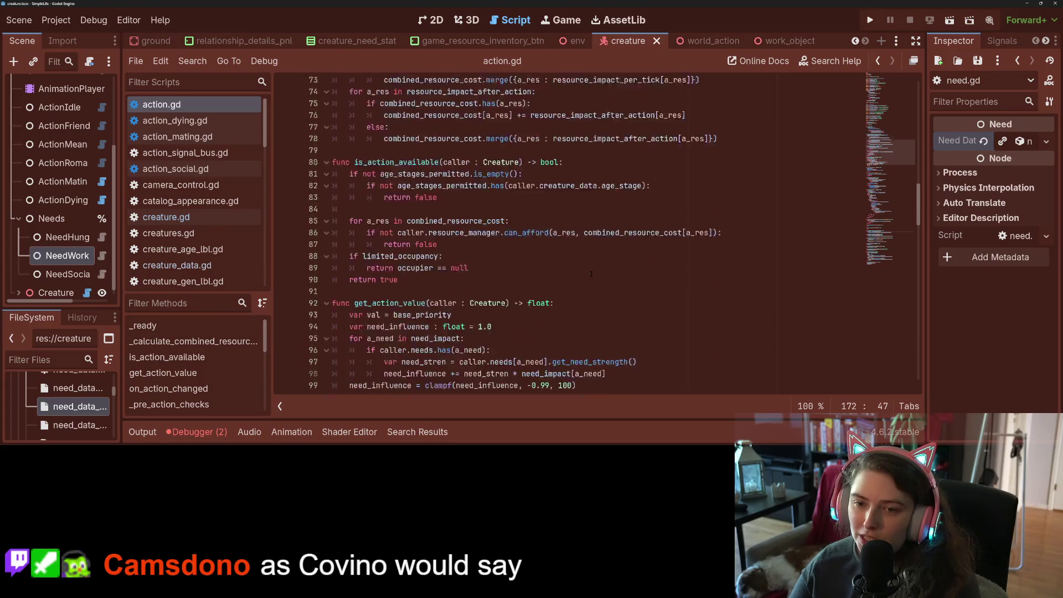
{"action": "scroll", "coordinate": [591, 273], "scroll_direction": "down", "scroll_amount": 6}
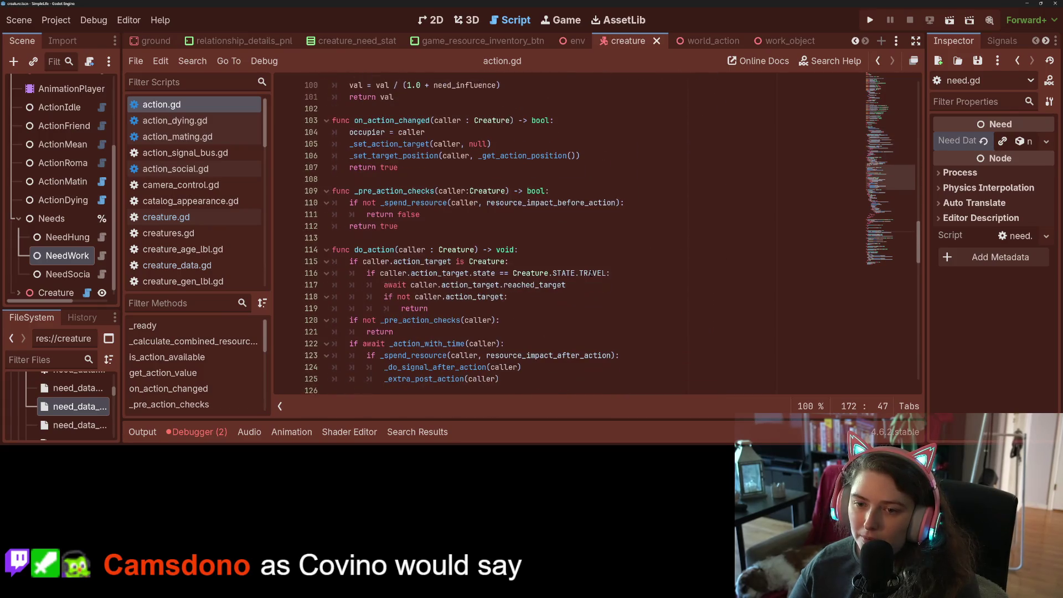
{"action": "scroll", "coordinate": [590, 273], "scroll_direction": "down", "scroll_amount": 14}
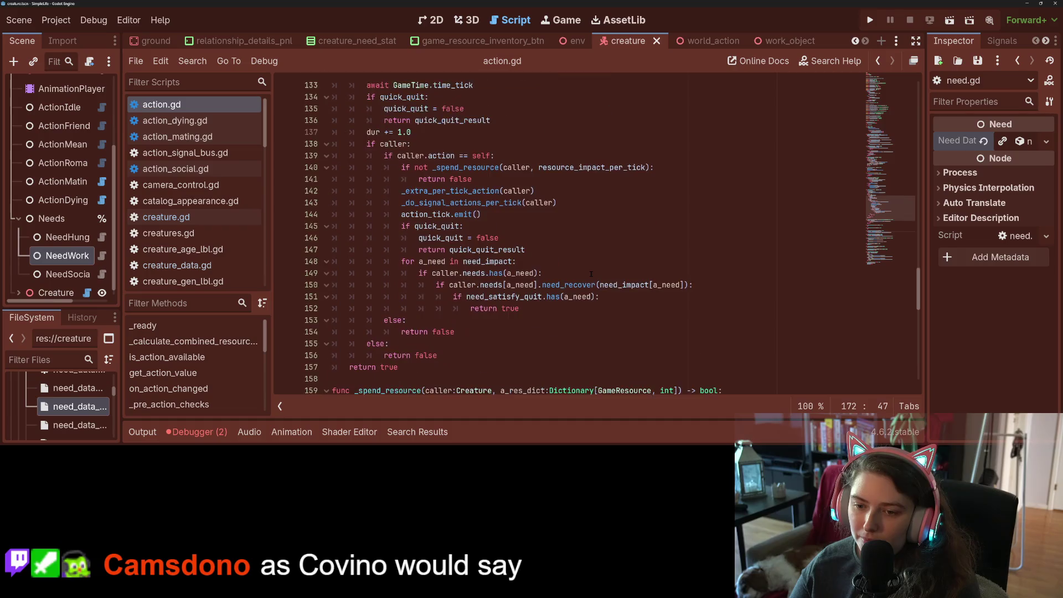
{"action": "left_click", "coordinate": [591, 274]}
Step: Search action.gd for 'GlobalSet' and return to the code at line 198
{"action": "key", "text": "ctrl+l"}
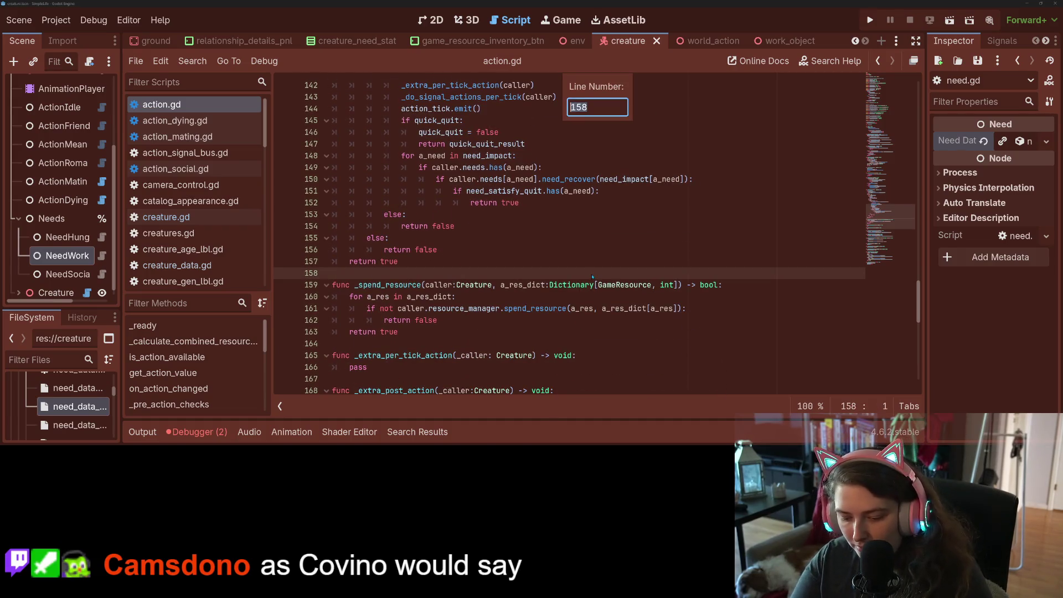
{"action": "key", "text": "Escape"}
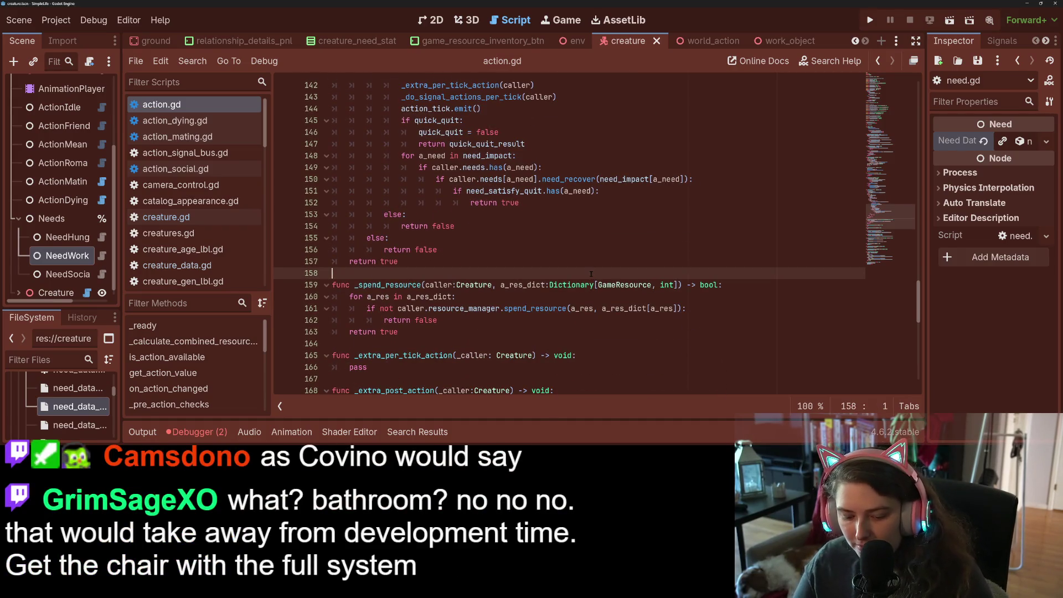
{"action": "key", "text": "ctrl+f"}
{"action": "type", "text": "Global"}
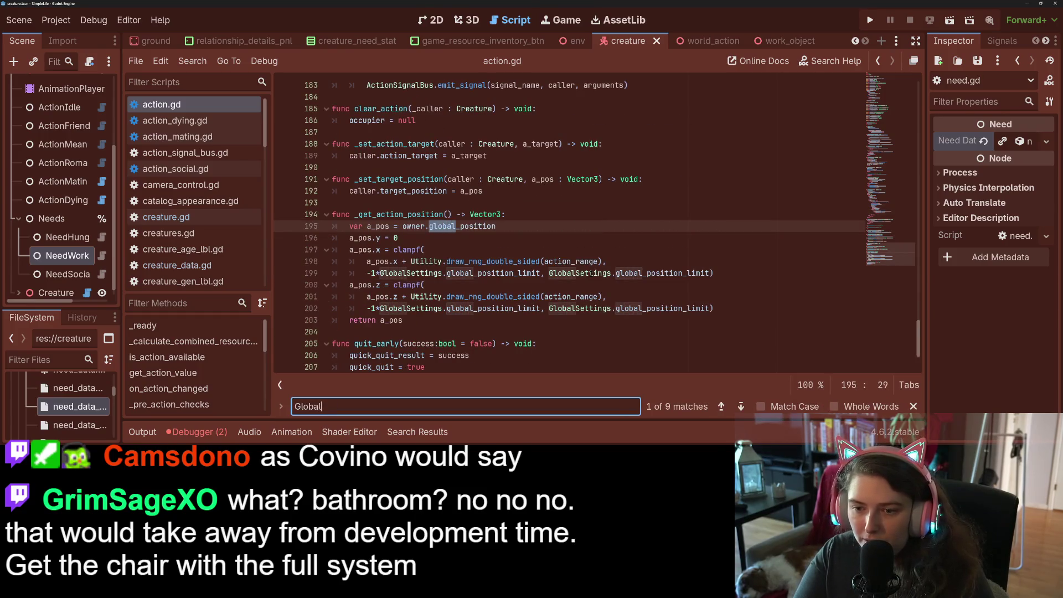
{"action": "type", "text": "Set"}
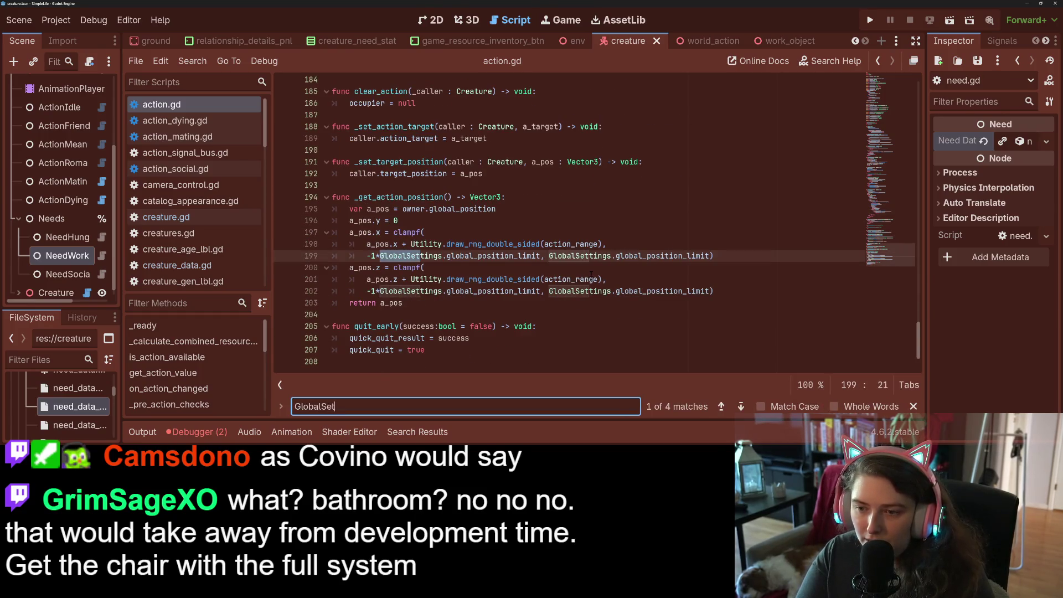
{"action": "left_click", "coordinate": [596, 244]}
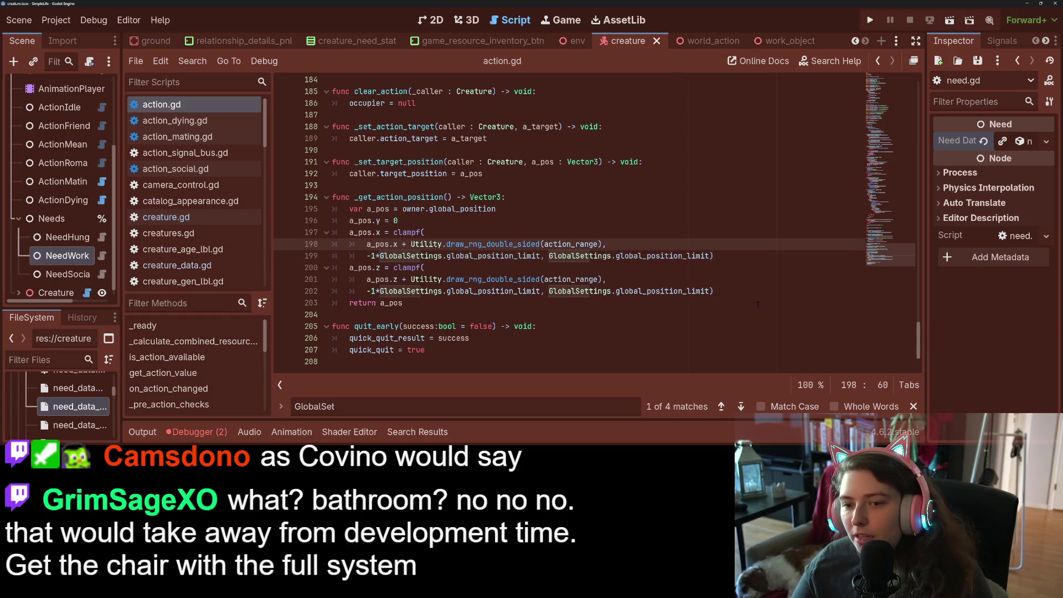
{"action": "key", "text": "Escape"}
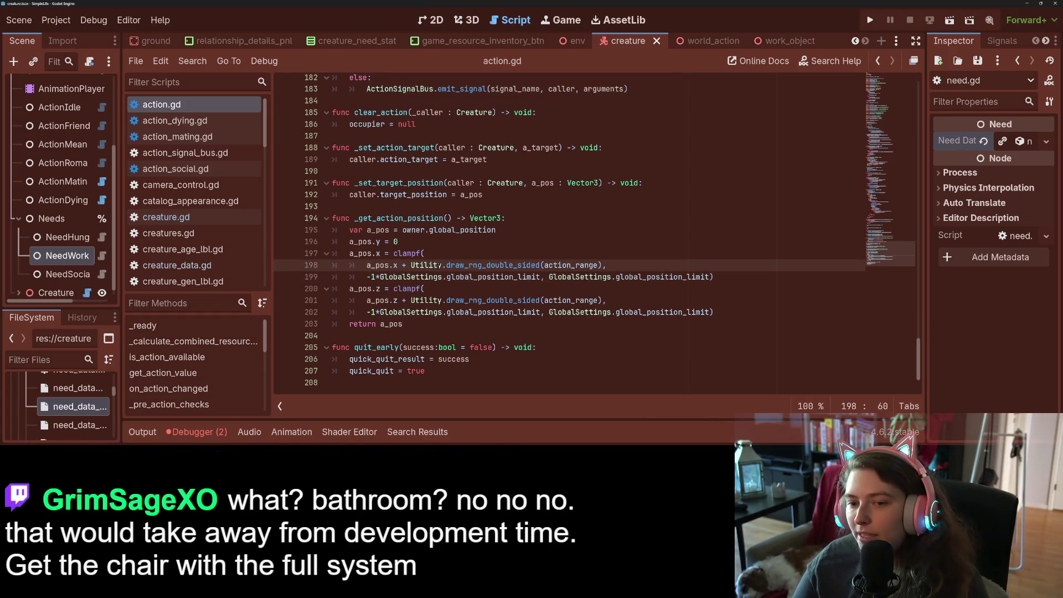
Step: Inspect GlobalSettings on line 199 and draw_rng_double_sided on line 201
{"action": "key", "text": "Up"}
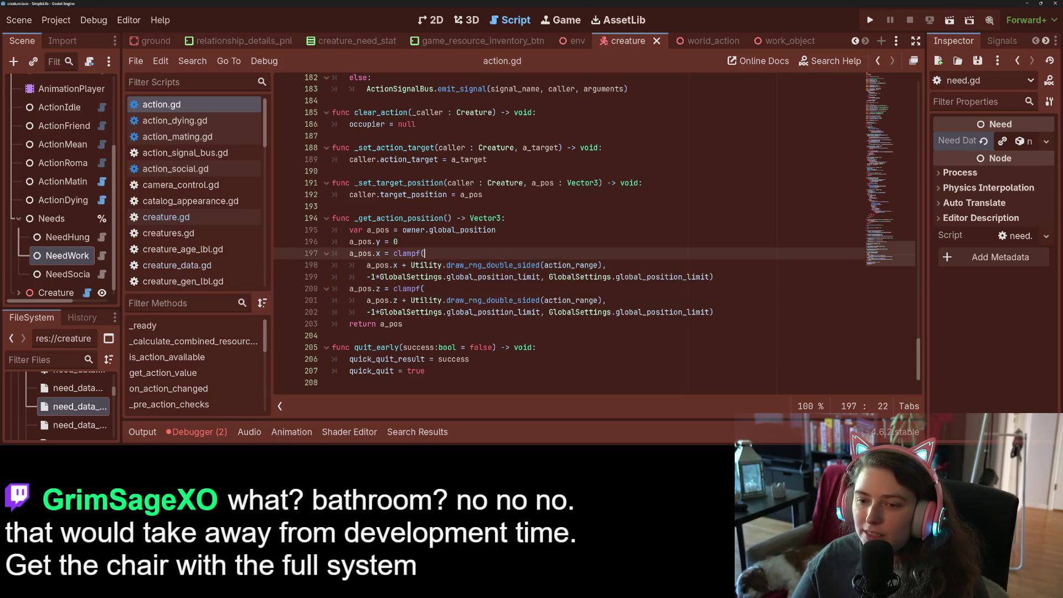
{"action": "double_click", "coordinate": [433, 278]}
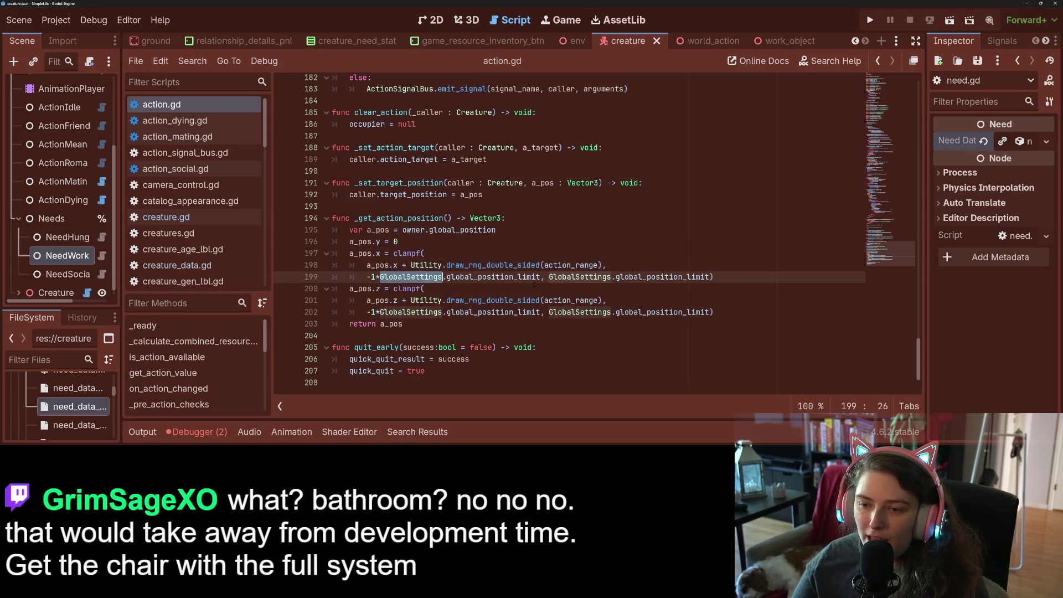
{"action": "left_click", "coordinate": [464, 276]}
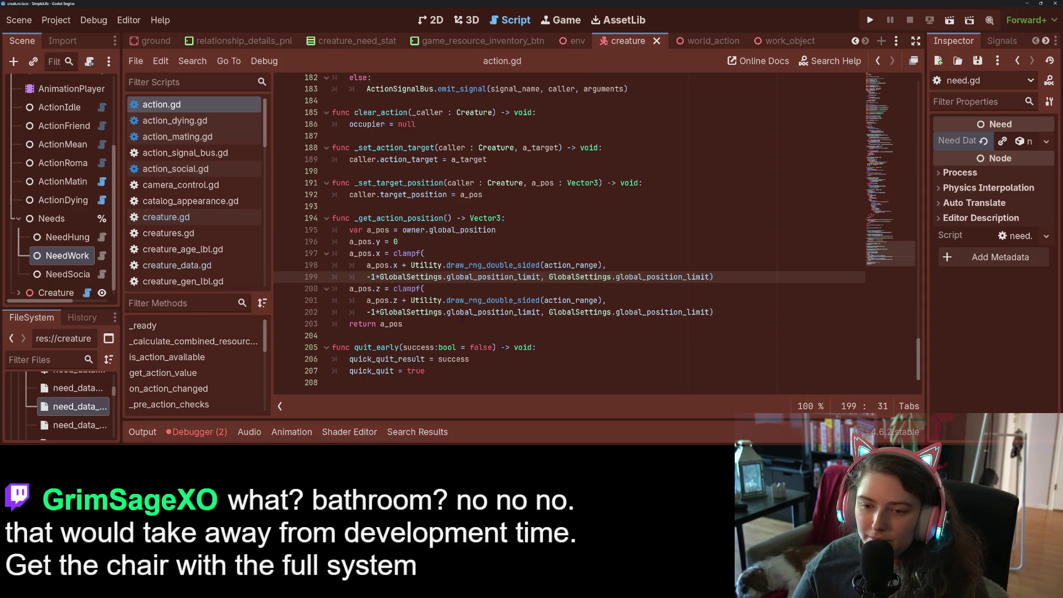
{"action": "left_click", "coordinate": [462, 313]}
{"action": "double_click", "coordinate": [503, 301]}
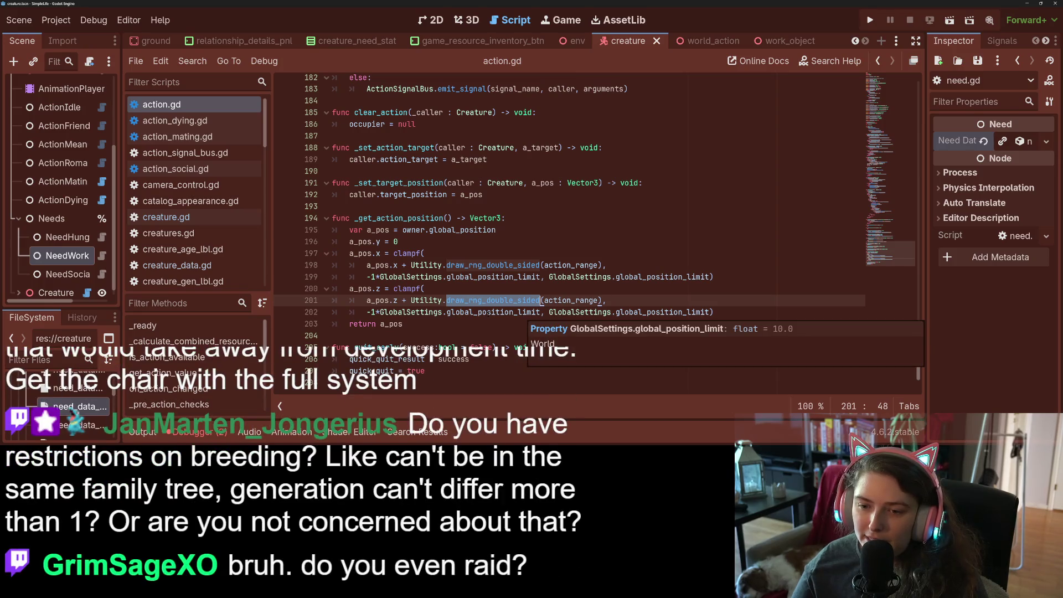
{"action": "left_click", "coordinate": [478, 312]}
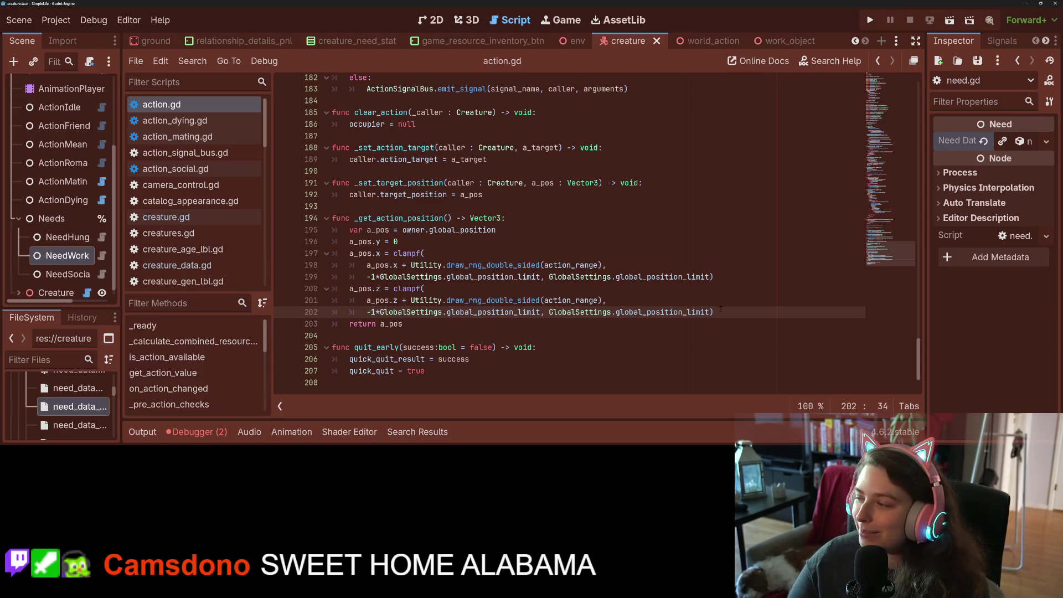
{"action": "left_click", "coordinate": [666, 305]}
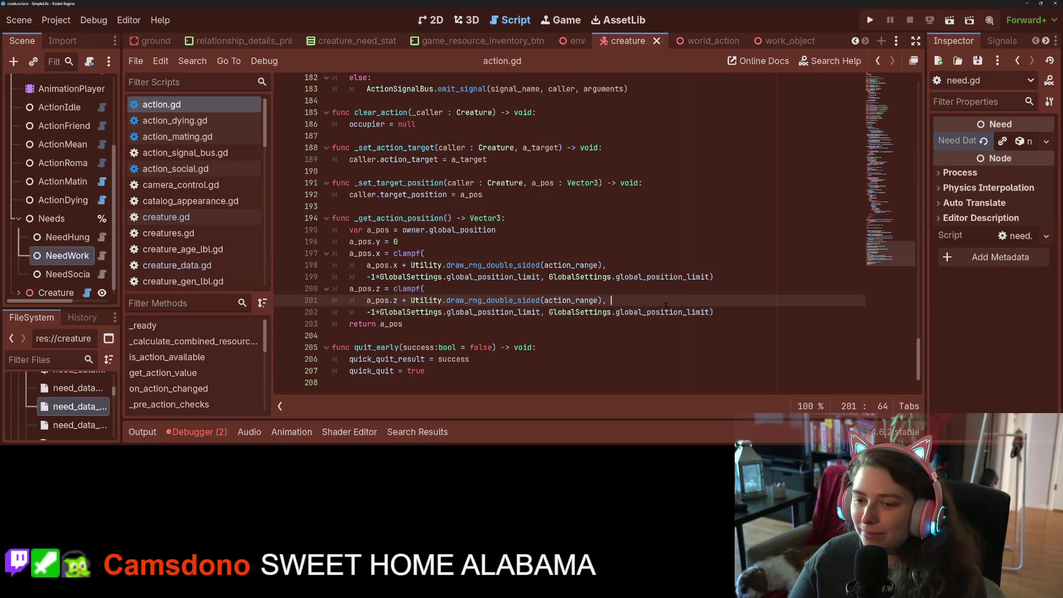
Step: Remove the clampf wrappers and limit arguments from the x and z offset lines
{"action": "double_click", "coordinate": [436, 300]}
{"action": "double_click", "coordinate": [409, 289]}
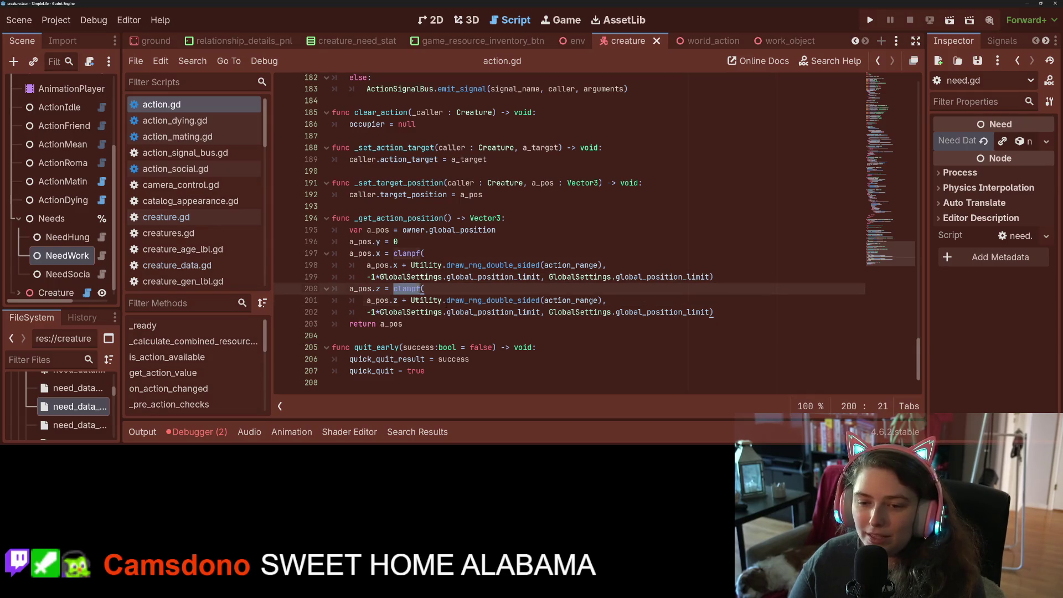
{"action": "left_click", "coordinate": [386, 253]}
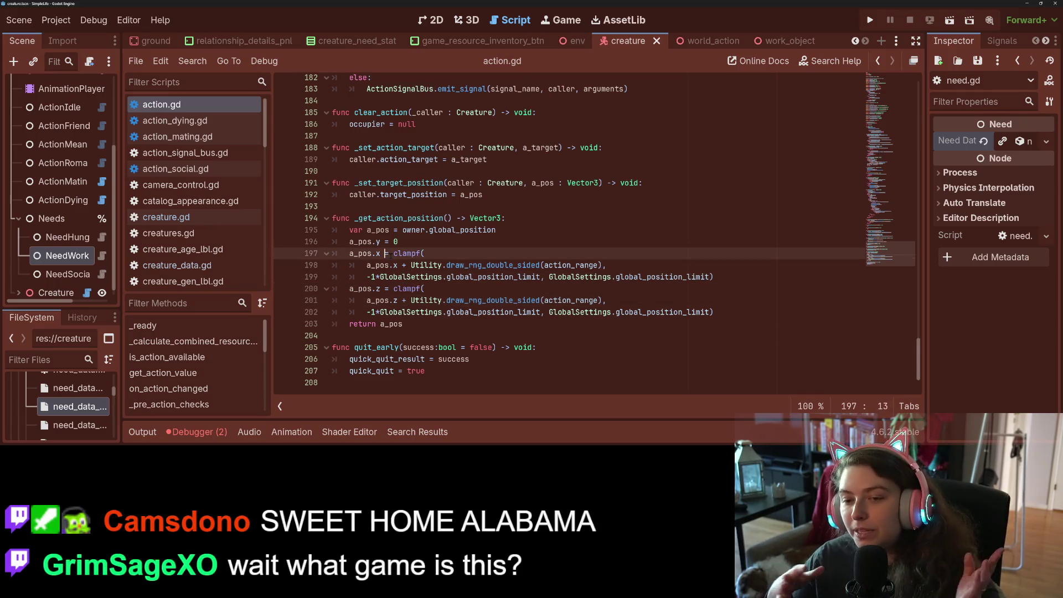
{"action": "key", "text": "Right"}
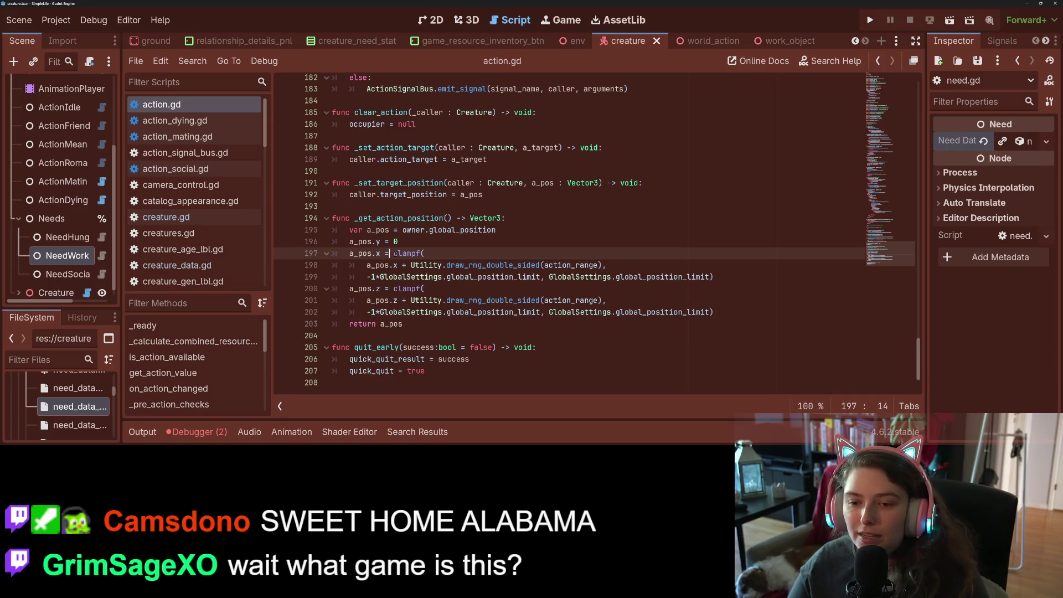
{"action": "key", "text": "shift+Right"}
{"action": "key", "text": "shift+Right"}
{"action": "key", "text": "shift+Right"}
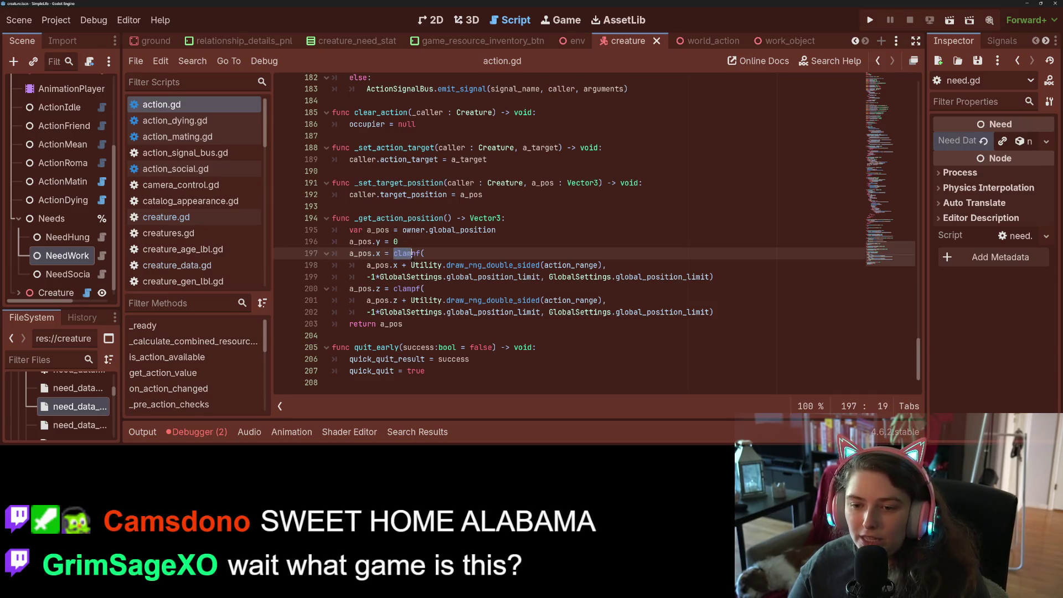
{"action": "key", "text": "Delete"}
{"action": "key", "text": "Delete"}
{"action": "key", "text": "Delete"}
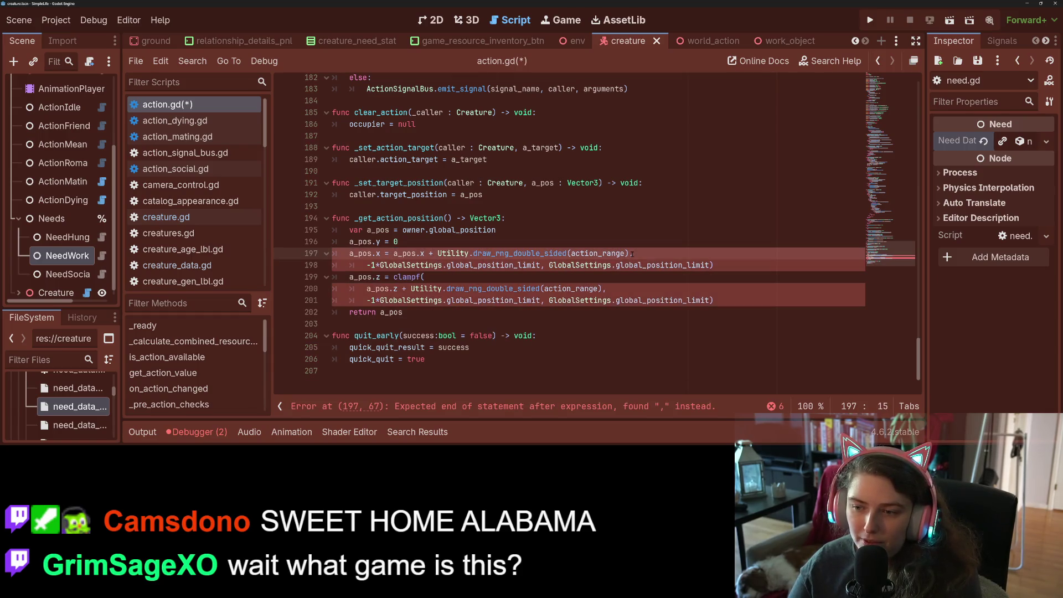
{"action": "key", "text": "shift+Down"}
{"action": "key", "text": "shift+End"}
{"action": "key", "text": "Delete"}
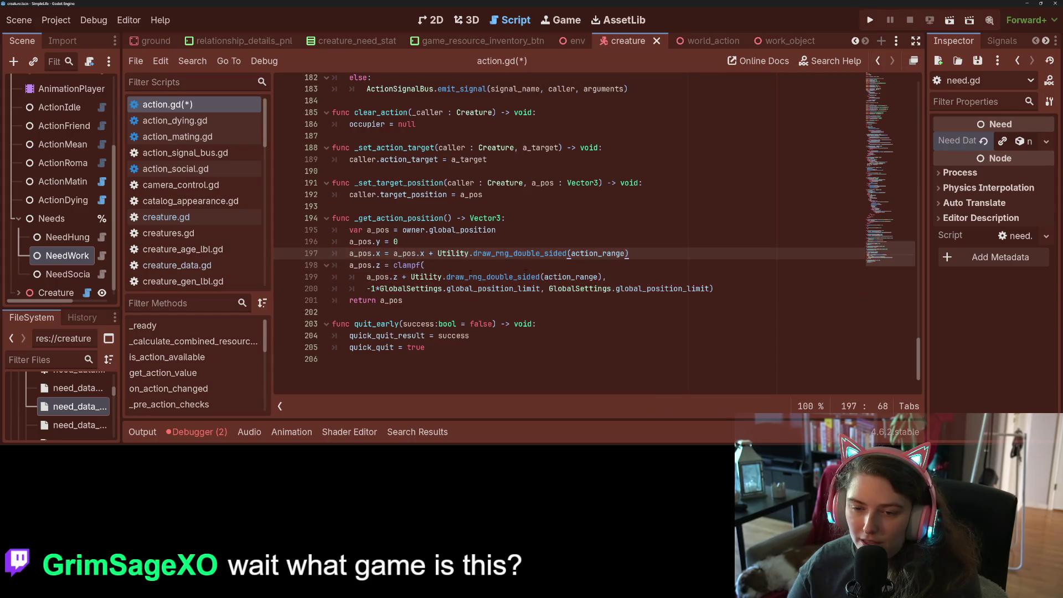
{"action": "left_click_drag", "start_coordinate": [366, 277], "coordinate": [393, 265]}
{"action": "key", "text": "Delete"}
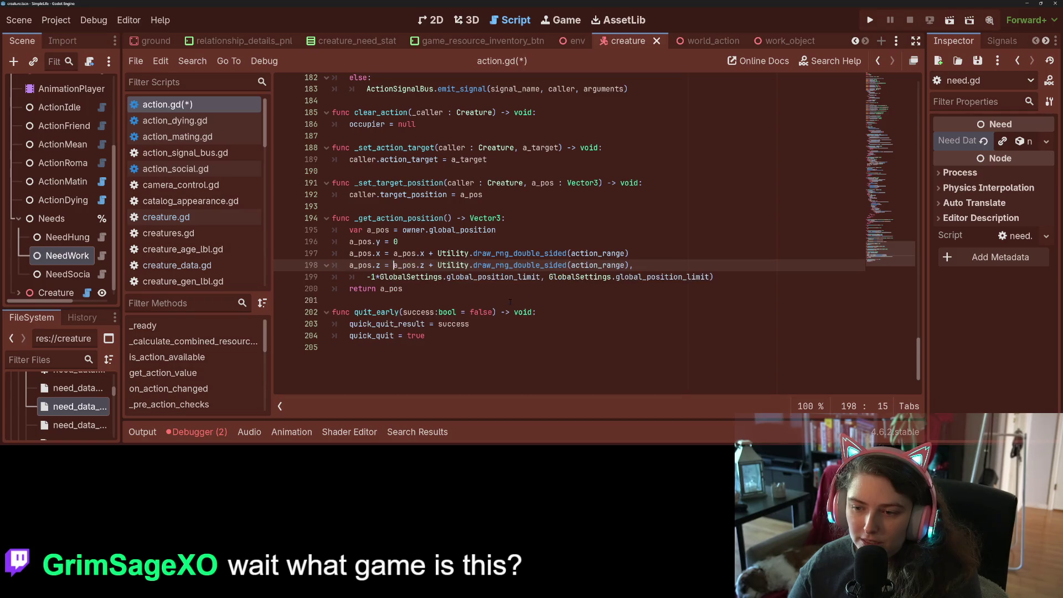
{"action": "left_click_drag", "start_coordinate": [629, 265], "coordinate": [713, 277]}
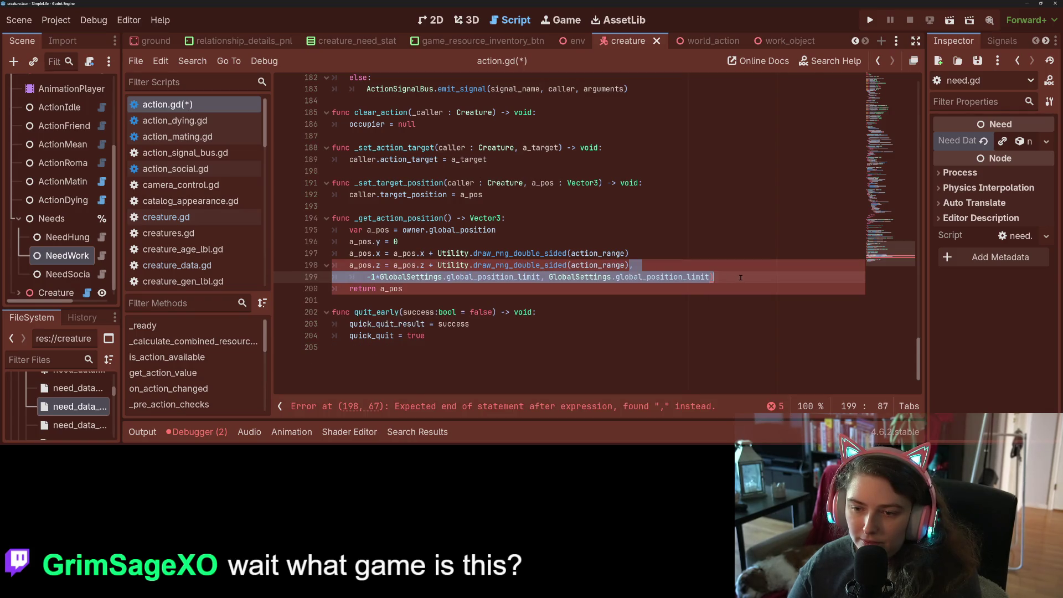
{"action": "key", "text": "Delete"}
Step: Add a ': Vector3' type to the a_pos declaration and save the script
{"action": "key", "text": "Return"}
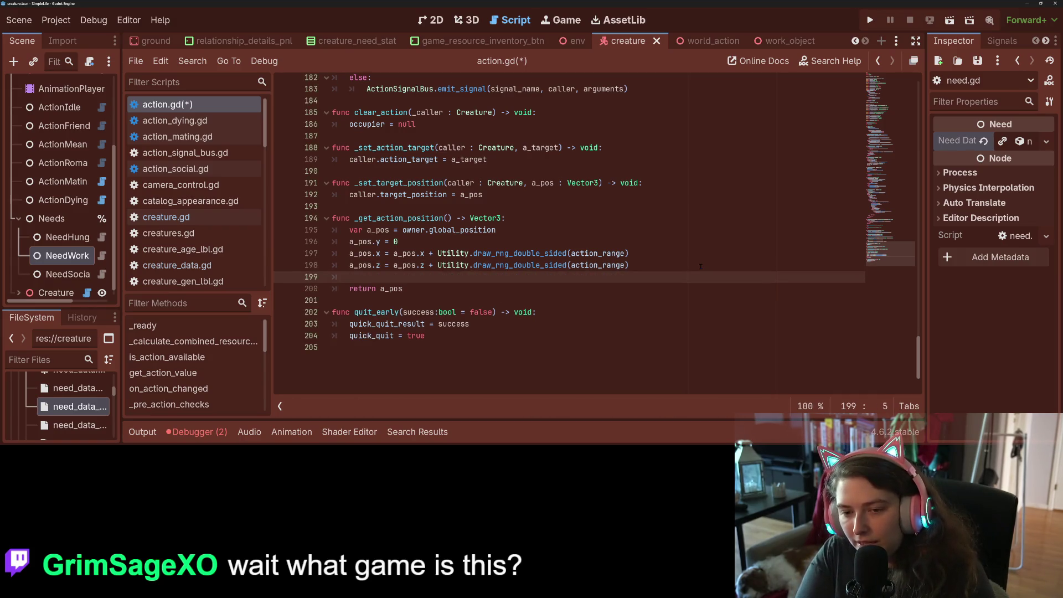
{"action": "type", "text": "if a_pos.le"}
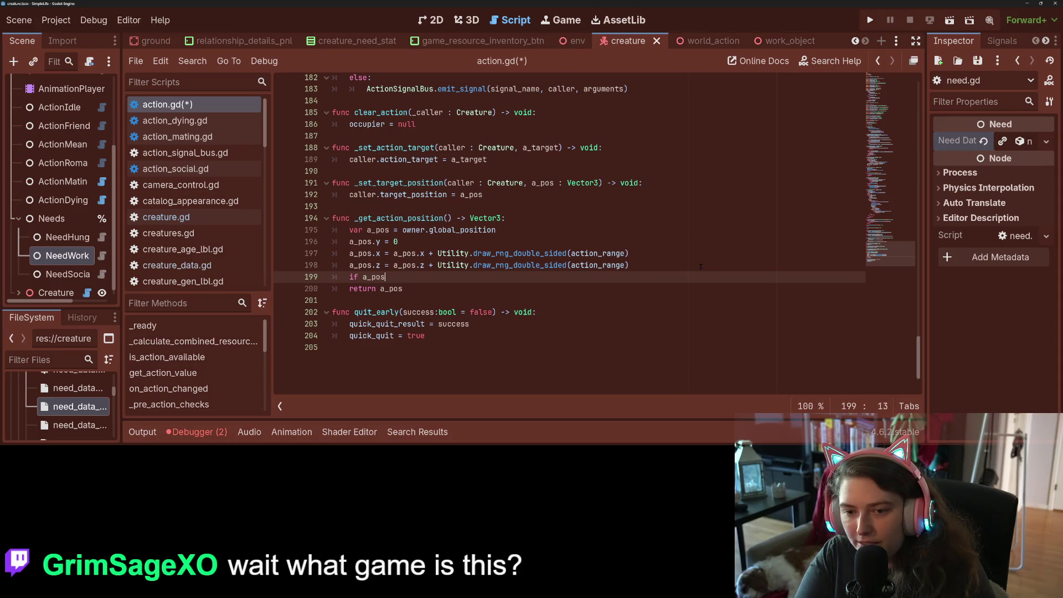
{"action": "type", "text": "n"}
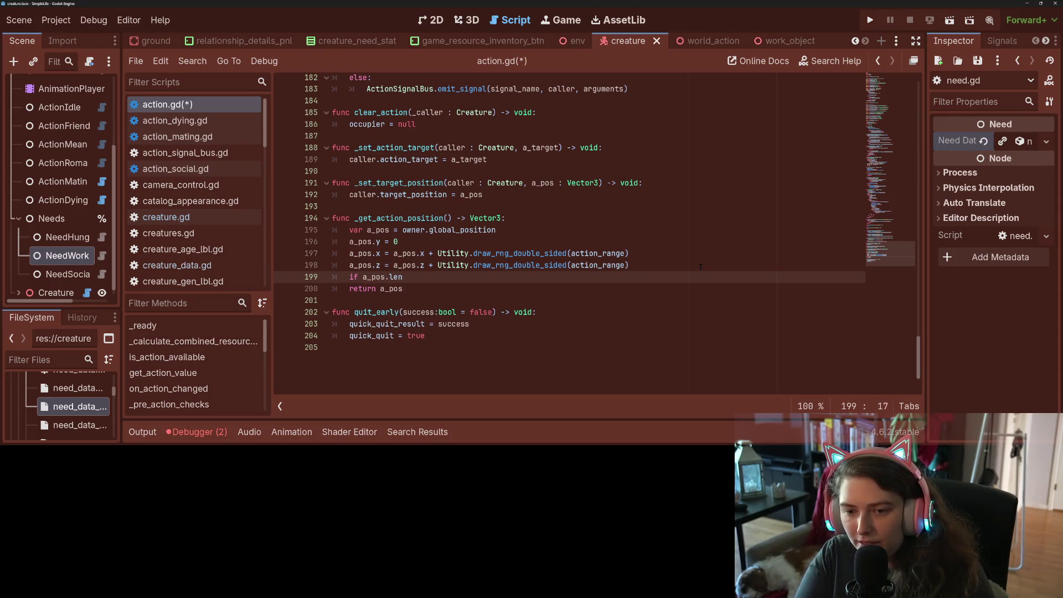
{"action": "key", "text": "BackSpace"}
{"action": "key", "text": "BackSpace"}
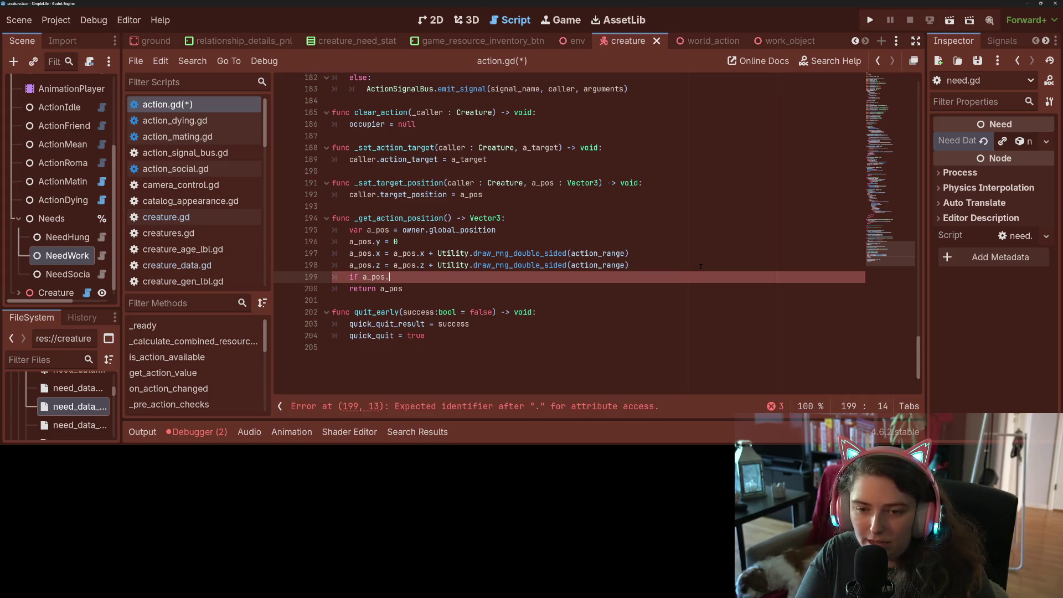
{"action": "type", "text": "lenght"}
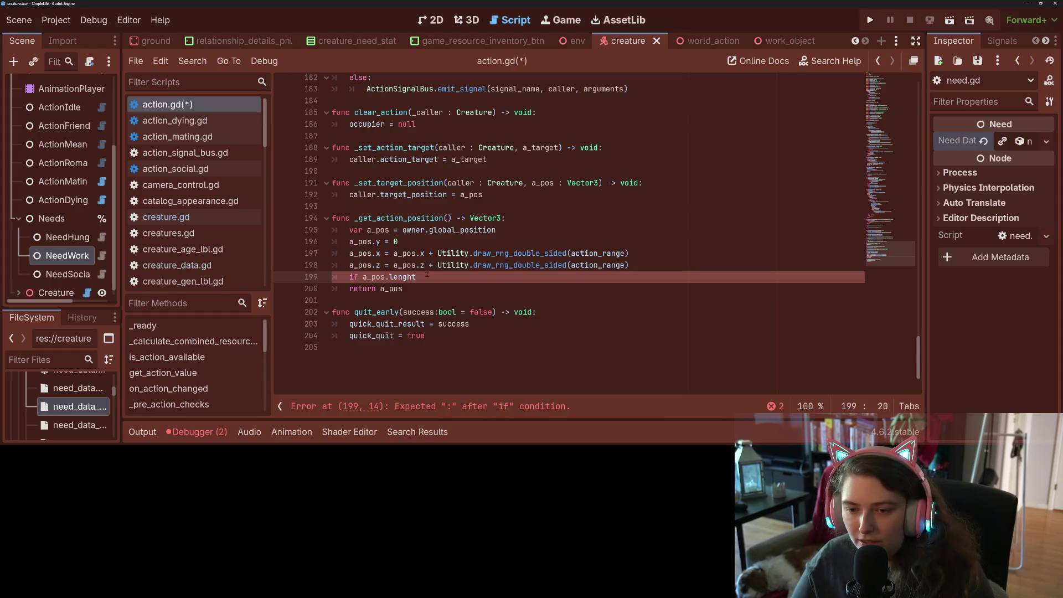
{"action": "key", "text": "ctrl+shift+Left"}
{"action": "key", "text": "BackSpace"}
{"action": "key", "text": "BackSpace"}
{"action": "key", "text": "BackSpace"}
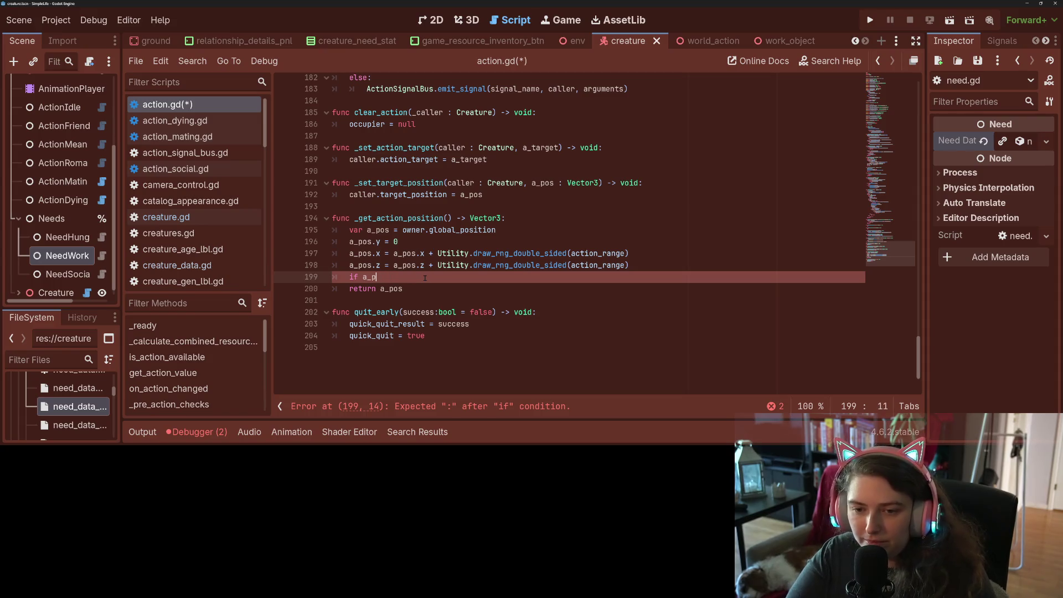
{"action": "key", "text": "BackSpace"}
{"action": "key", "text": "BackSpace"}
{"action": "key", "text": "BackSpace"}
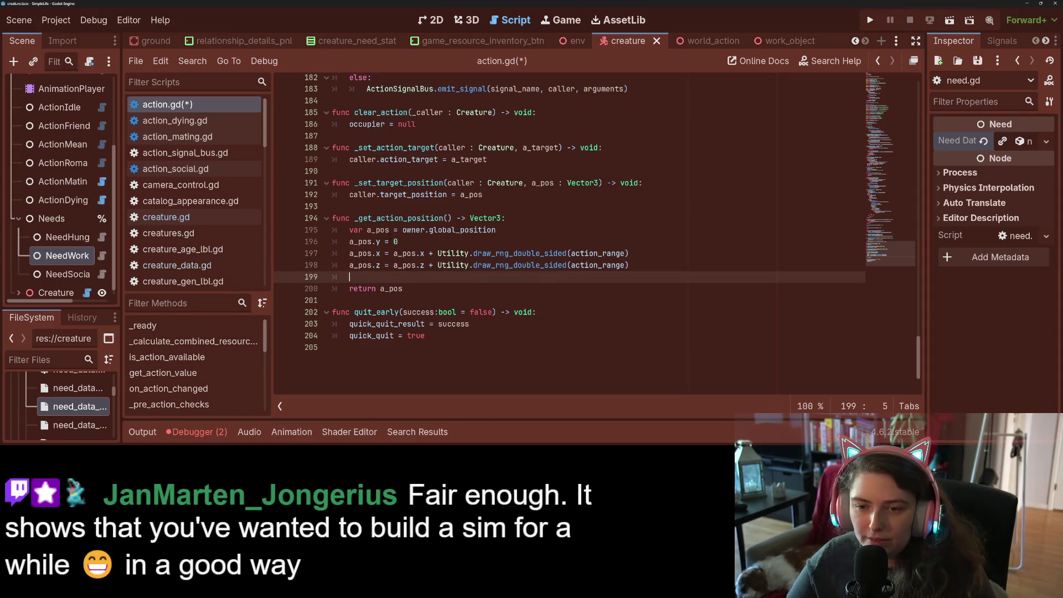
{"action": "left_click", "coordinate": [390, 230]}
{"action": "type", "text": ": Vector"}
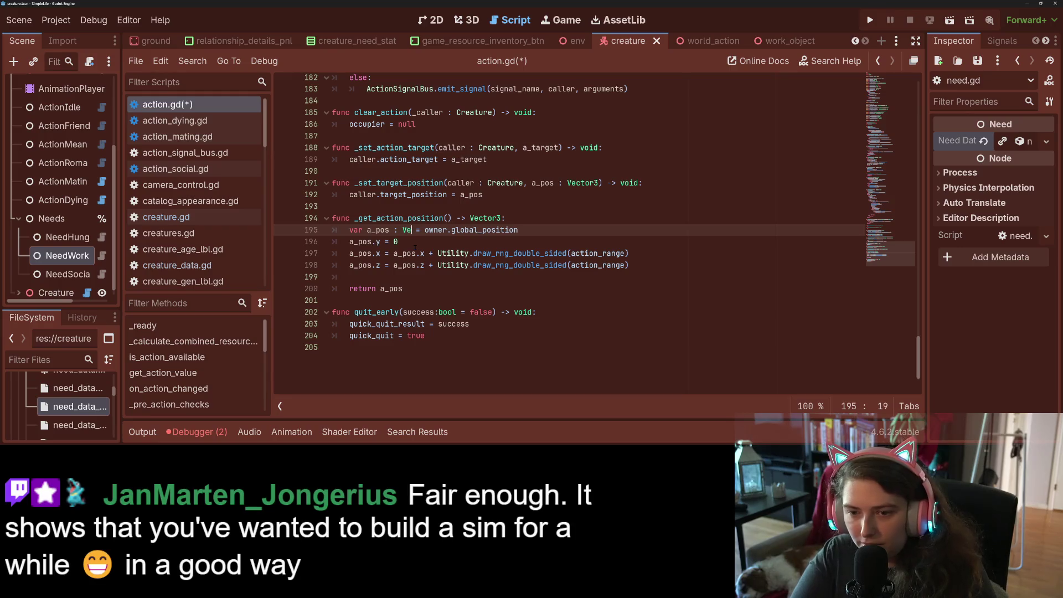
{"action": "type", "text": "3"}
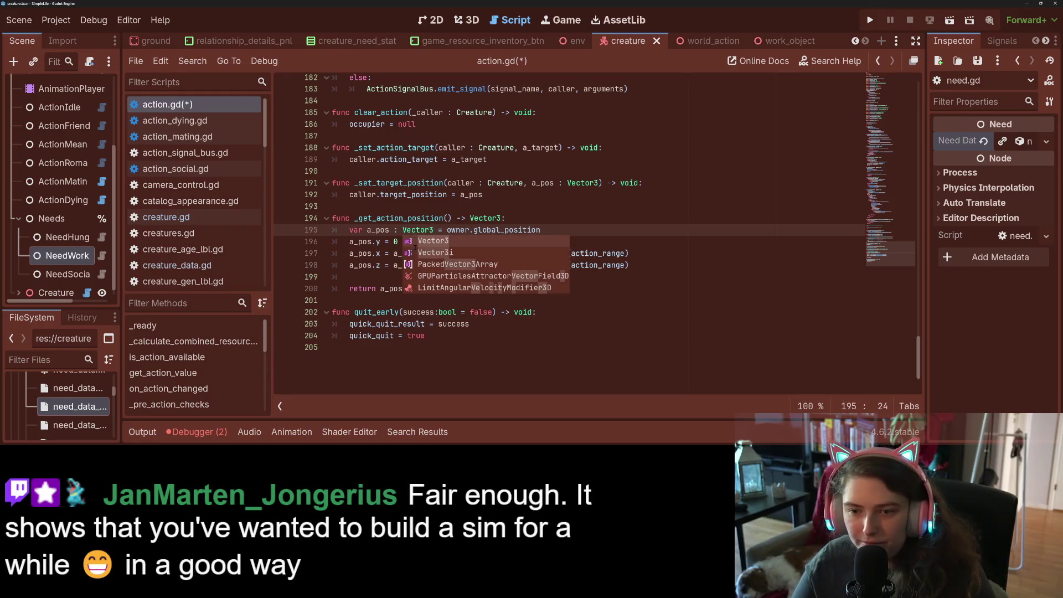
{"action": "key", "text": "ctrl+s"}
Step: Write the condition 'if a_pos.length() > GlobalSettings.global_position_limit' below the offsets
{"action": "left_click", "coordinate": [387, 275]}
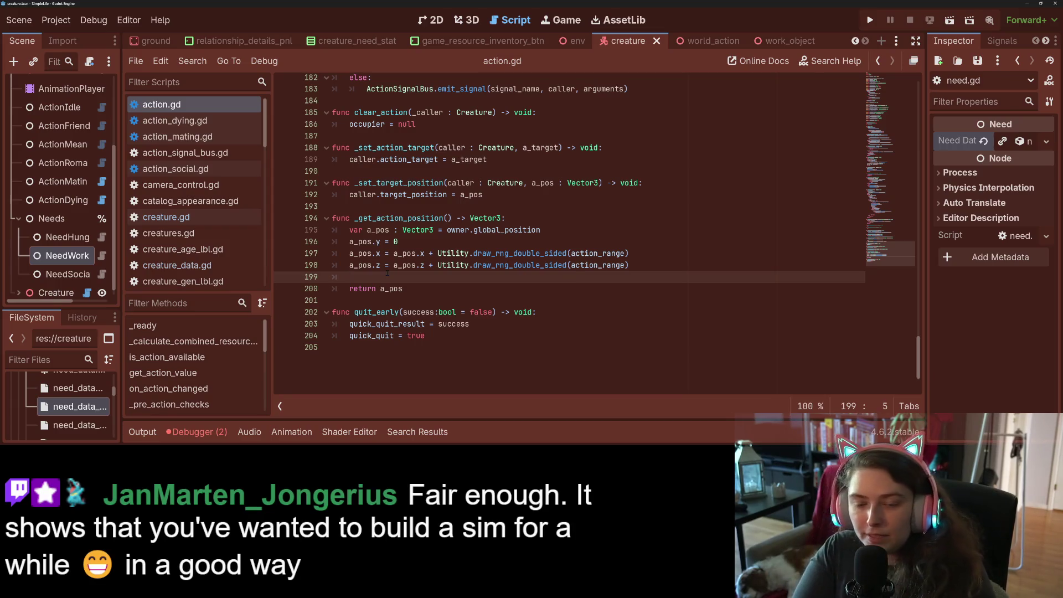
{"action": "type", "text": "if a_pos.le"}
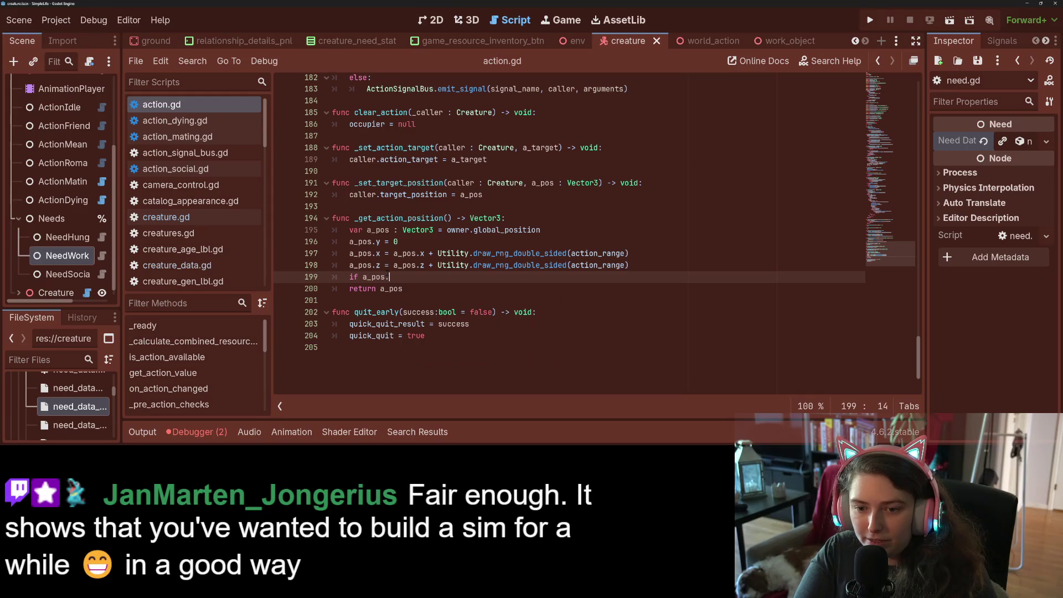
{"action": "key", "text": "Return"}
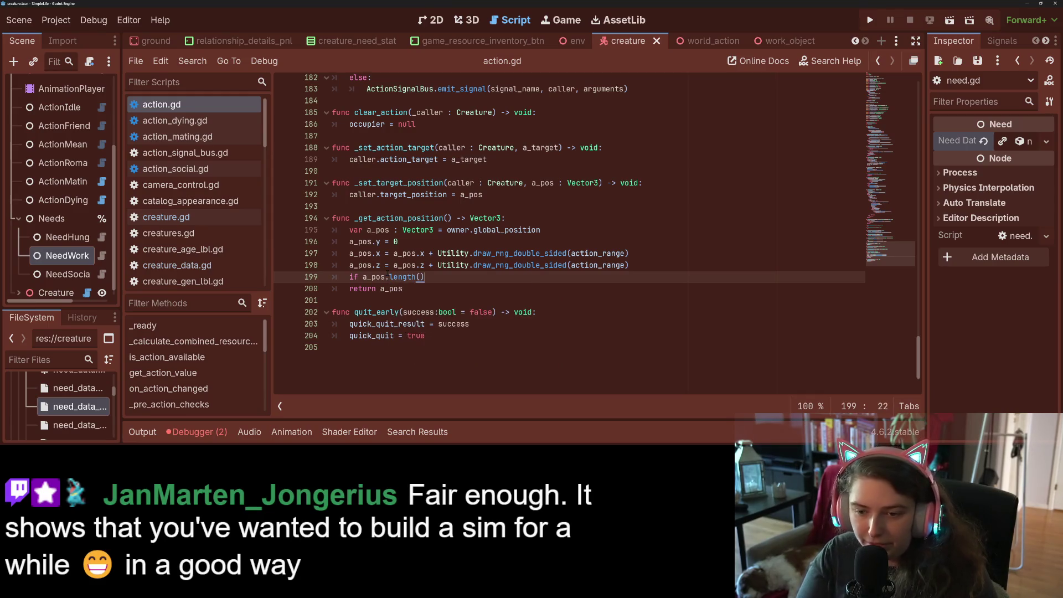
{"action": "type", "text": "> "}
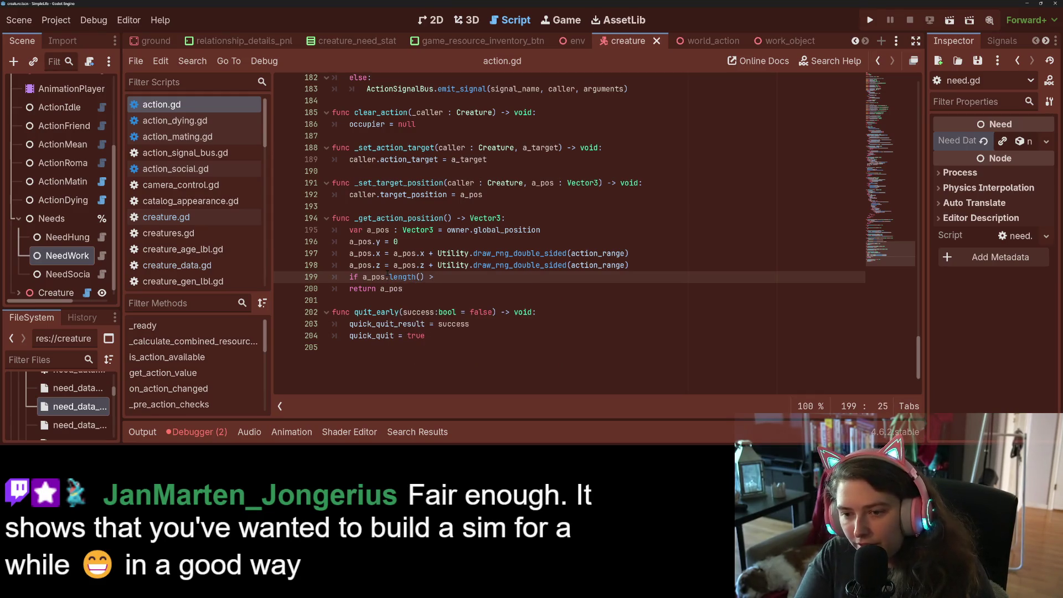
{"action": "type", "text": "Glob"}
{"action": "key", "text": "Return"}
{"action": "type", "text": "."}
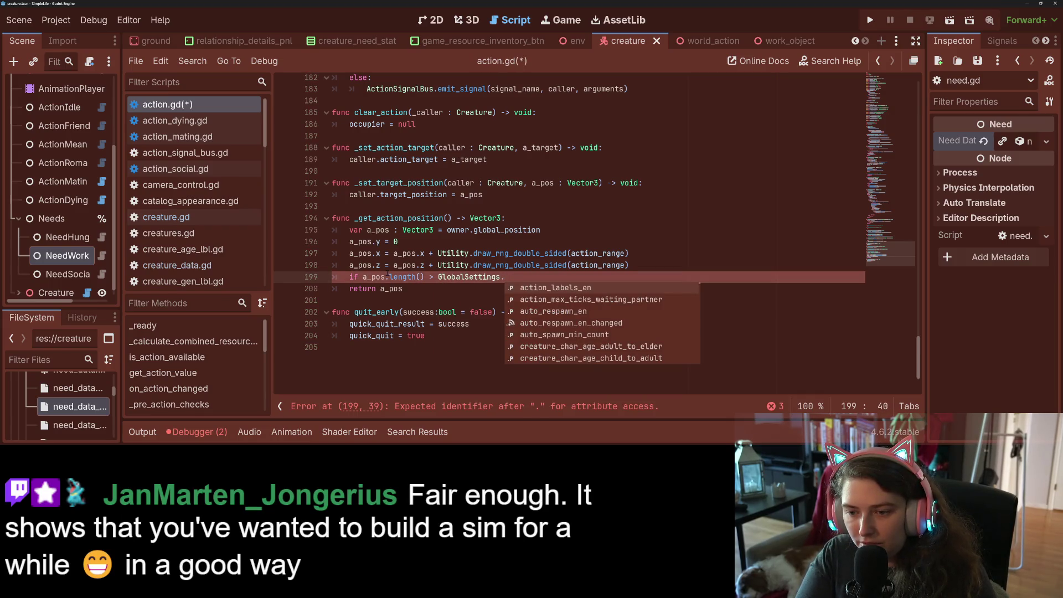
{"action": "type", "text": "ran"}
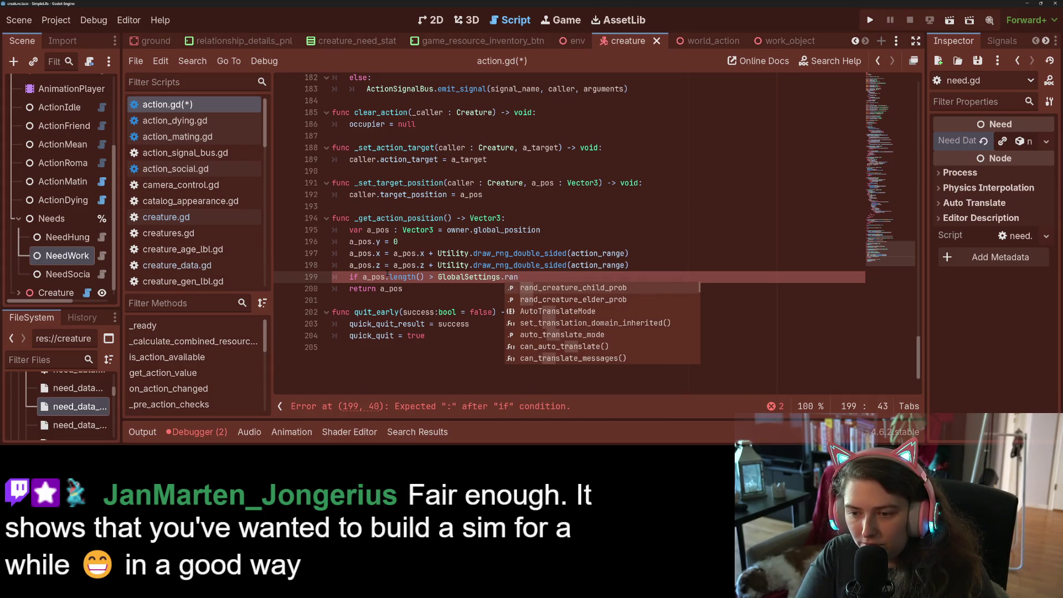
{"action": "key", "text": "BackSpace"}
{"action": "key", "text": "BackSpace"}
{"action": "key", "text": "BackSpace"}
{"action": "type", "text": "creau"}
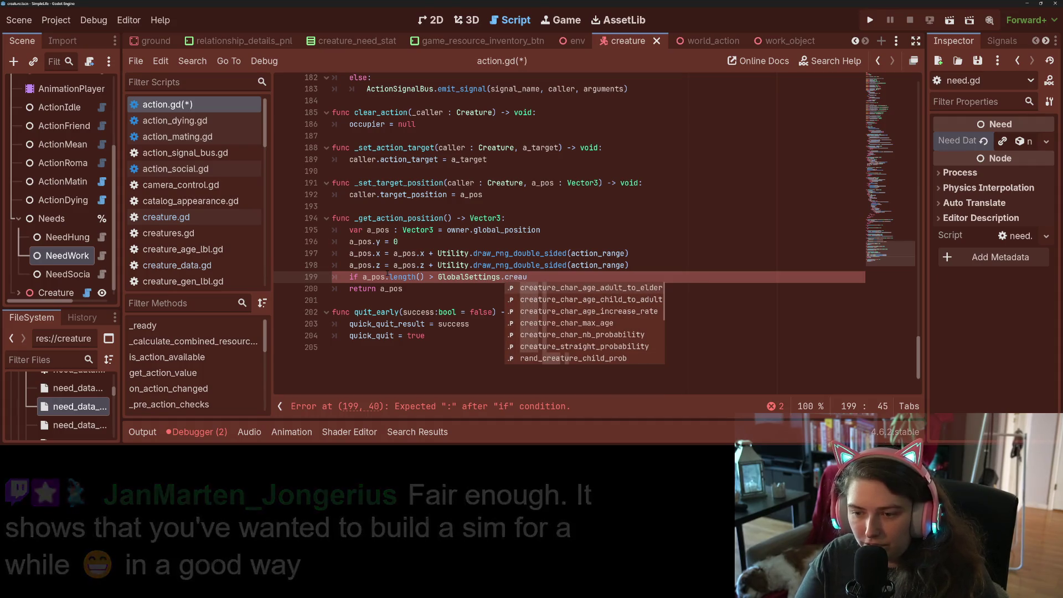
{"action": "key", "text": "BackSpace"}
{"action": "key", "text": "BackSpace"}
{"action": "key", "text": "BackSpace"}
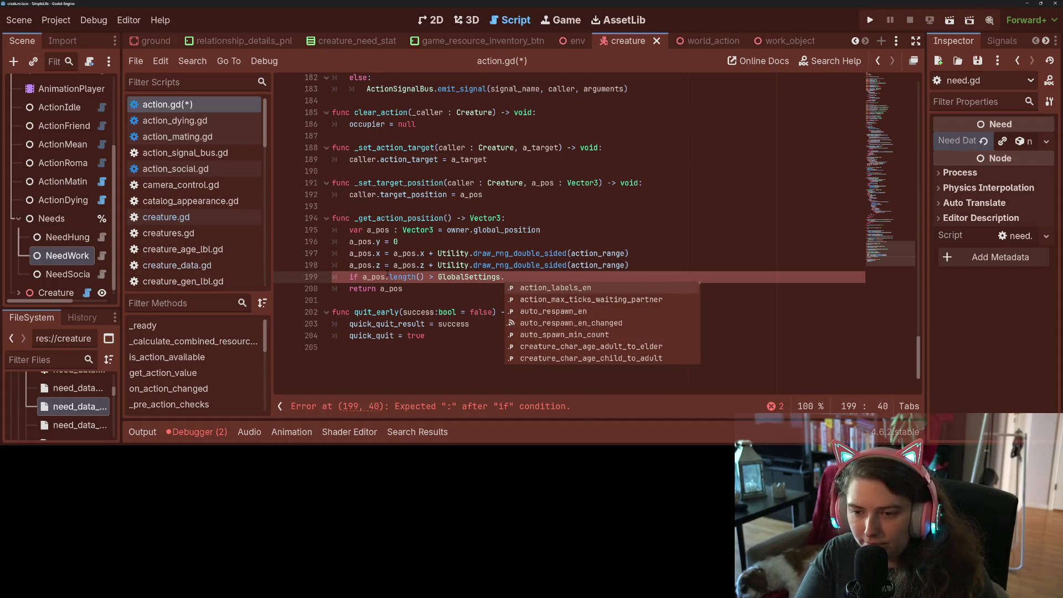
{"action": "key", "text": "Escape"}
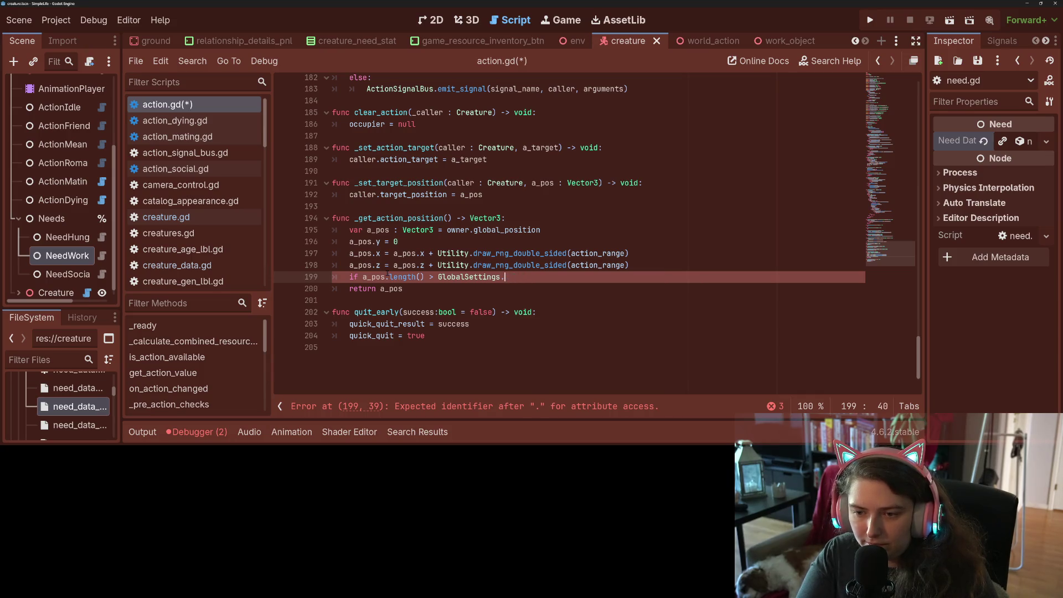
{"action": "type", "text": "limi"}
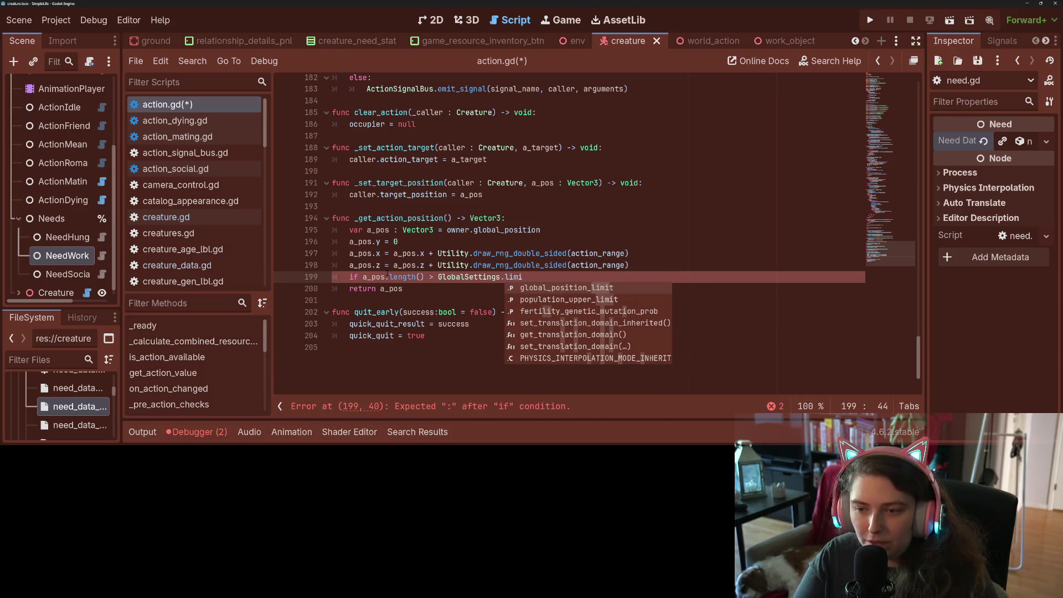
{"action": "key", "text": "Return"}
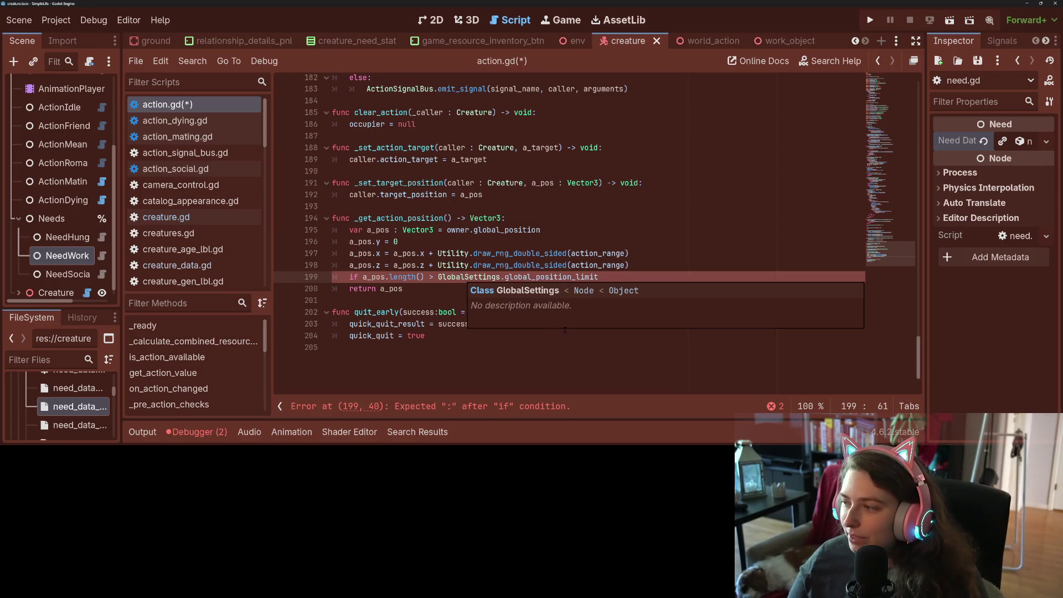
Step: End the if line with a colon and start an indented line inside the block
{"action": "left_click", "coordinate": [531, 253]}
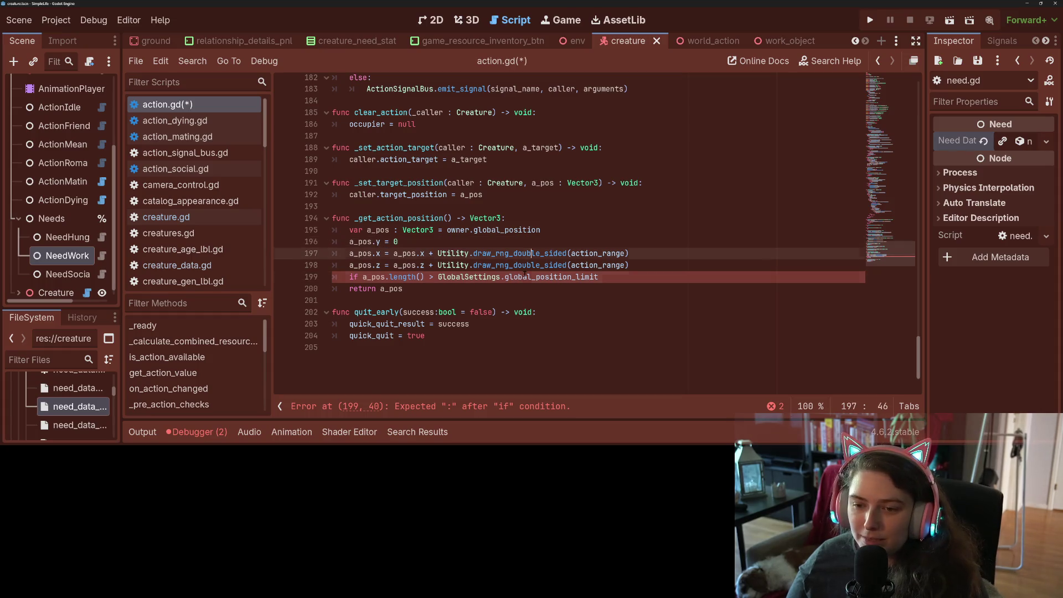
{"action": "left_click", "coordinate": [628, 277]}
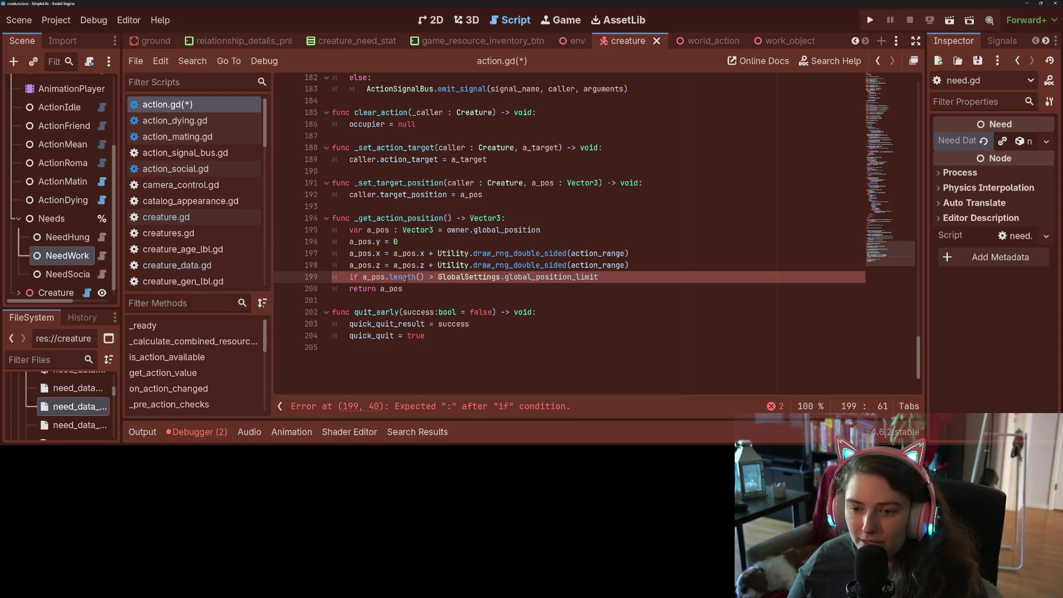
{"action": "left_click", "coordinate": [347, 277]}
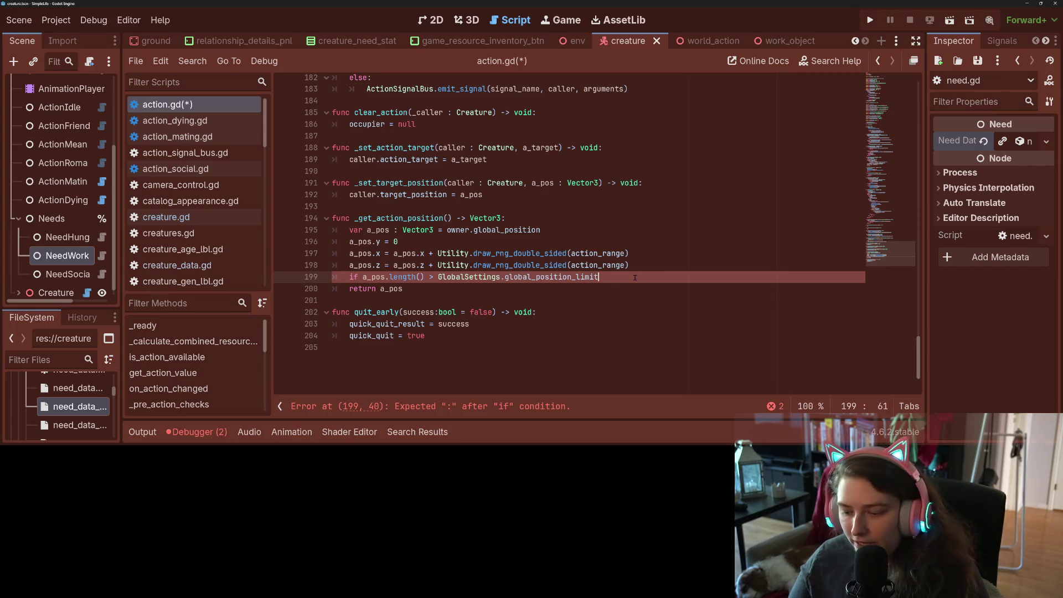
{"action": "type", "text": ":"}
{"action": "key", "text": "Return"}
Step: Write 'a_pos = a_pos.normalized() * GlobalSettings.global_position_limit' on line 200 and save
{"action": "type", "text": "a"}
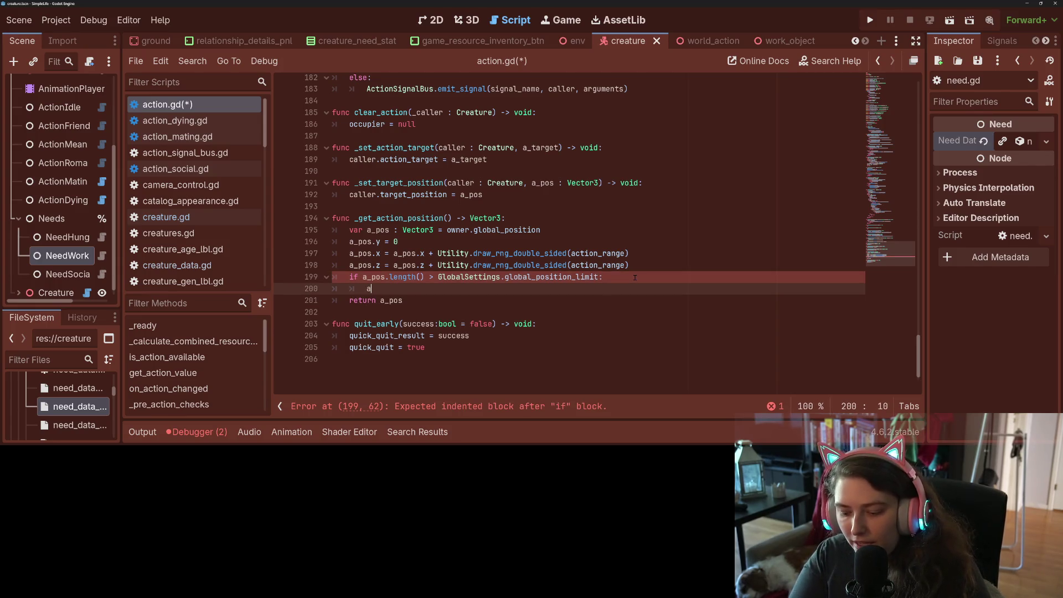
{"action": "type", "text": "_pos "}
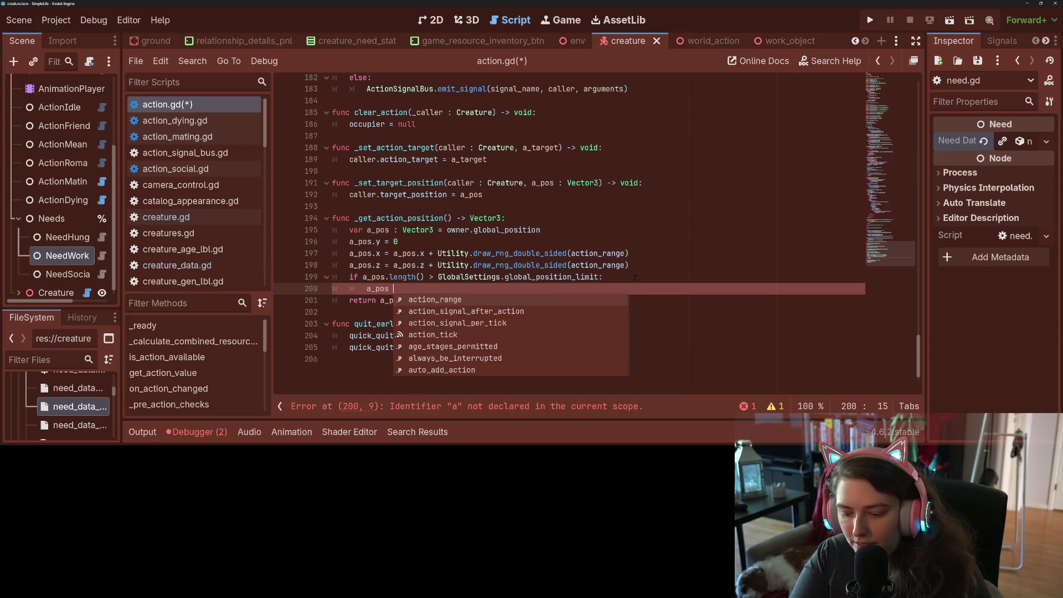
{"action": "type", "text": "= pos"}
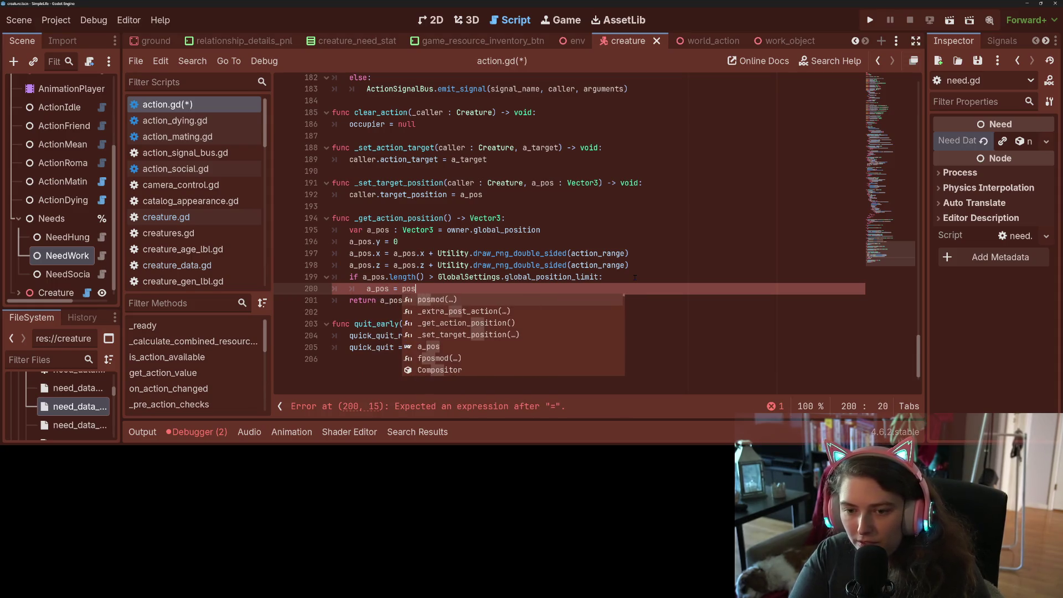
{"action": "key", "text": "BackSpace"}
{"action": "key", "text": "BackSpace"}
{"action": "key", "text": "BackSpace"}
{"action": "type", "text": "a_po"}
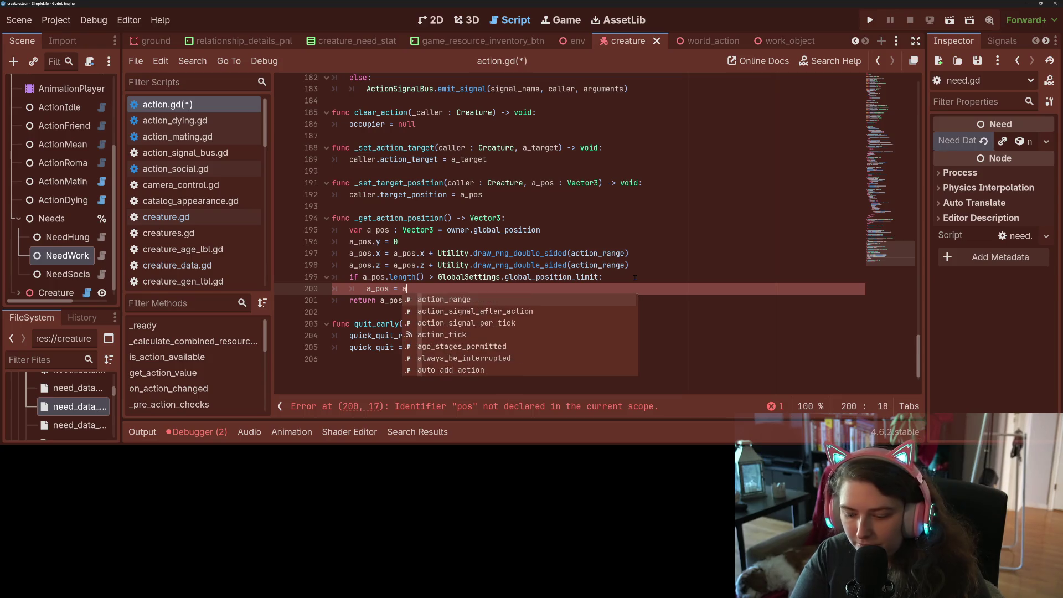
{"action": "type", "text": "s.norm"}
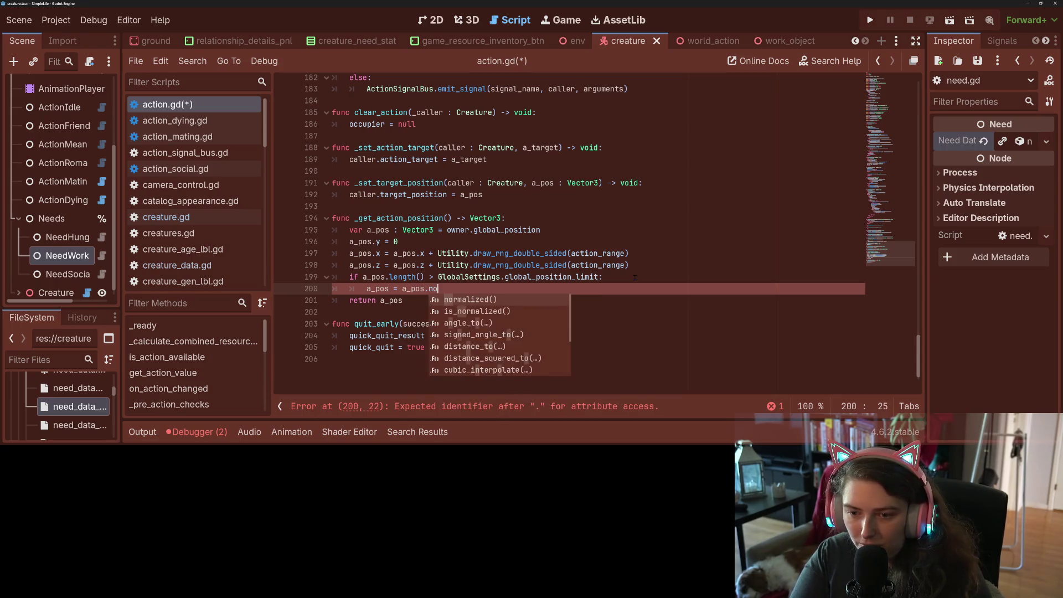
{"action": "key", "text": "Return"}
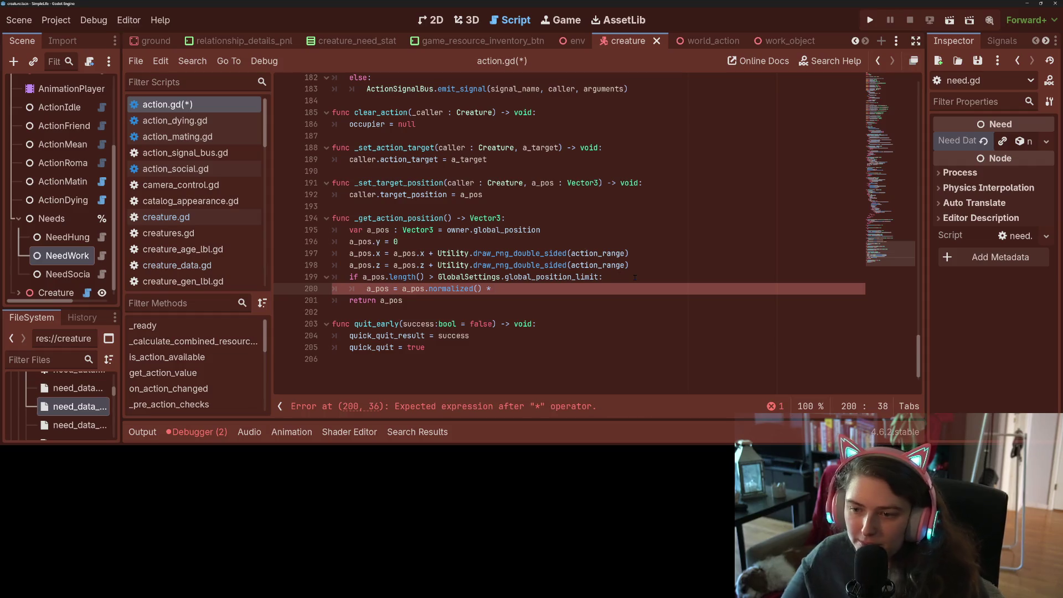
{"action": "left_click", "coordinate": [434, 277]}
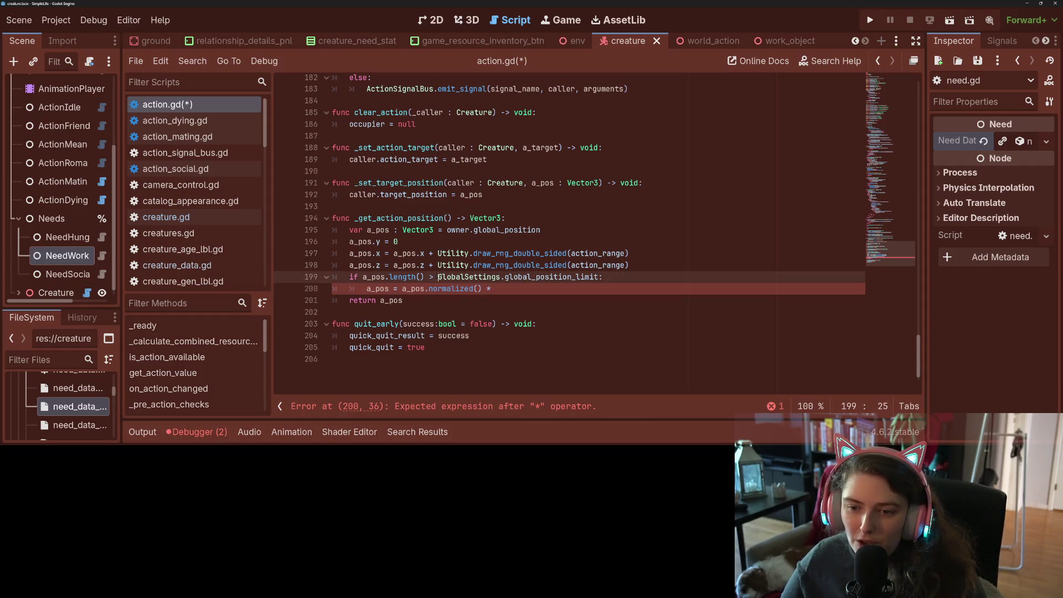
{"action": "left_click_drag", "start_coordinate": [438, 277], "coordinate": [555, 277]}
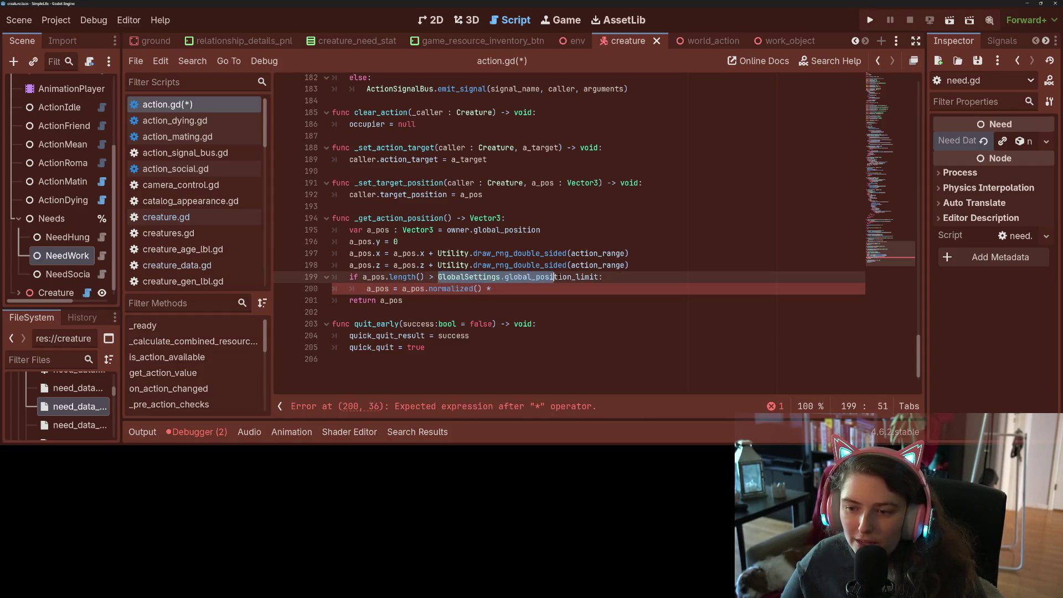
{"action": "key", "text": "ctrl+c"}
{"action": "left_click", "coordinate": [582, 287]}
{"action": "key", "text": "ctrl+v"}
{"action": "key", "text": "ctrl+s"}
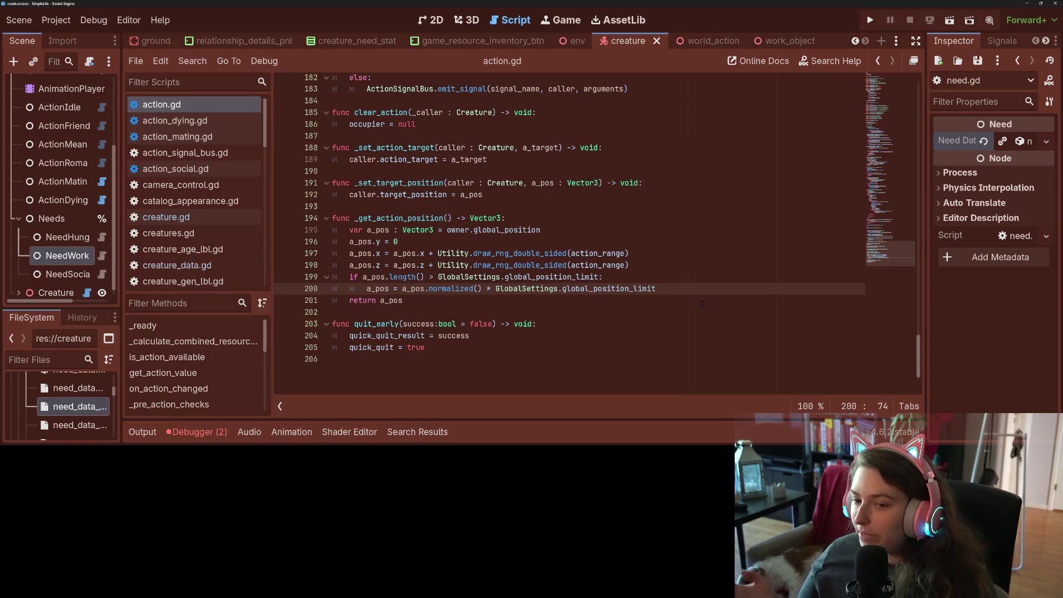
{"action": "left_click", "coordinate": [870, 20]}
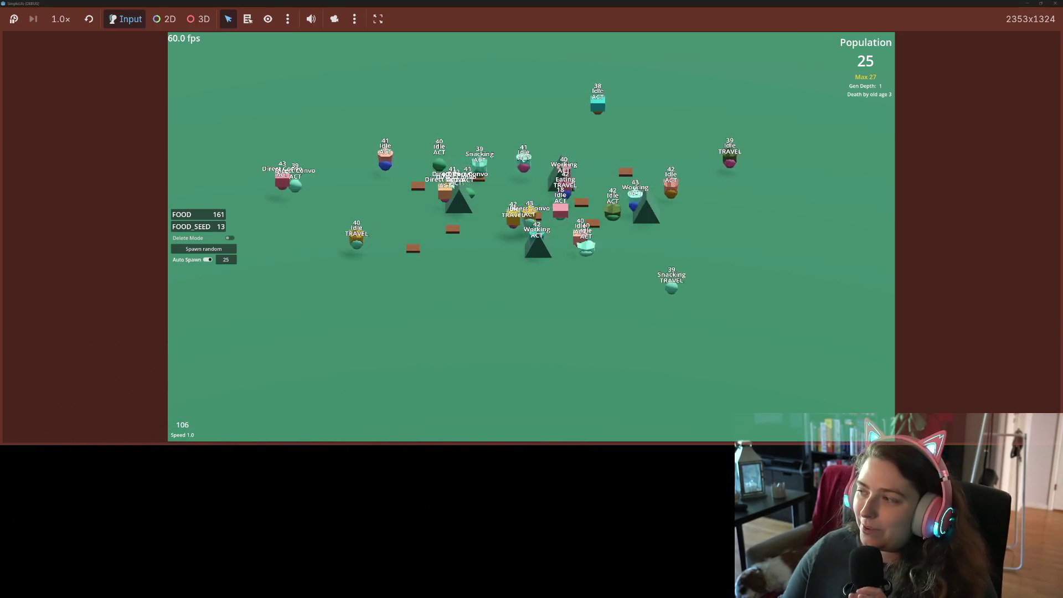
Step: Watch the running simulation, then select the game's Auto Spawn amount field
{"action": "left_click", "coordinate": [273, 316]}
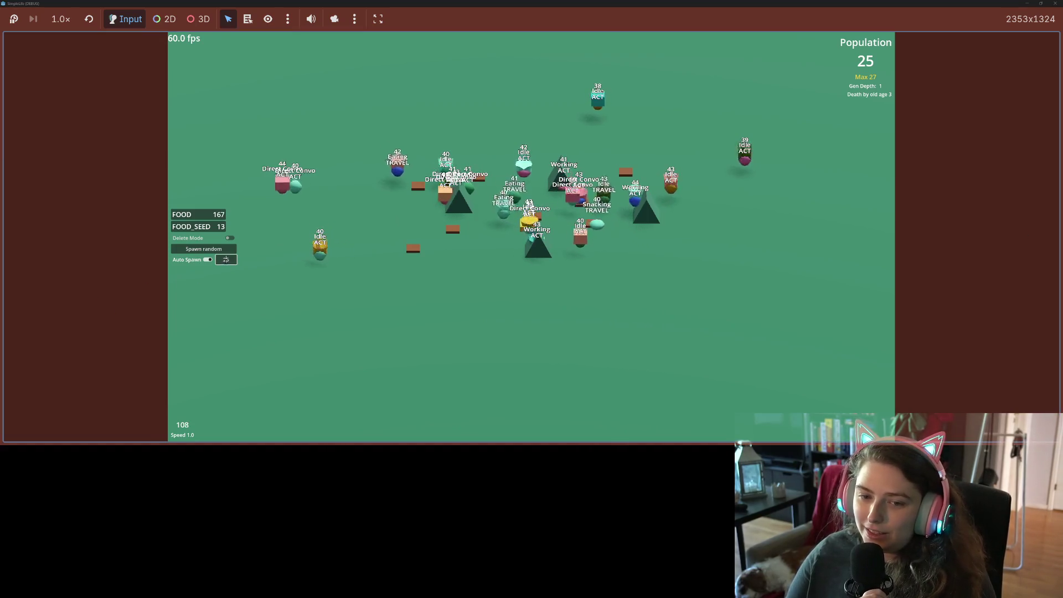
Step: Set Auto Spawn to 100 and place a new speckled pyramid on the ground
{"action": "type", "text": "100"}
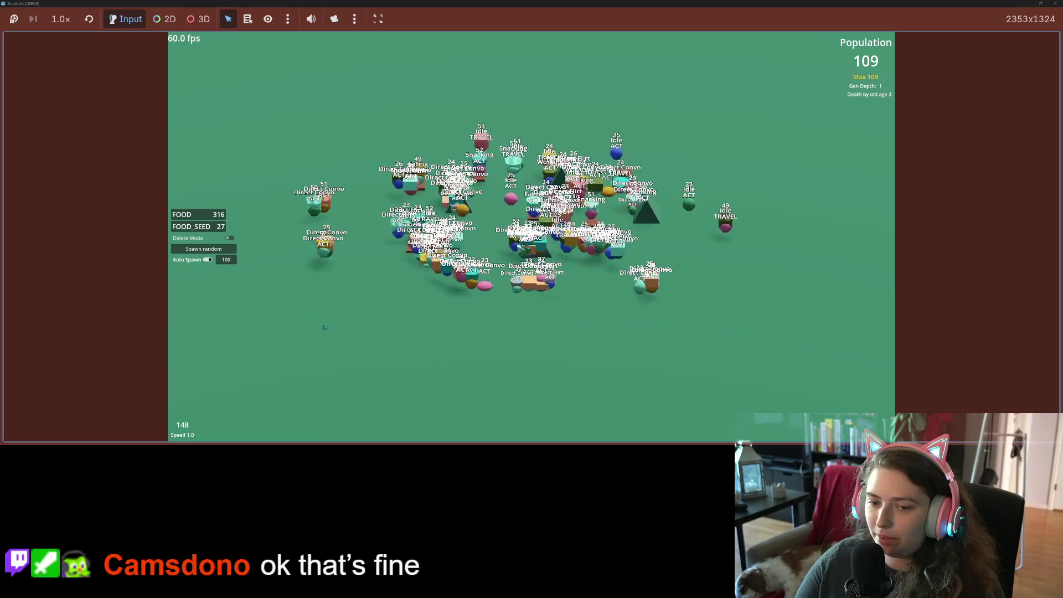
{"action": "left_click", "coordinate": [326, 323]}
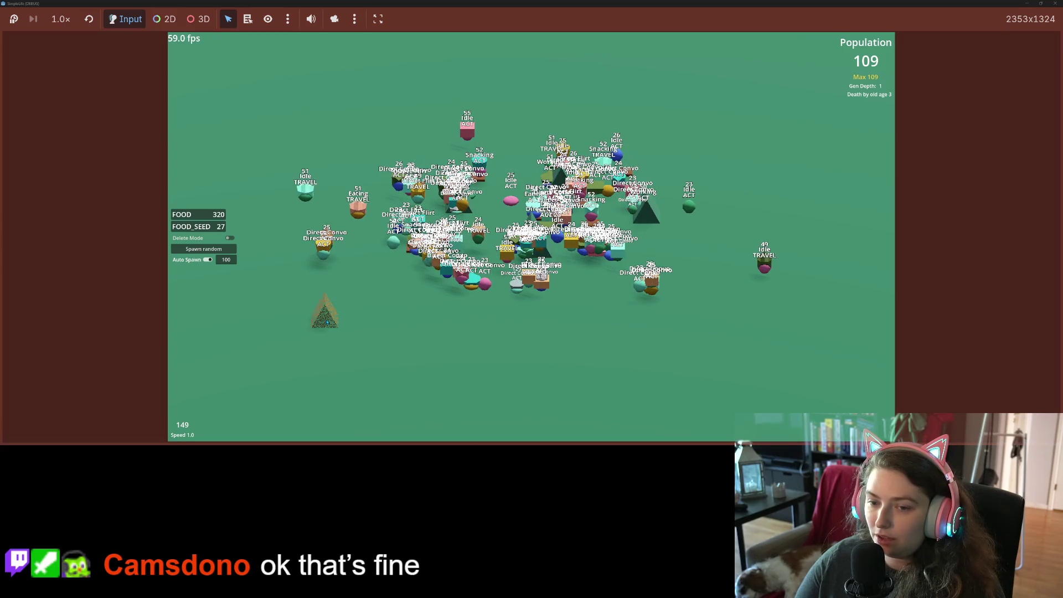
{"action": "mouse_move", "coordinate": [498, 10]}
{"action": "left_mouse_down"}
{"action": "mouse_move", "coordinate": [621, 92]}
{"action": "mouse_move", "coordinate": [770, 167]}
{"action": "left_mouse_up"}
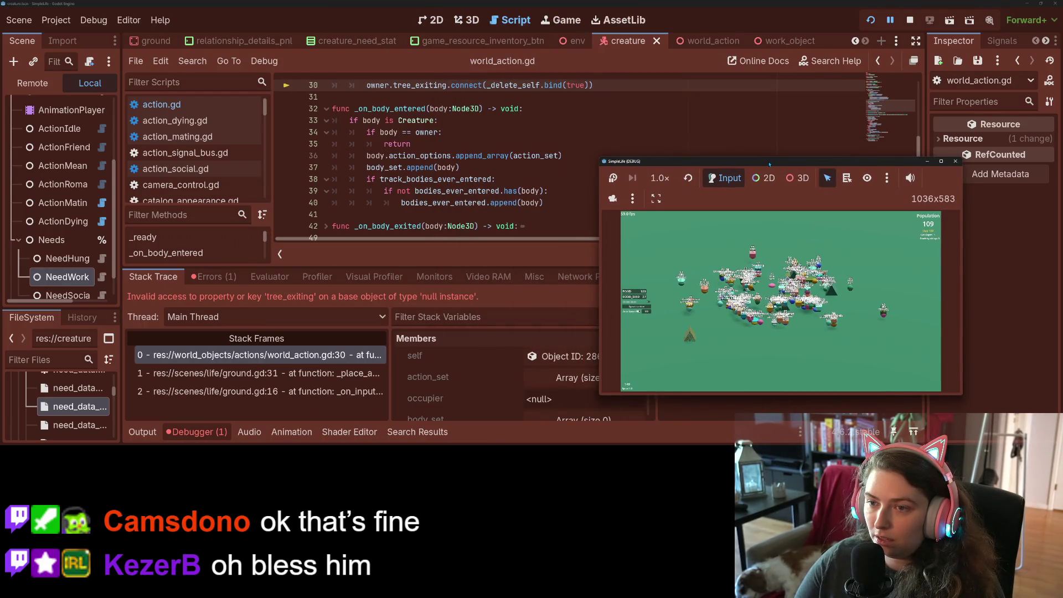
Step: Examine the owner.tree_exiting connect call on line 30 of world_action.gd
{"action": "scroll", "coordinate": [527, 195], "scroll_direction": "up", "scroll_amount": 2}
{"action": "scroll", "coordinate": [527, 195], "scroll_direction": "up", "scroll_amount": 1}
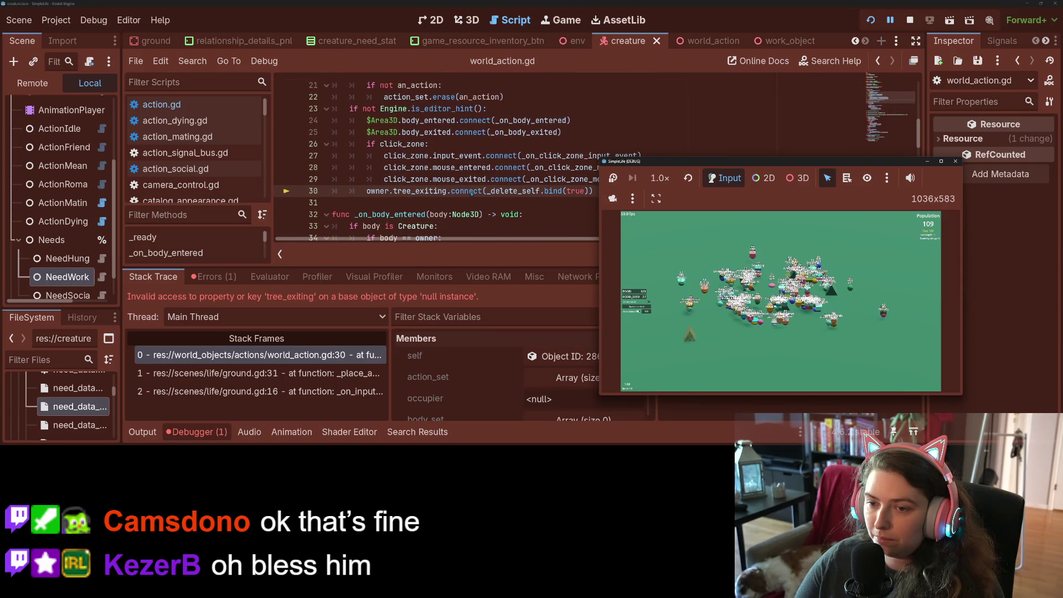
{"action": "double_click", "coordinate": [460, 191]}
{"action": "double_click", "coordinate": [426, 191]}
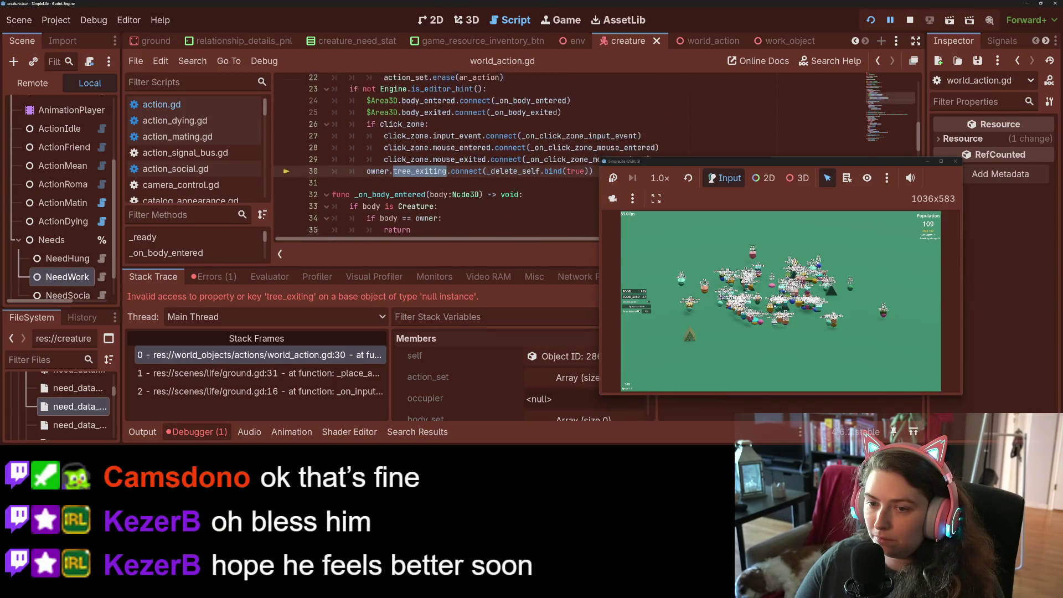
{"action": "scroll", "coordinate": [460, 192], "scroll_direction": "down", "scroll_amount": 1}
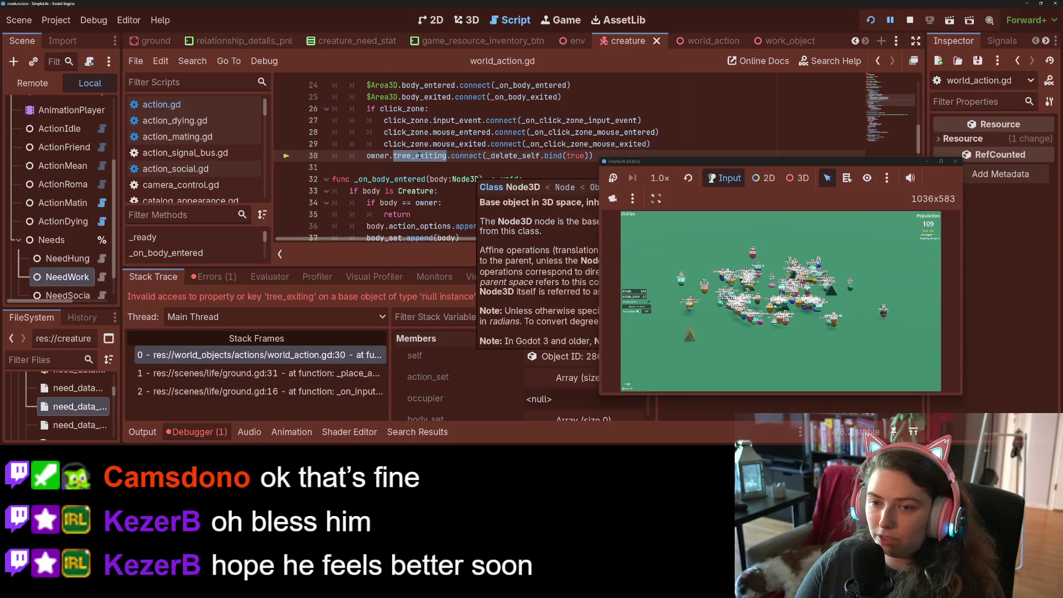
{"action": "left_click", "coordinate": [426, 156]}
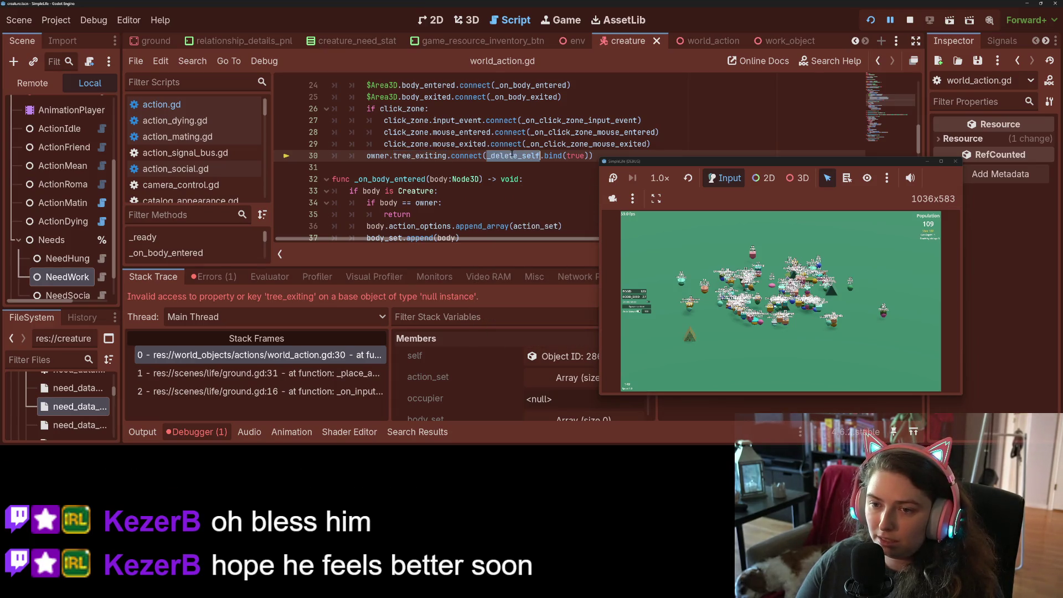
{"action": "double_click", "coordinate": [425, 155]}
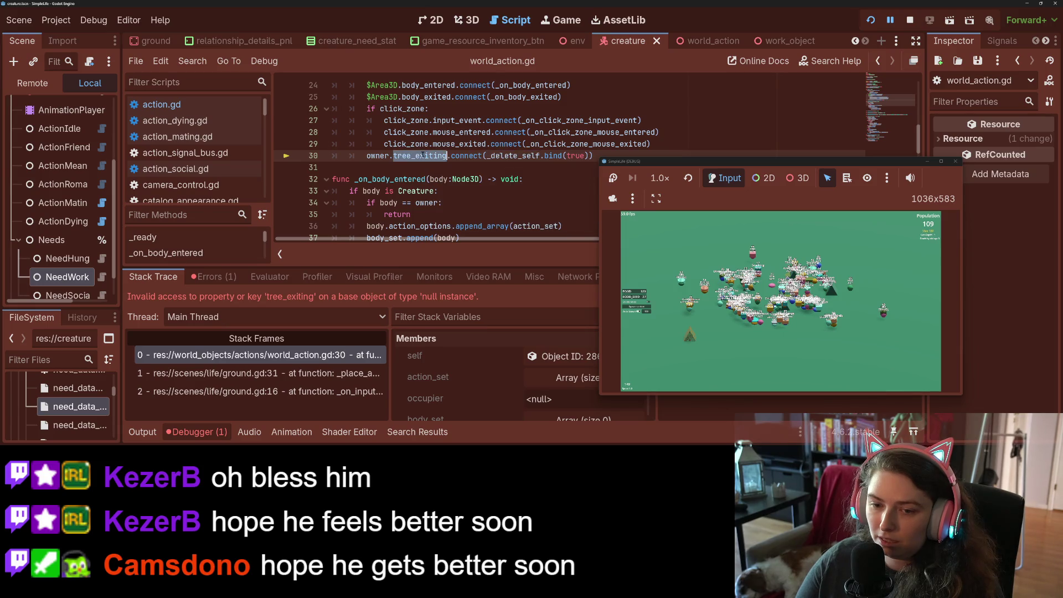
{"action": "left_click", "coordinate": [422, 155]}
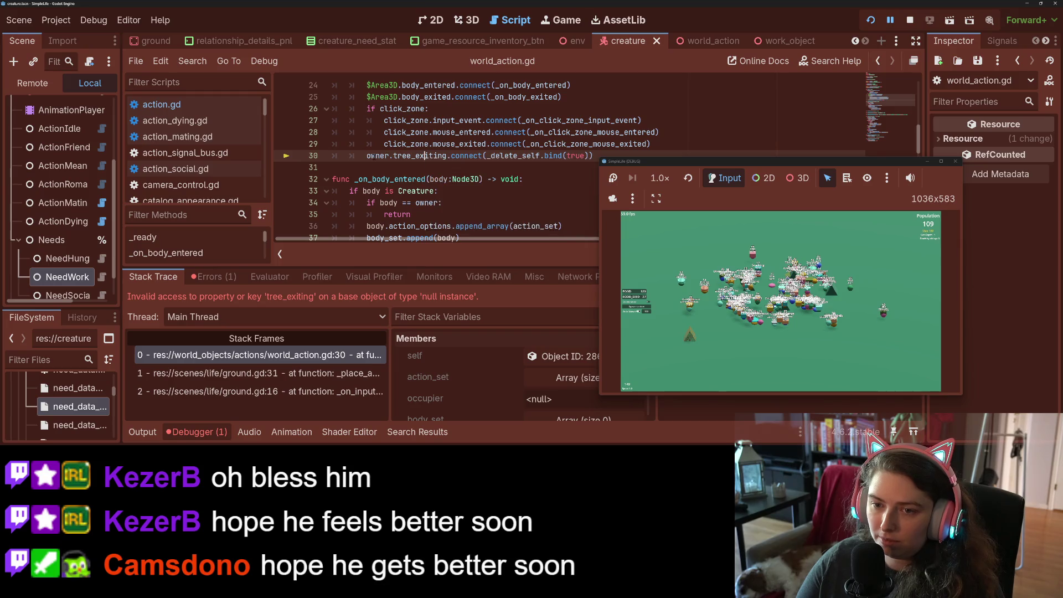
{"action": "double_click", "coordinate": [374, 155]}
{"action": "scroll", "coordinate": [419, 165], "scroll_direction": "up", "scroll_amount": 2}
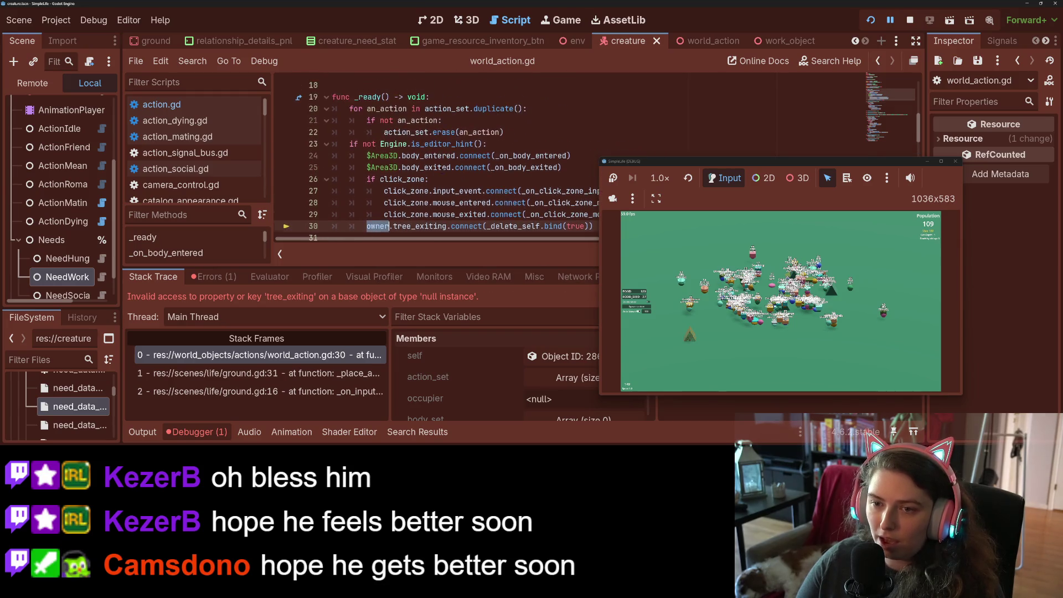
{"action": "scroll", "coordinate": [448, 171], "scroll_direction": "down", "scroll_amount": 3}
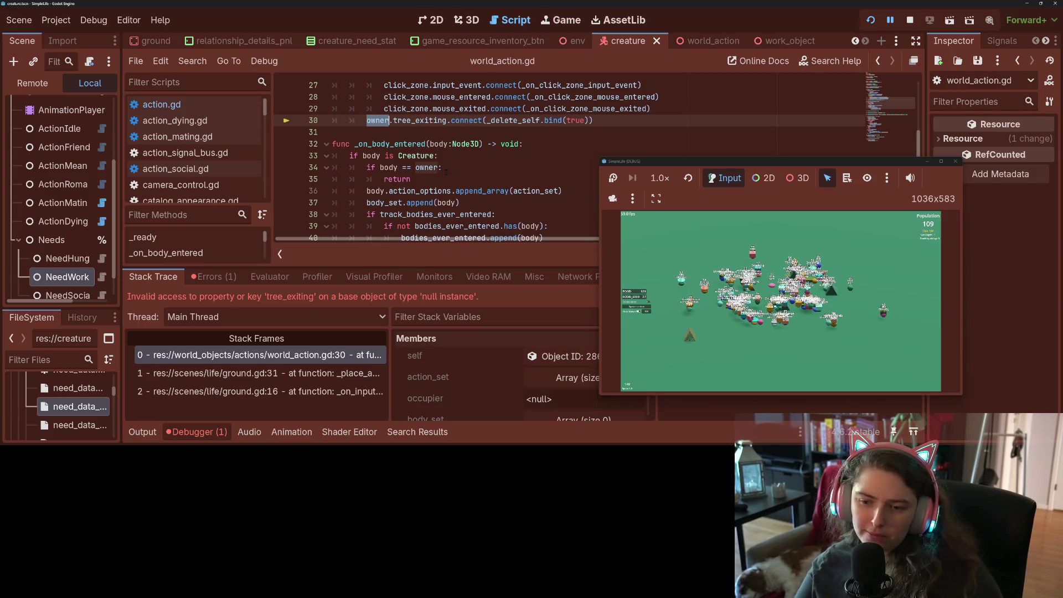
Step: Inspect the self object in Stack Variables, then close the game to end debugging
{"action": "left_click", "coordinate": [592, 356]}
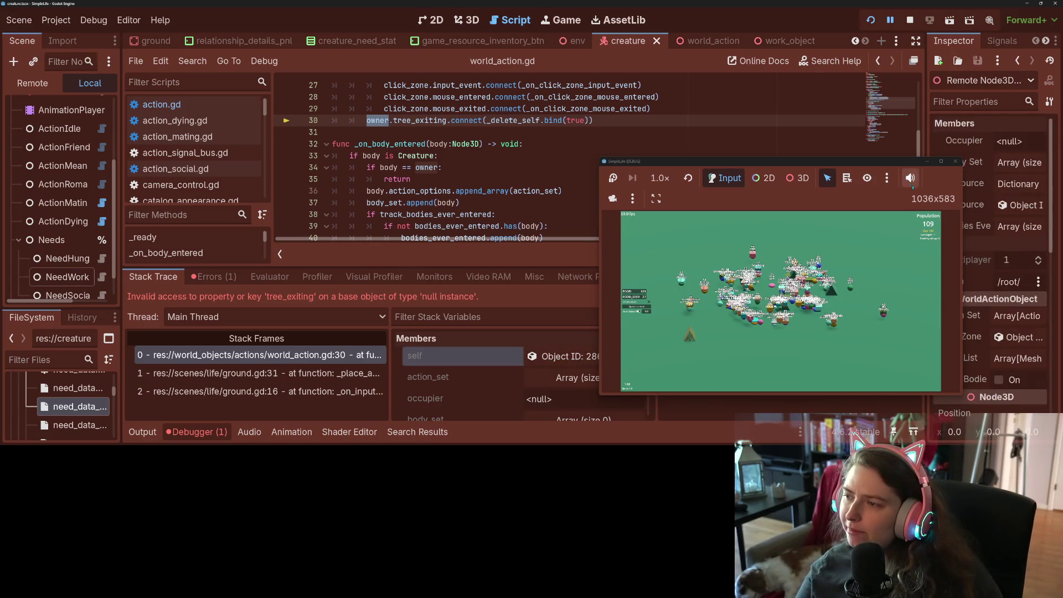
{"action": "mouse_move", "coordinate": [942, 161]}
{"action": "left_mouse_down"}
{"action": "mouse_move", "coordinate": [767, 128]}
{"action": "mouse_move", "coordinate": [846, 110]}
{"action": "left_mouse_up"}
{"action": "scroll", "coordinate": [989, 301], "scroll_direction": "down", "scroll_amount": 2}
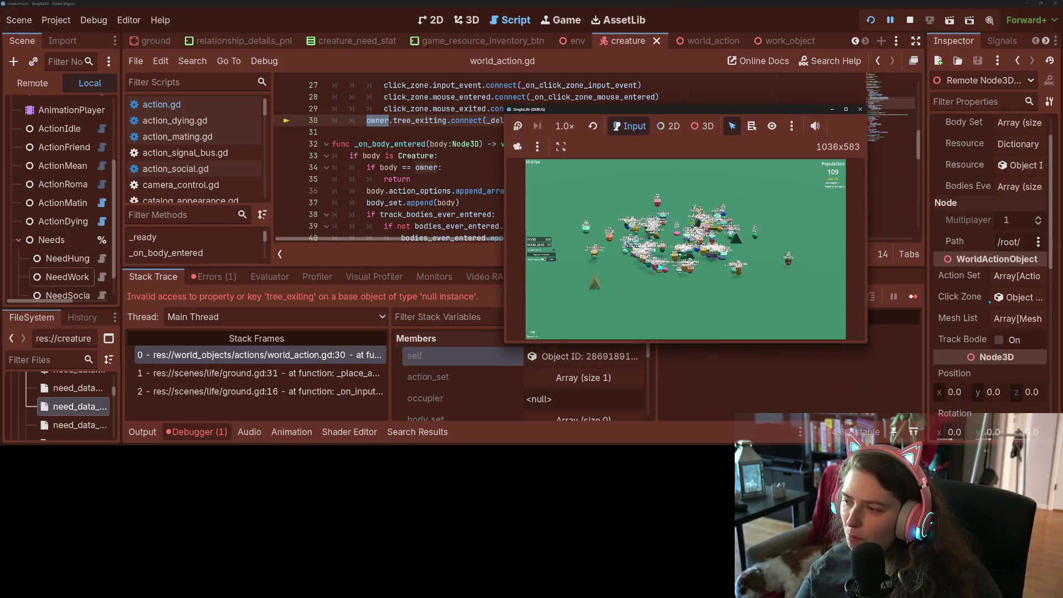
{"action": "left_click", "coordinate": [1021, 242]}
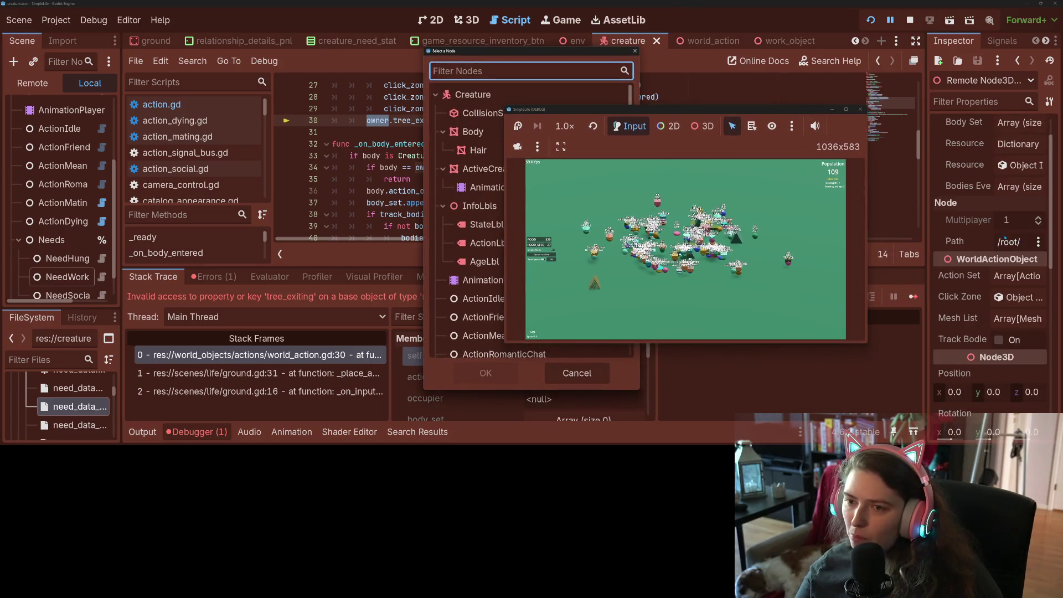
{"action": "left_click", "coordinate": [860, 109]}
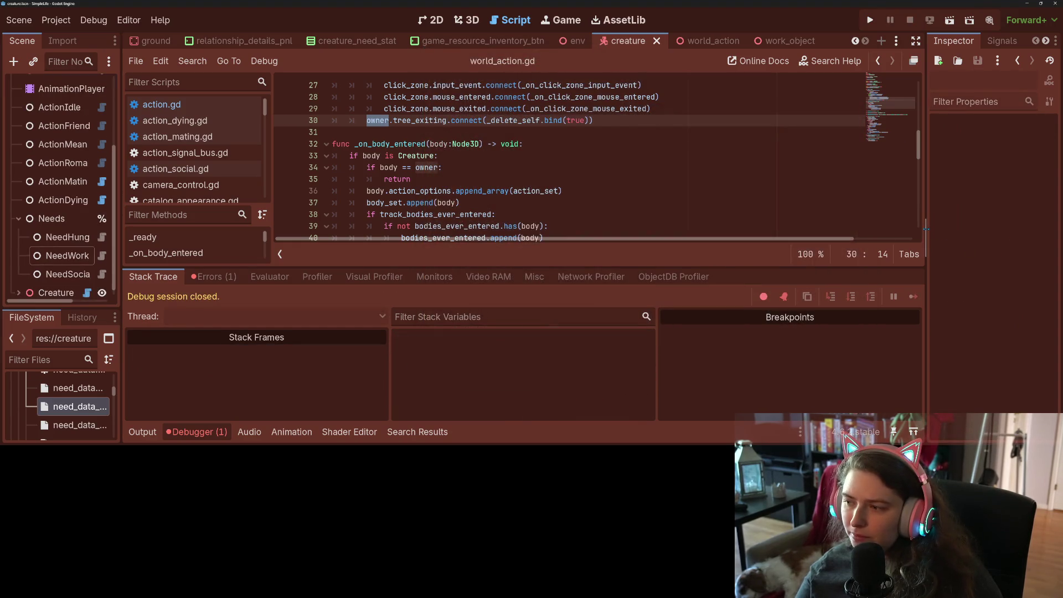
Step: Open the Errors tab, expand the tree_exiting error's stack trace, and widen the code editor
{"action": "left_click_drag", "start_coordinate": [925, 228], "coordinate": [548, 228]}
{"action": "left_click", "coordinate": [216, 277]}
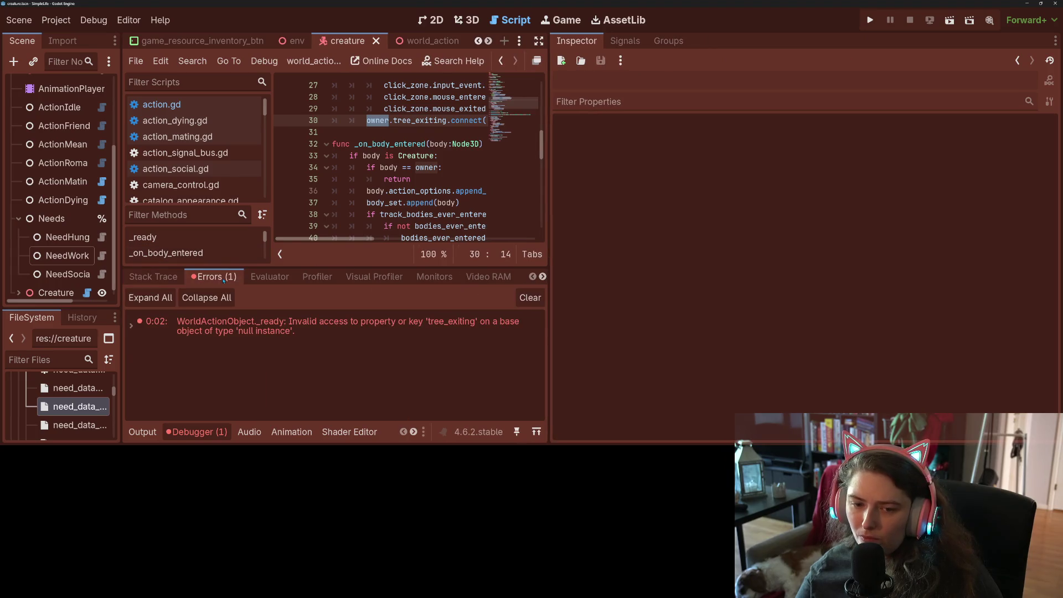
{"action": "mouse_move", "coordinate": [256, 340]}
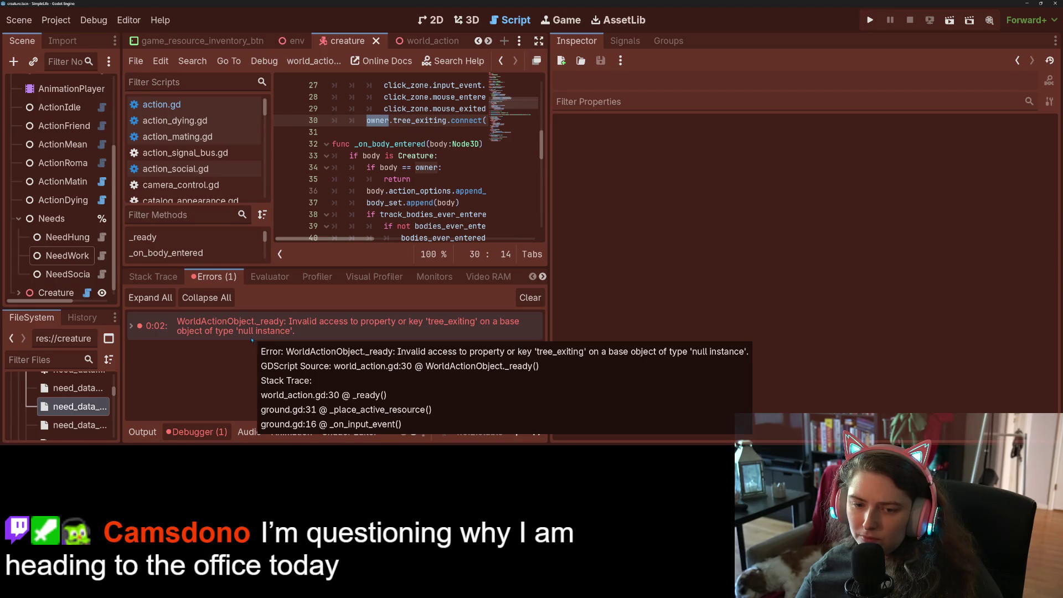
{"action": "left_click", "coordinate": [131, 326]}
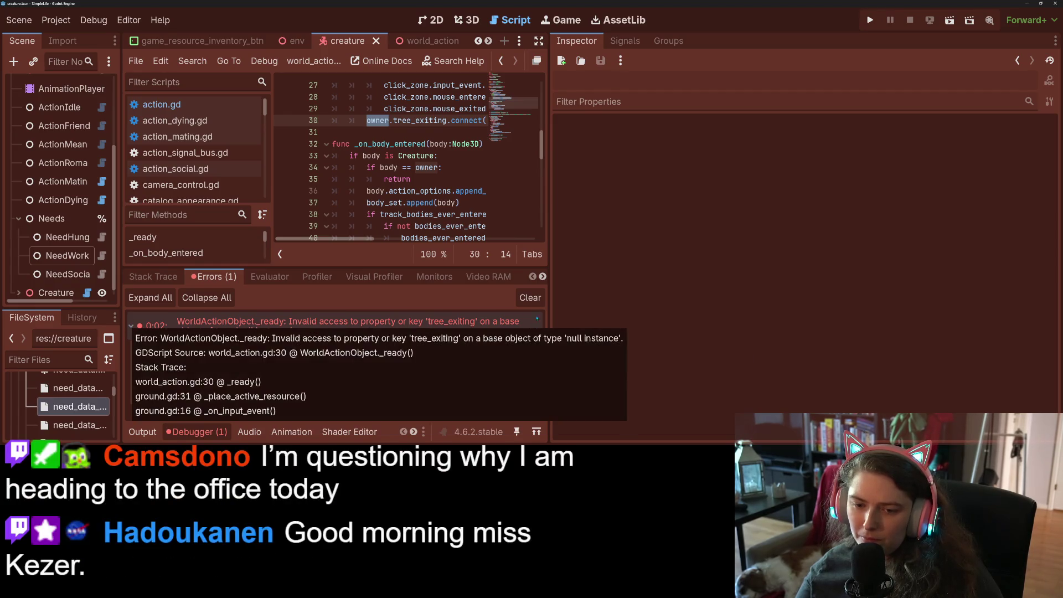
{"action": "left_click_drag", "start_coordinate": [548, 302], "coordinate": [767, 296]}
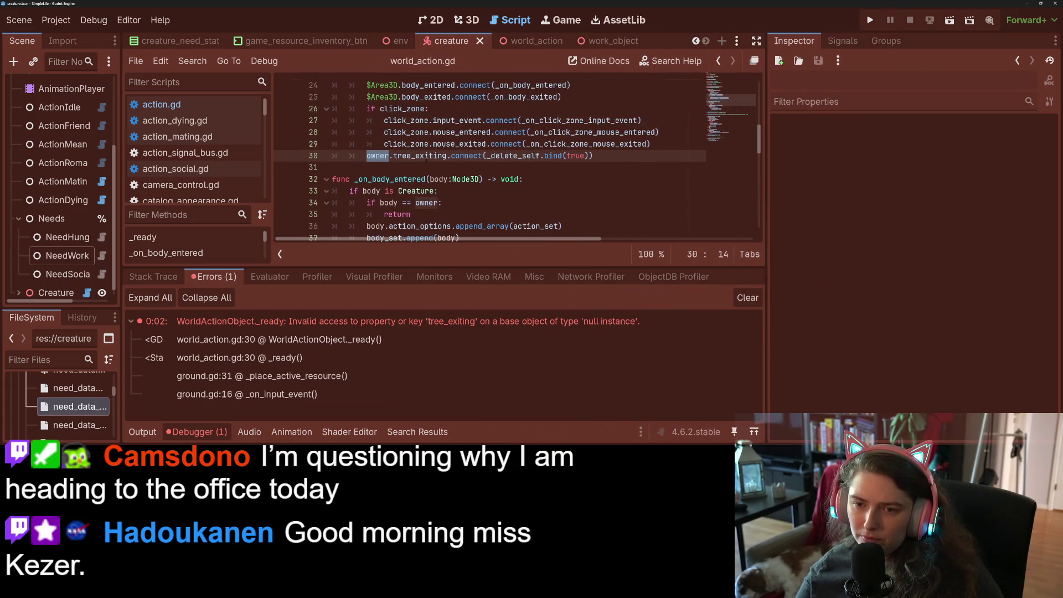
{"action": "mouse_move", "coordinate": [427, 157]}
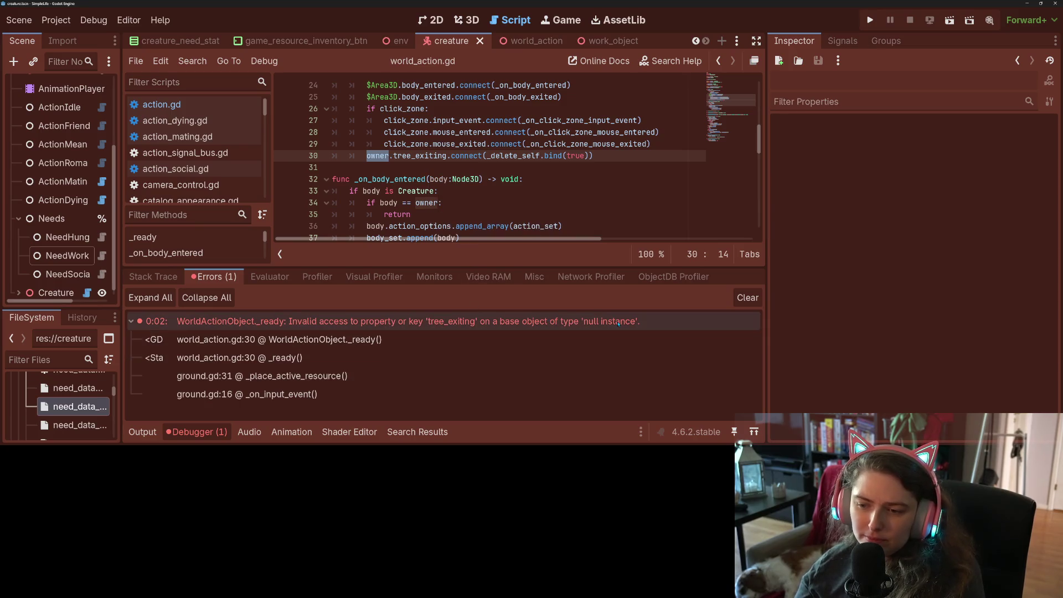
Step: Rerun the project with Auto Spawn at 100 and bring the editor forward at the error
{"action": "left_click", "coordinate": [870, 20]}
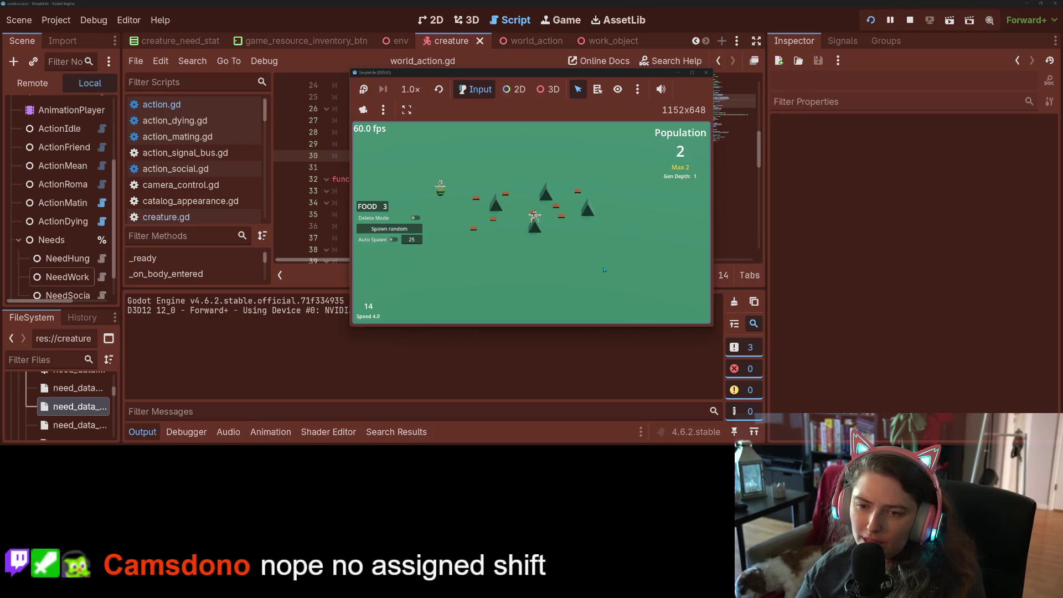
{"action": "double_click", "coordinate": [411, 239]}
{"action": "type", "text": "100"}
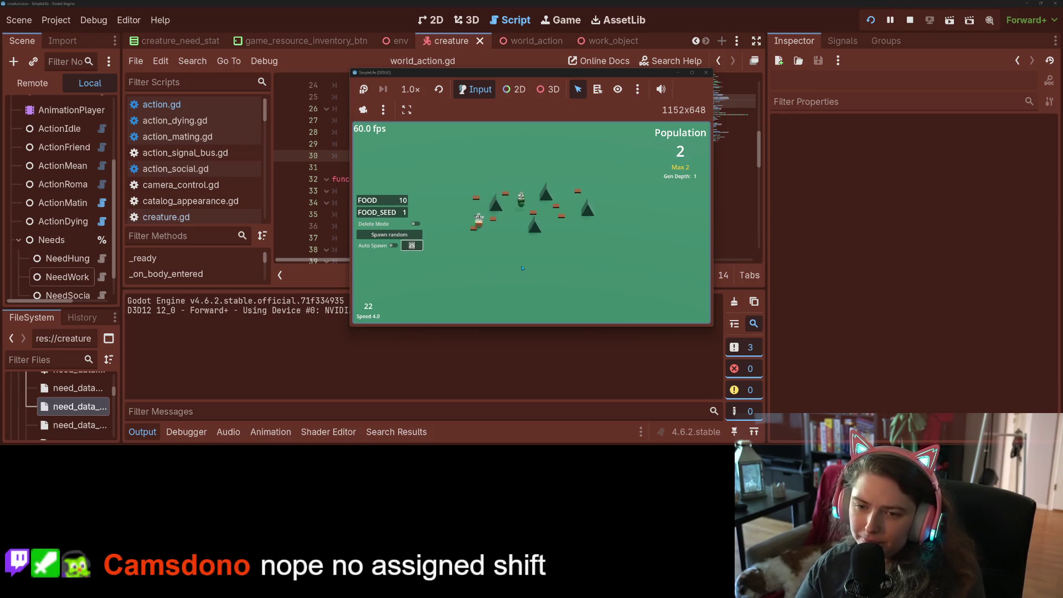
{"action": "key", "text": "Return"}
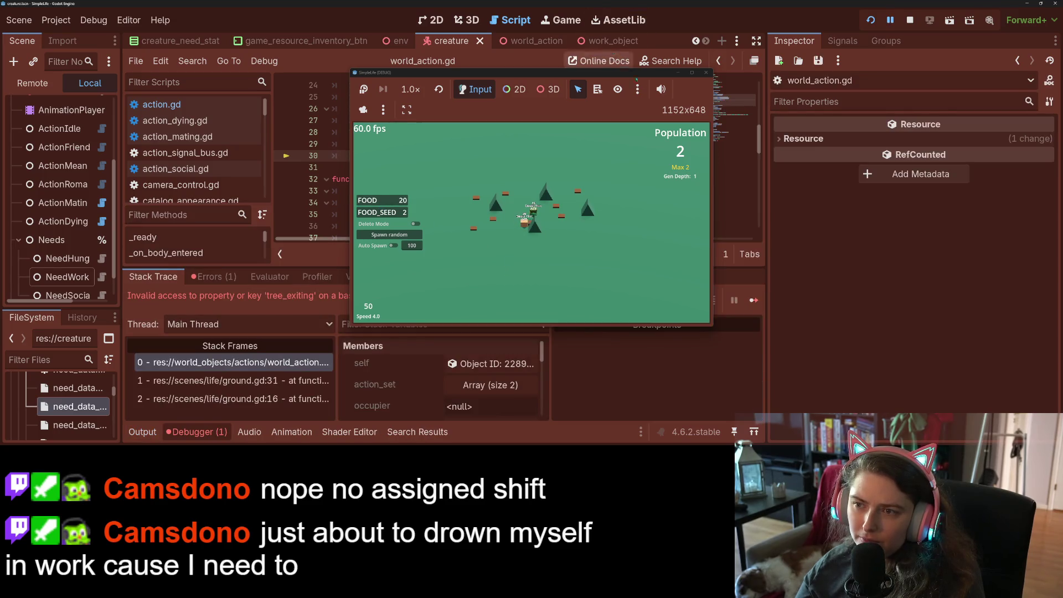
{"action": "left_click", "coordinate": [367, 347]}
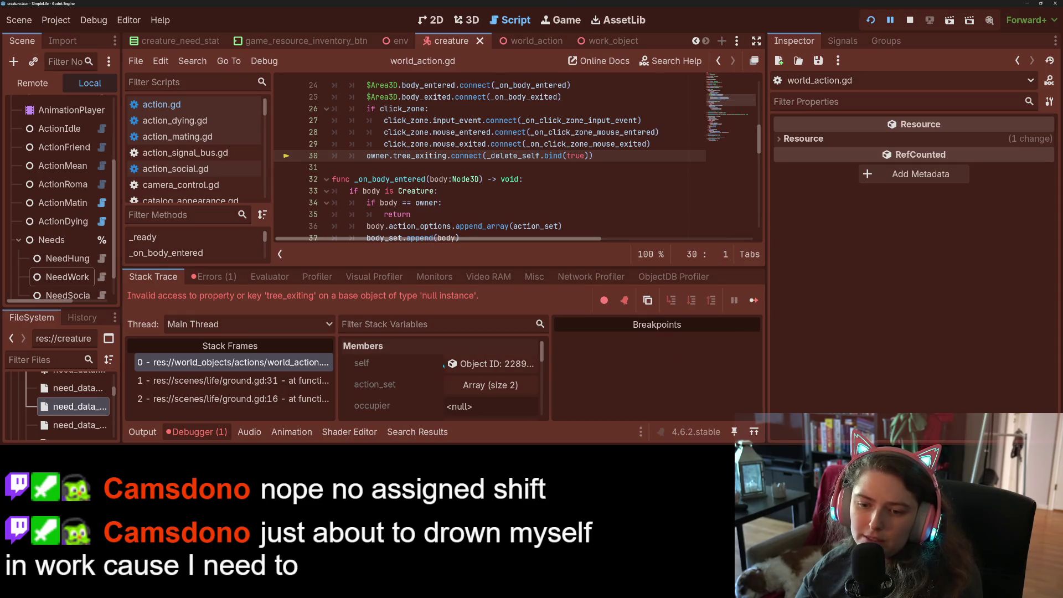
Step: Inspect the failing world action's 'self' members in the debugger, then jump to ground.gd line 31
{"action": "left_click", "coordinate": [513, 368]}
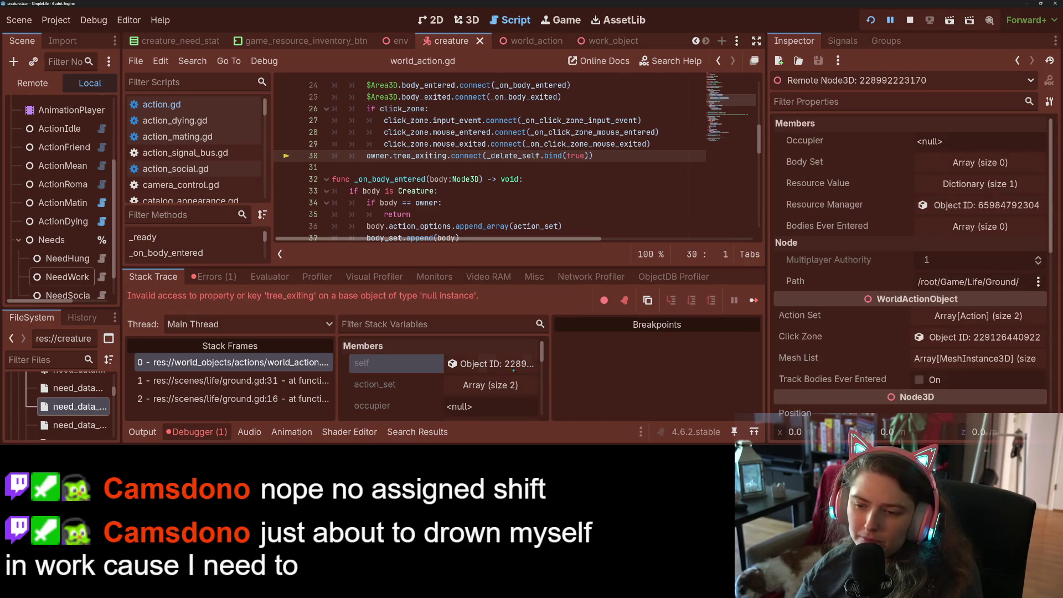
{"action": "left_click_drag", "start_coordinate": [766, 242], "coordinate": [503, 242]}
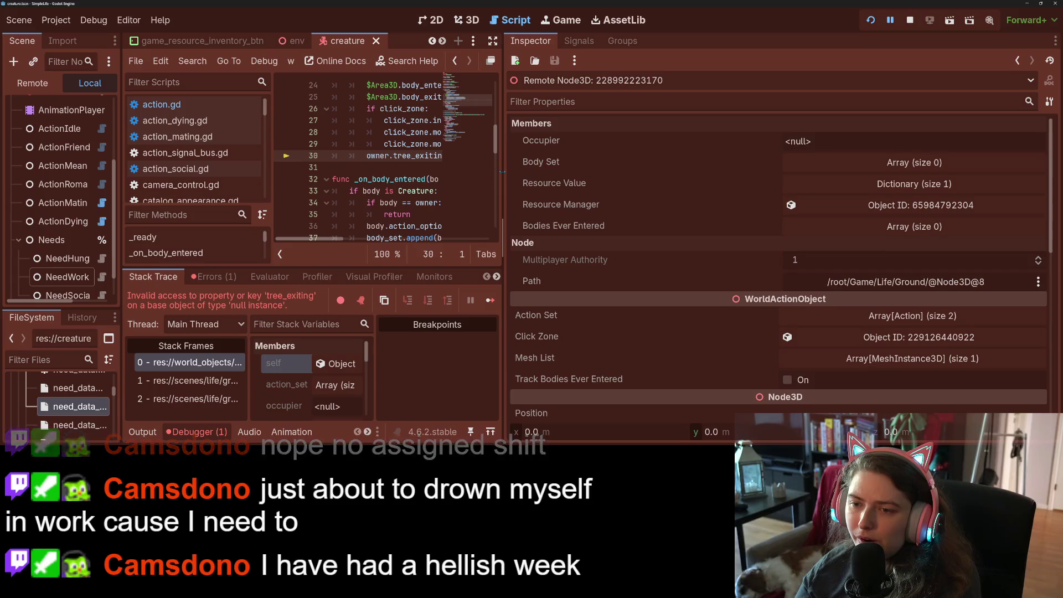
{"action": "left_click_drag", "start_coordinate": [504, 169], "coordinate": [706, 170]}
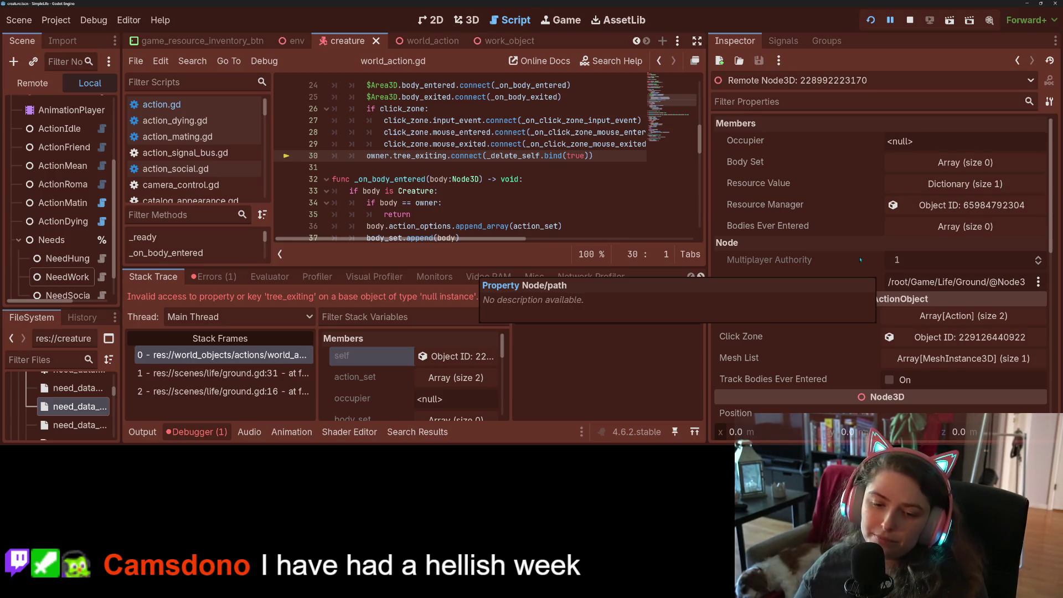
{"action": "left_click", "coordinate": [221, 373]}
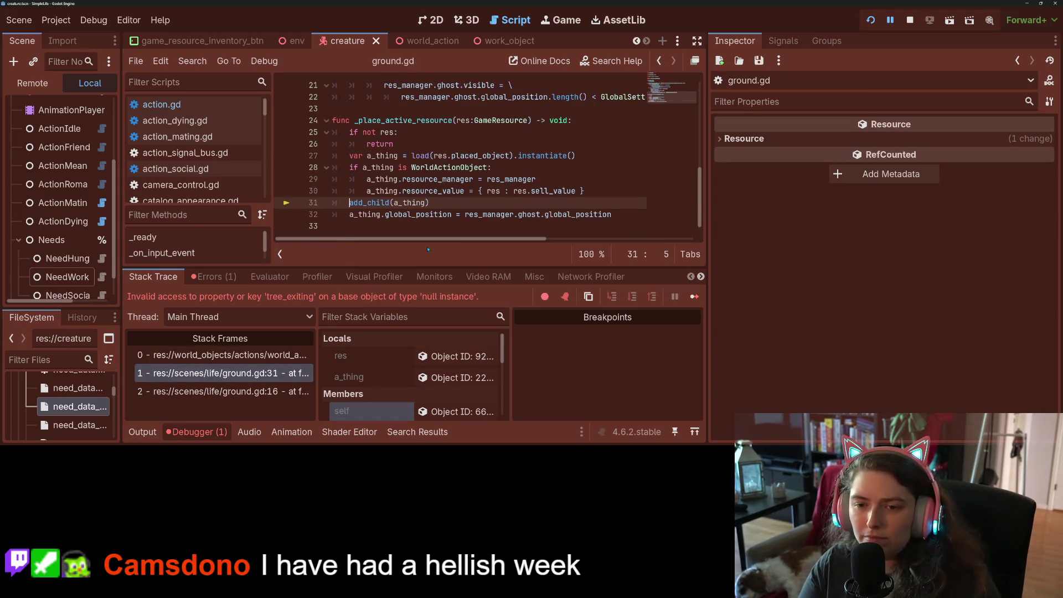
Step: Add 'a_thing.owner = self' above add_child in ground.gd, then stop and relaunch the game
{"action": "key", "text": "ctrl+shift+Return"}
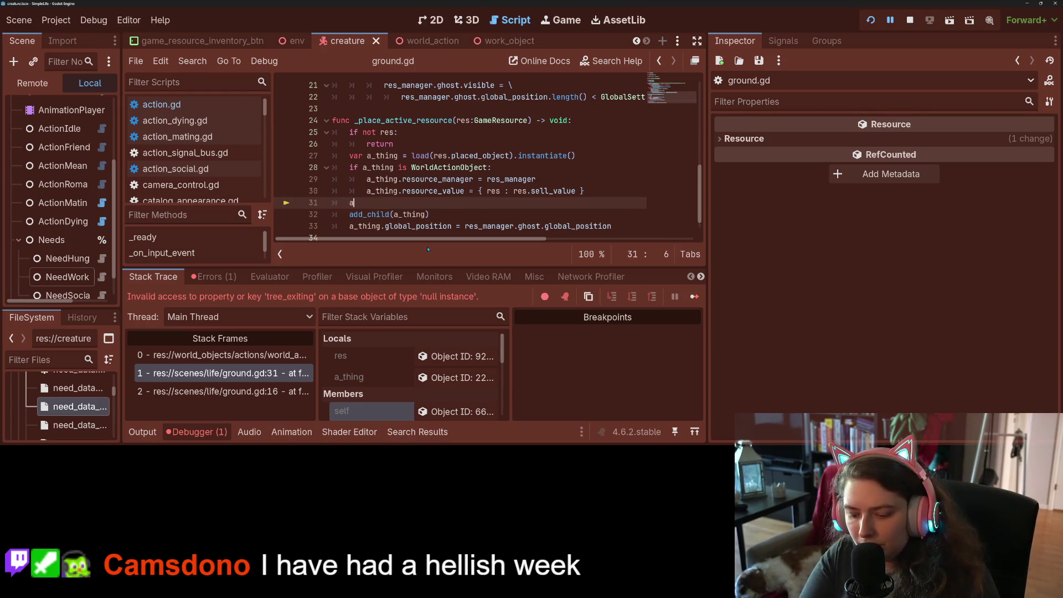
{"action": "type", "text": "a_thing.owner"}
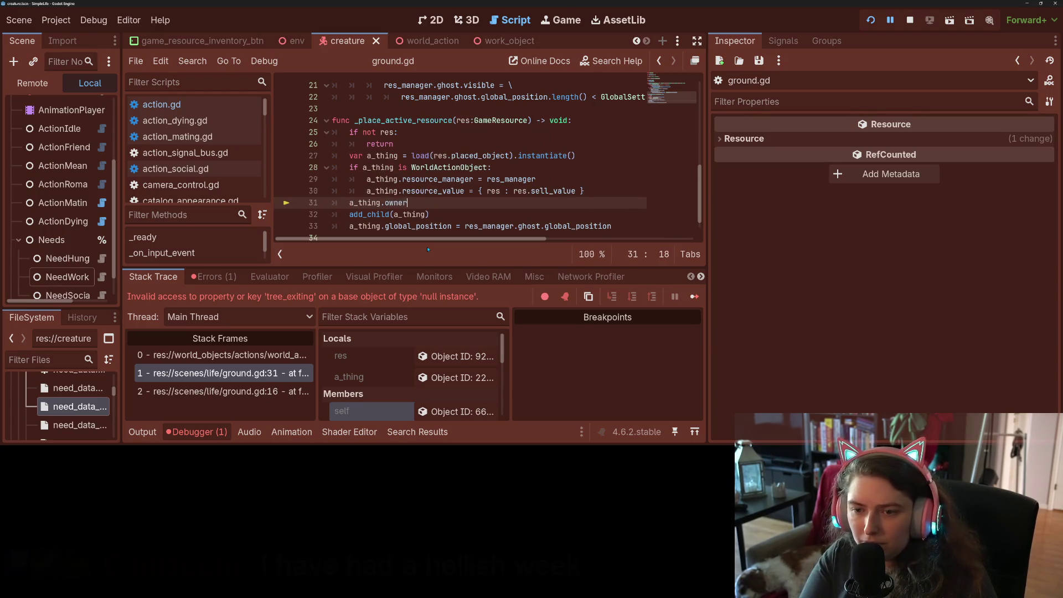
{"action": "key", "text": "BackSpace"}
{"action": "key", "text": "BackSpace"}
{"action": "type", "text": "f"}
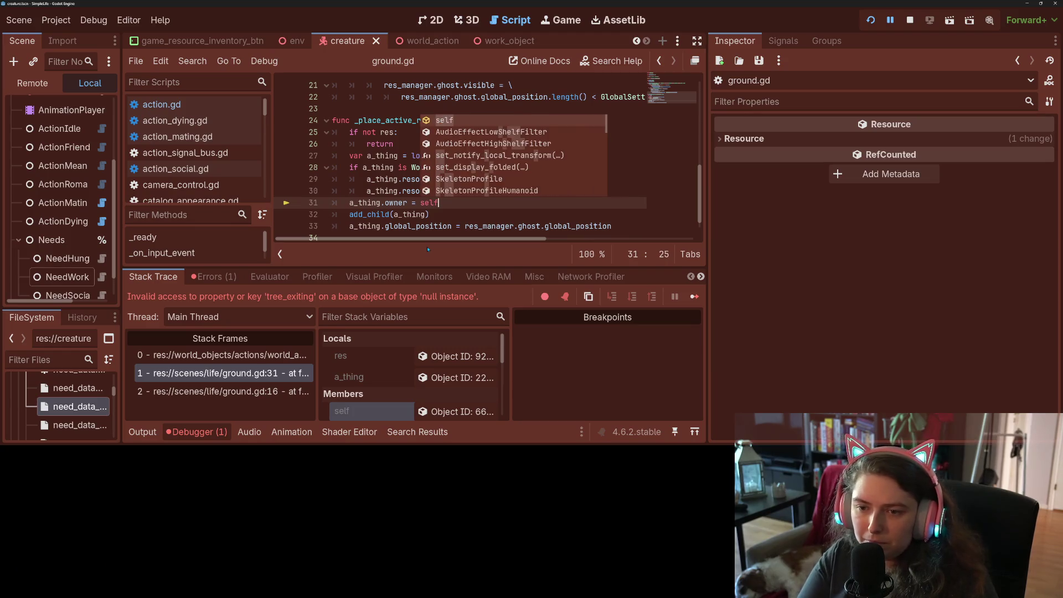
{"action": "left_click", "coordinate": [910, 20]}
{"action": "left_click", "coordinate": [871, 21]}
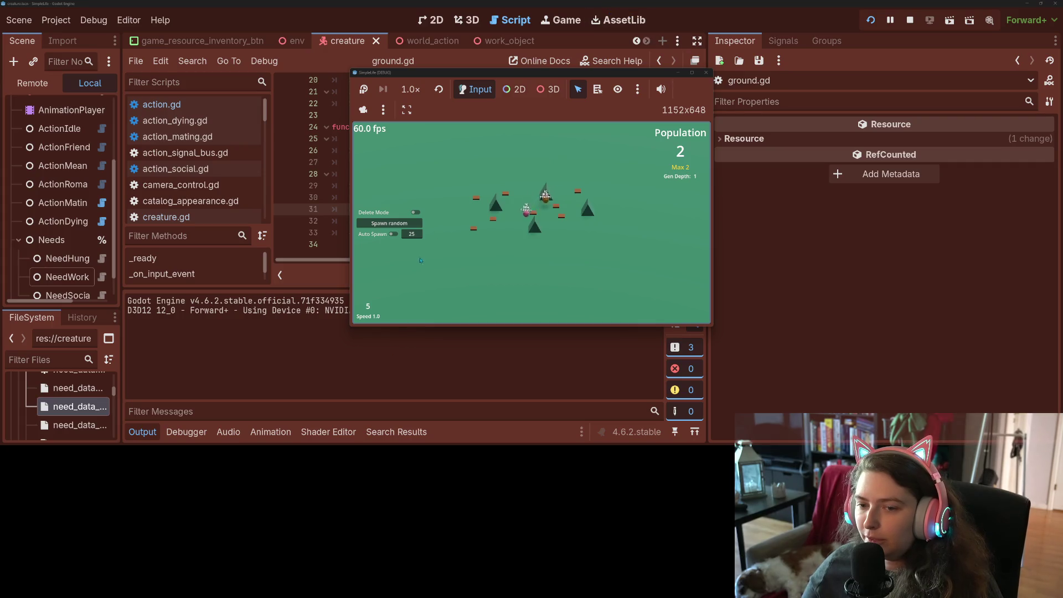
Step: Enable Auto Spawn at 100, let the population reach 111, then close the game window
{"action": "left_click", "coordinate": [510, 262]}
{"action": "type", "text": "100"}
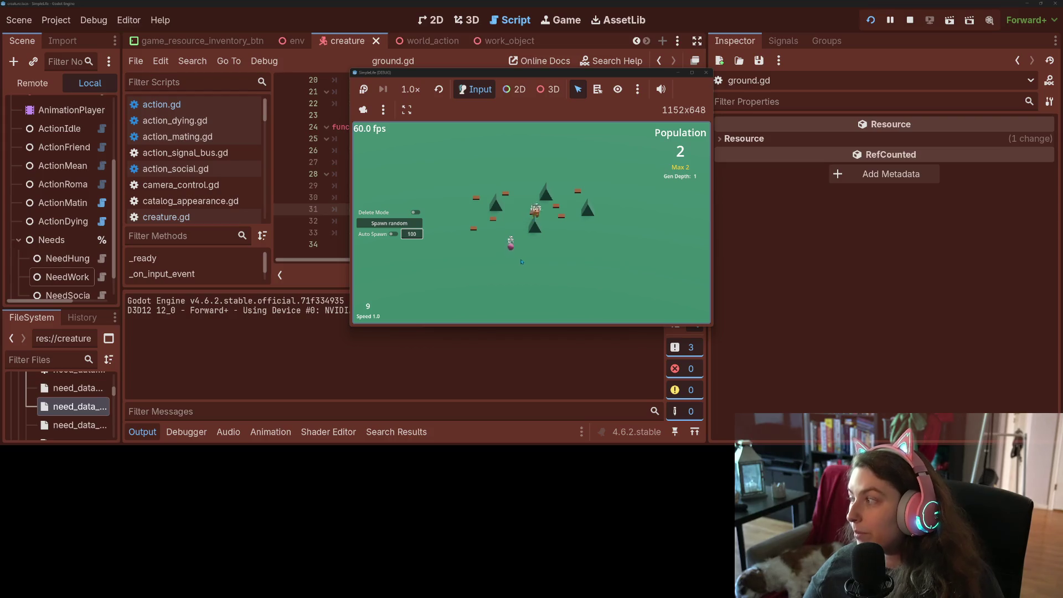
{"action": "left_click", "coordinate": [394, 235]}
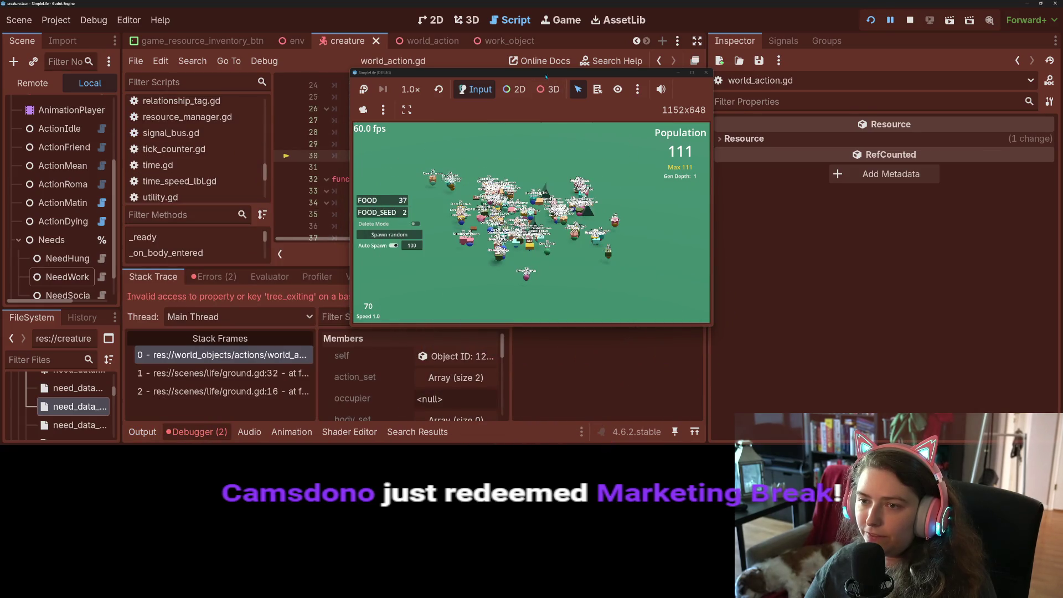
{"action": "left_click_drag", "start_coordinate": [546, 76], "coordinate": [822, 154]}
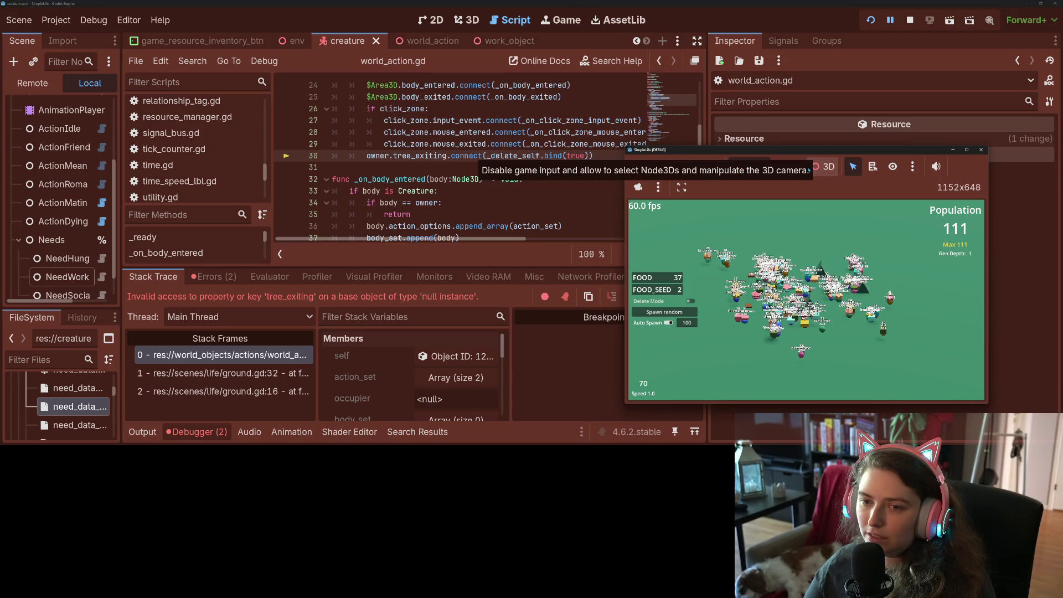
{"action": "left_click", "coordinate": [981, 150]}
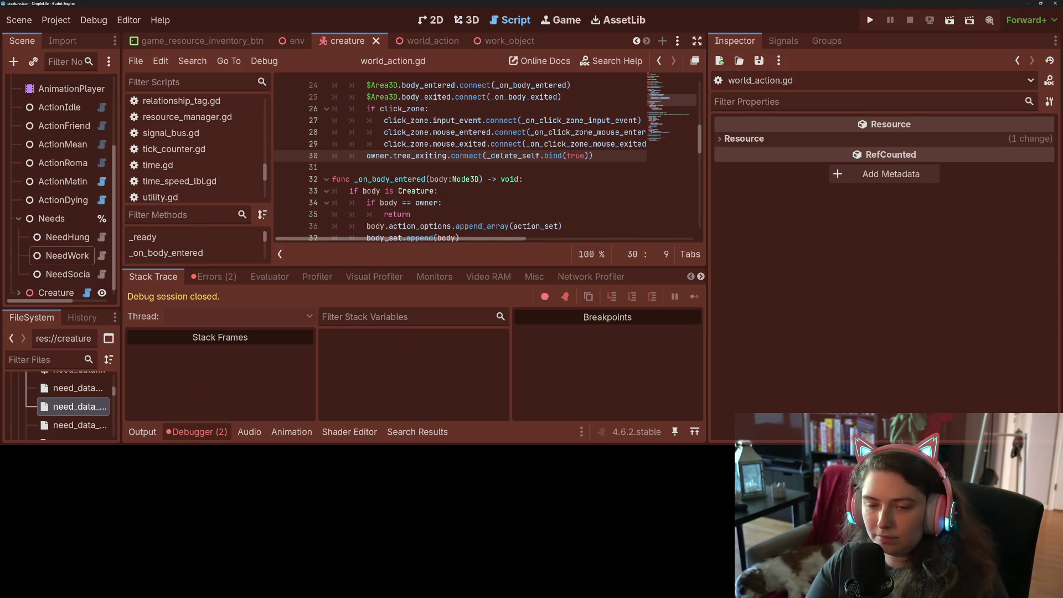
Step: Wrap the tree_exiting connection in world_action.gd inside an 'if owner:' block
{"action": "key", "text": "ctrl+shift+Return"}
{"action": "type", "text": "if owner:"}
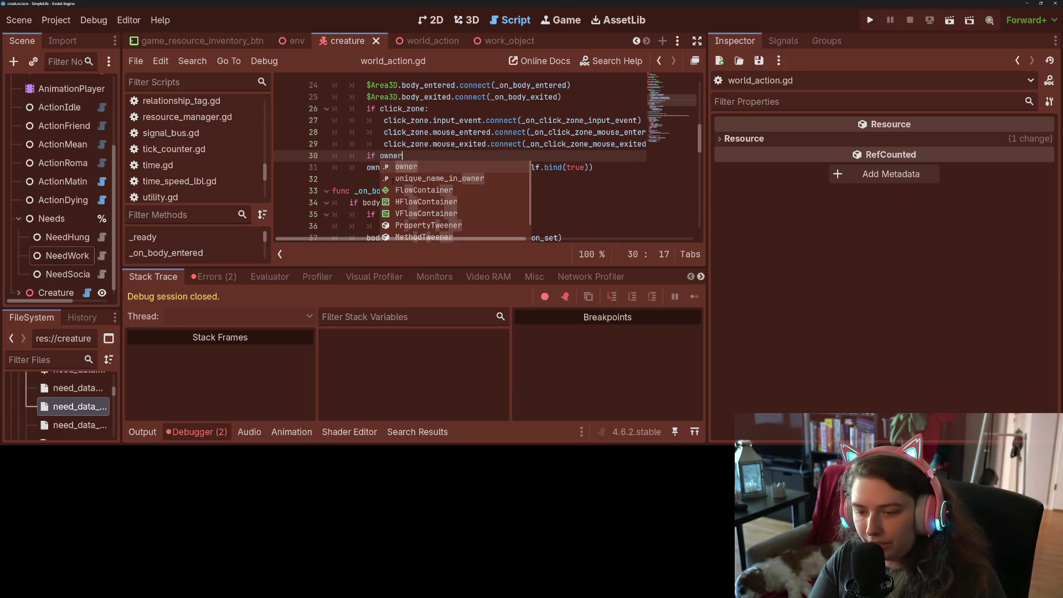
{"action": "key", "text": "Down"}
{"action": "key", "text": "Home"}
{"action": "key", "text": "Tab"}
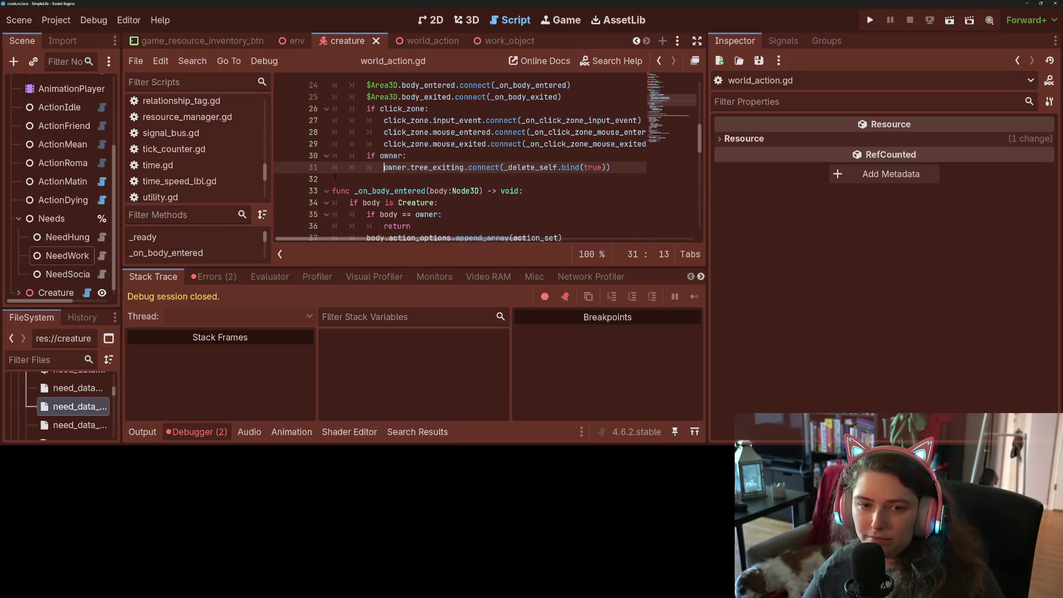
Step: Delete the 'a_thing.owner = self' line from ground.gd via its Errors entry, and save
{"action": "left_click", "coordinate": [215, 276]}
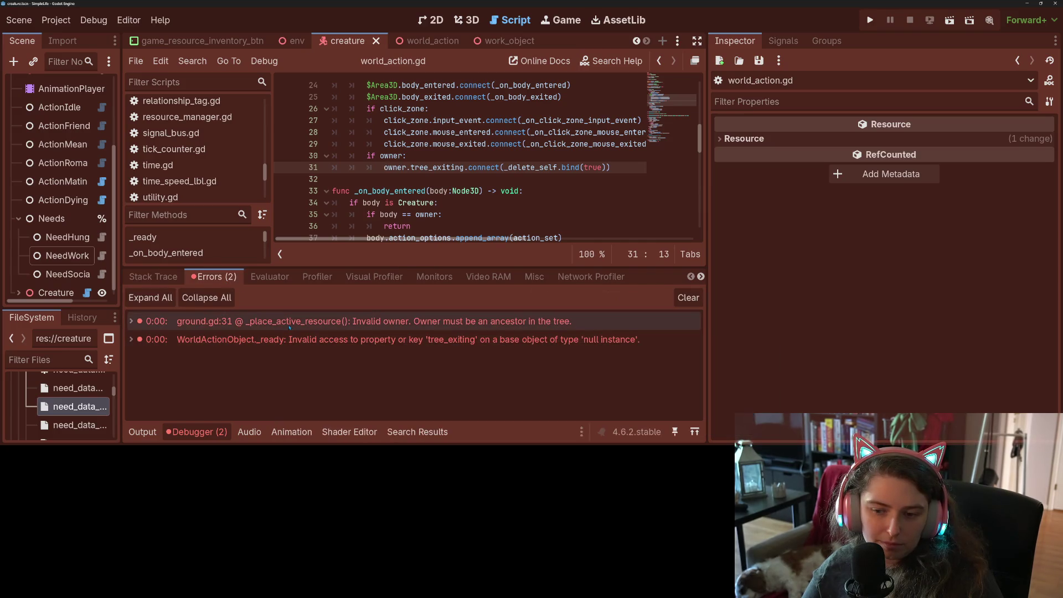
{"action": "double_click", "coordinate": [290, 326]}
{"action": "left_click", "coordinate": [554, 202]}
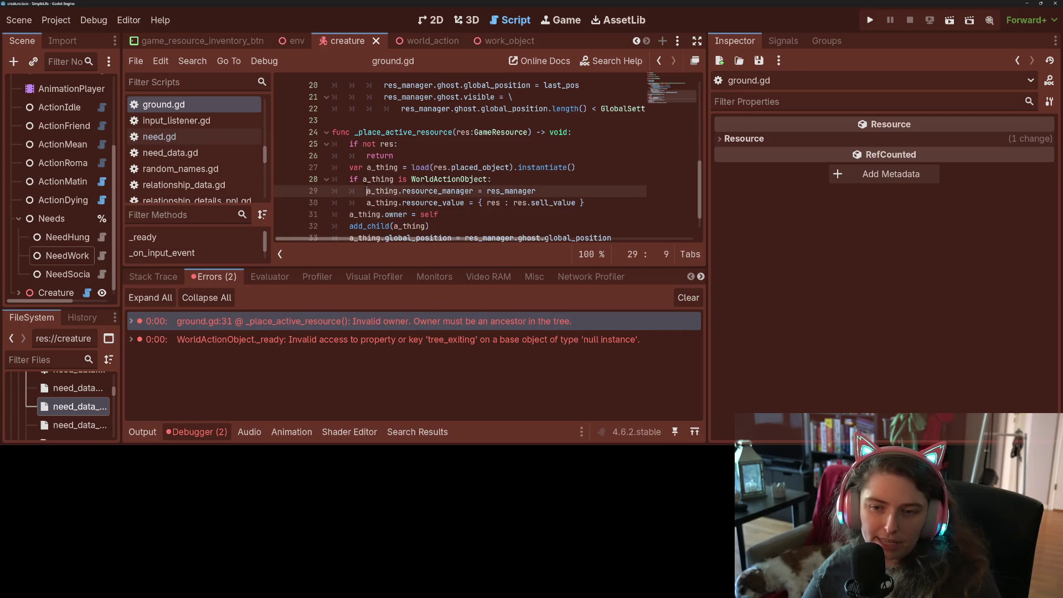
{"action": "left_click_drag", "start_coordinate": [439, 214], "coordinate": [276, 210]}
{"action": "key", "text": "BackSpace"}
{"action": "key", "text": "BackSpace"}
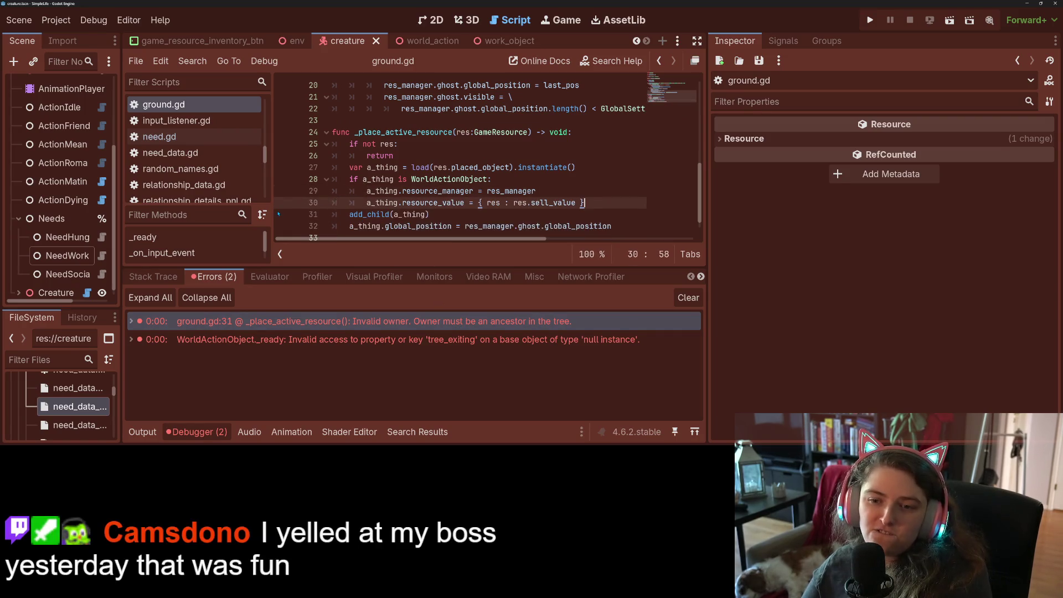
{"action": "key", "text": "ctrl+s"}
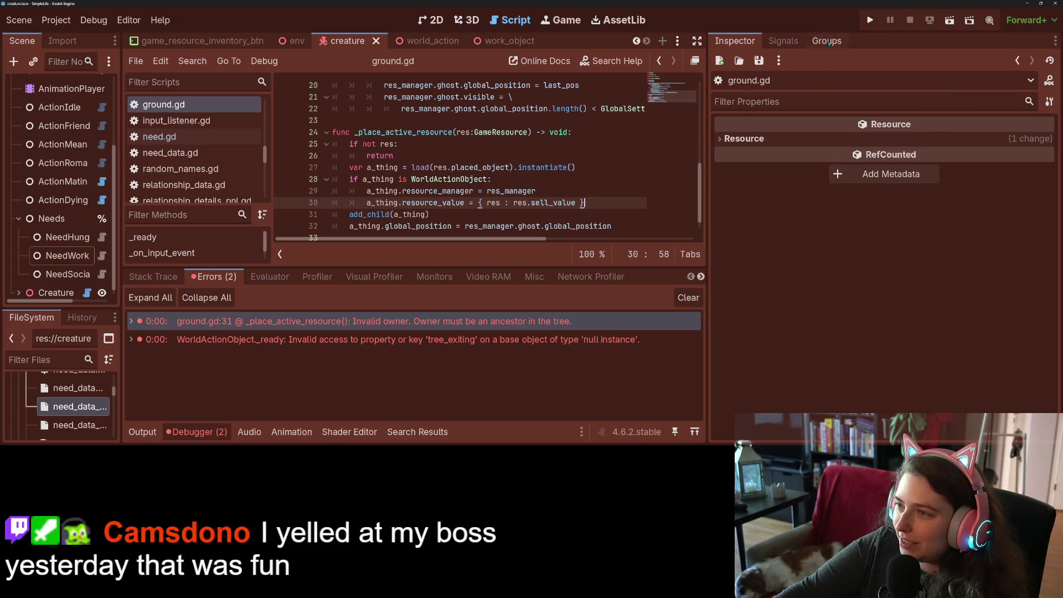
Step: Launch the game and turn on Auto Spawn at 100
{"action": "left_click", "coordinate": [872, 20]}
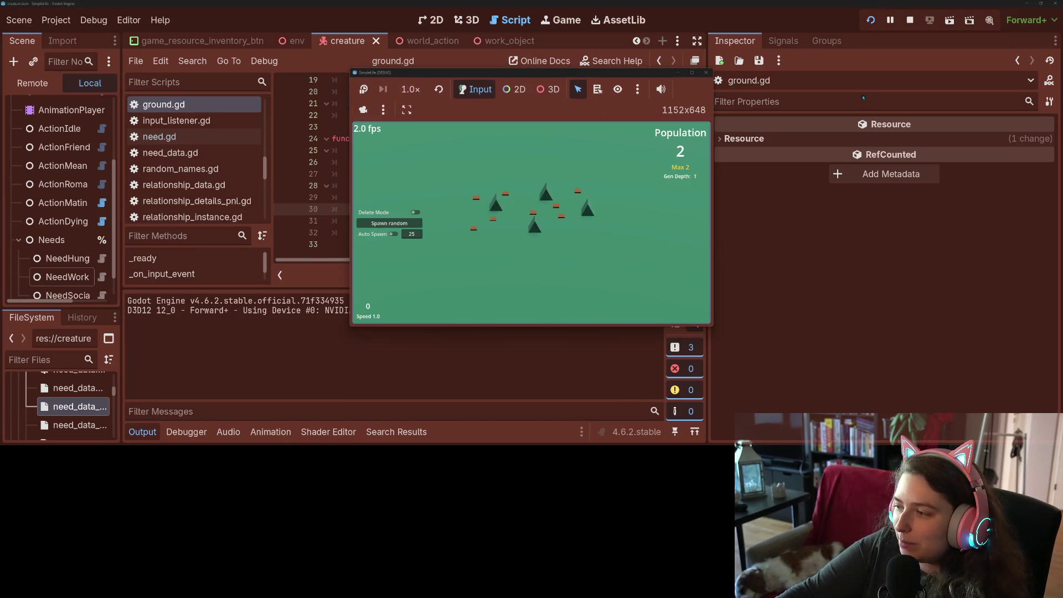
{"action": "left_click", "coordinate": [410, 234]}
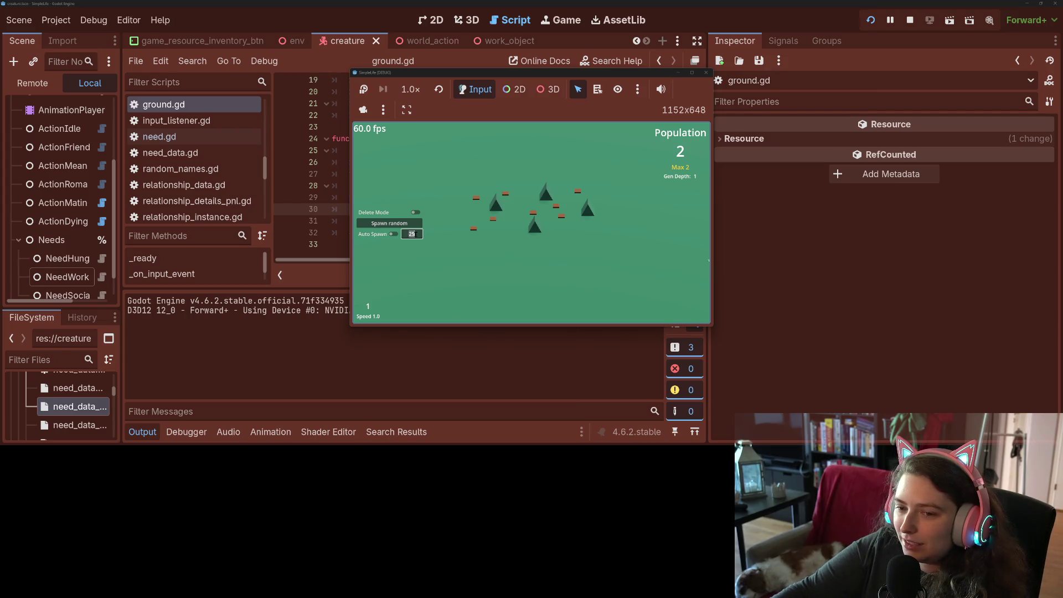
{"action": "type", "text": "100"}
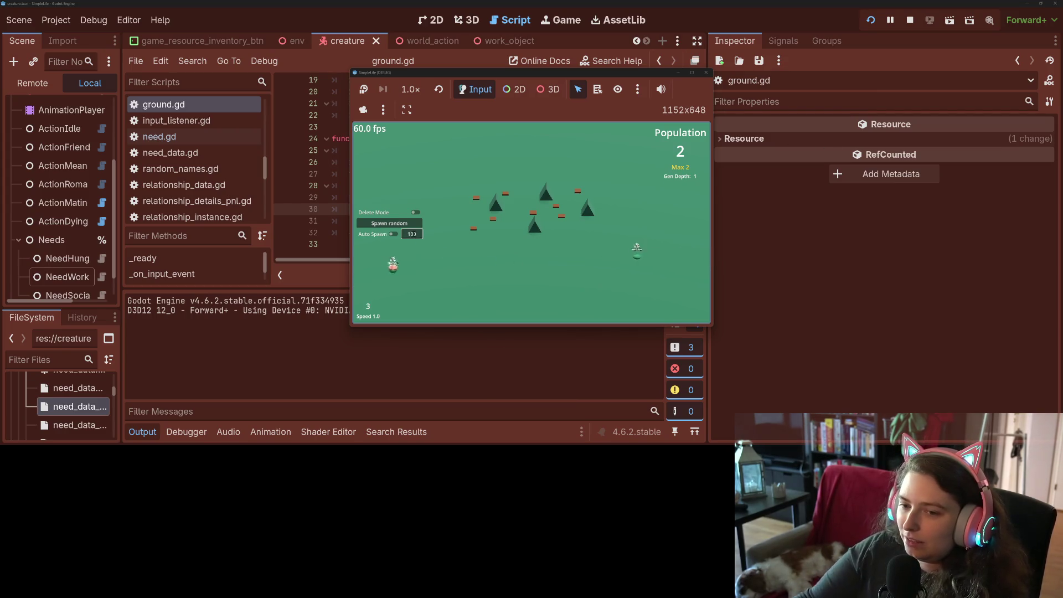
{"action": "left_click", "coordinate": [393, 233]}
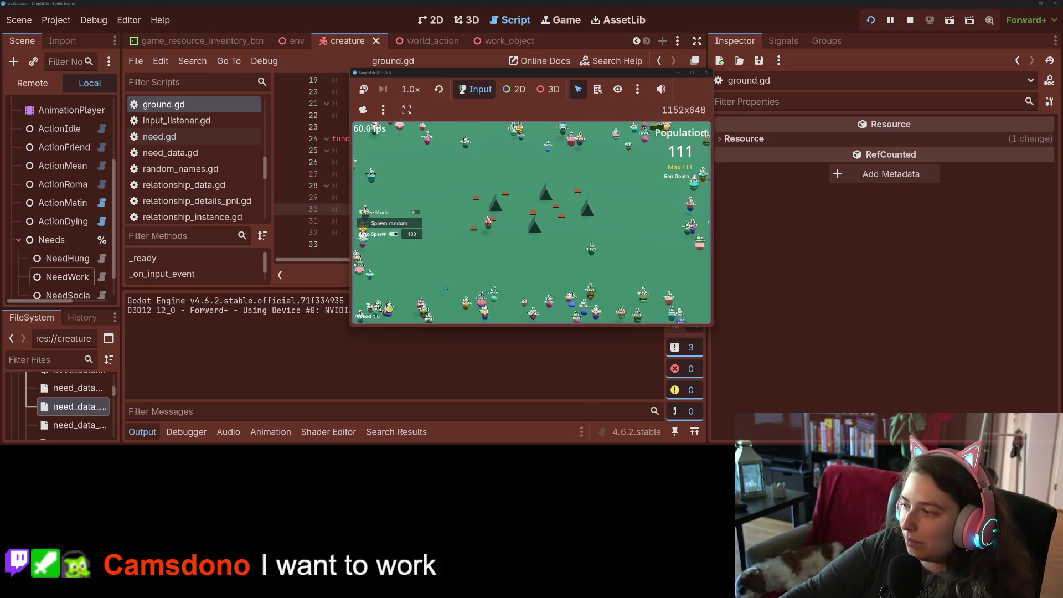
Step: Vary the simulation speed, drop a food item, then close the game and switch to GitHub Desktop
{"action": "key", "text": "Right"}
{"action": "key", "text": "Right"}
{"action": "key", "text": "Right"}
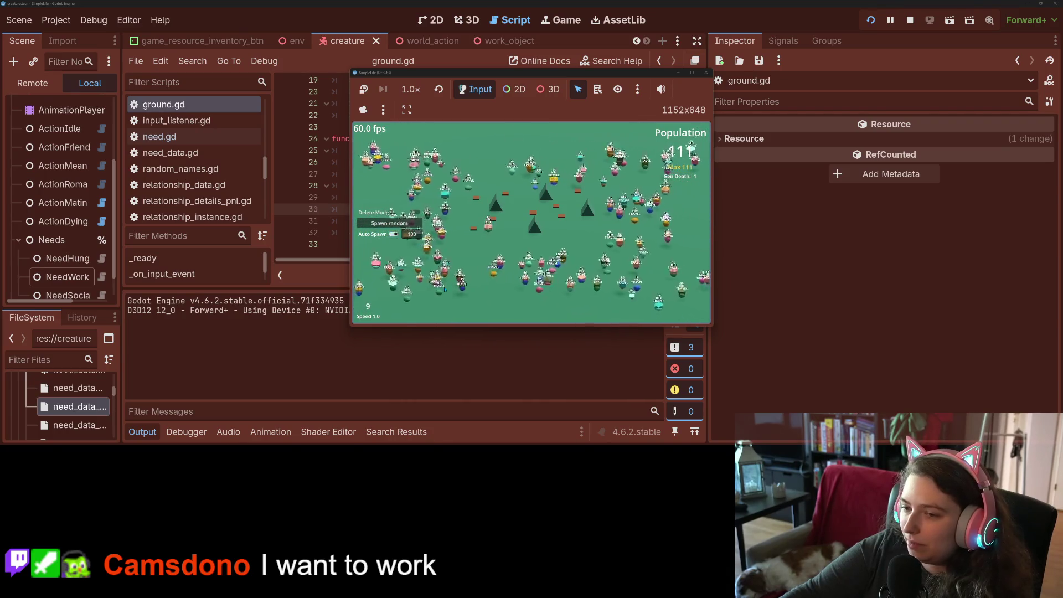
{"action": "key", "text": "Left"}
{"action": "key", "text": "Left"}
{"action": "key", "text": "Left"}
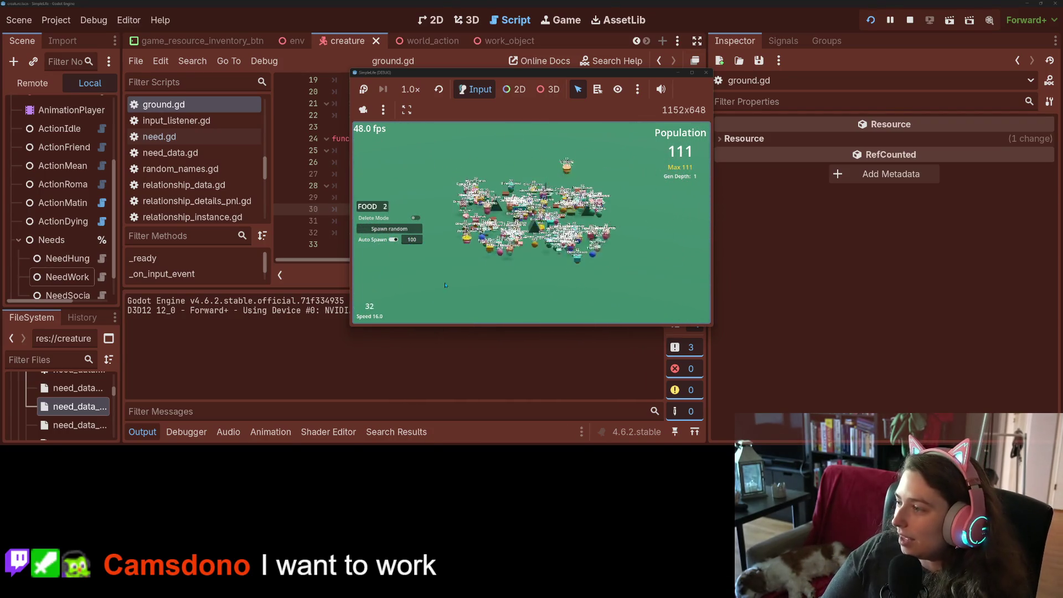
{"action": "key", "text": "Right"}
{"action": "key", "text": "Right"}
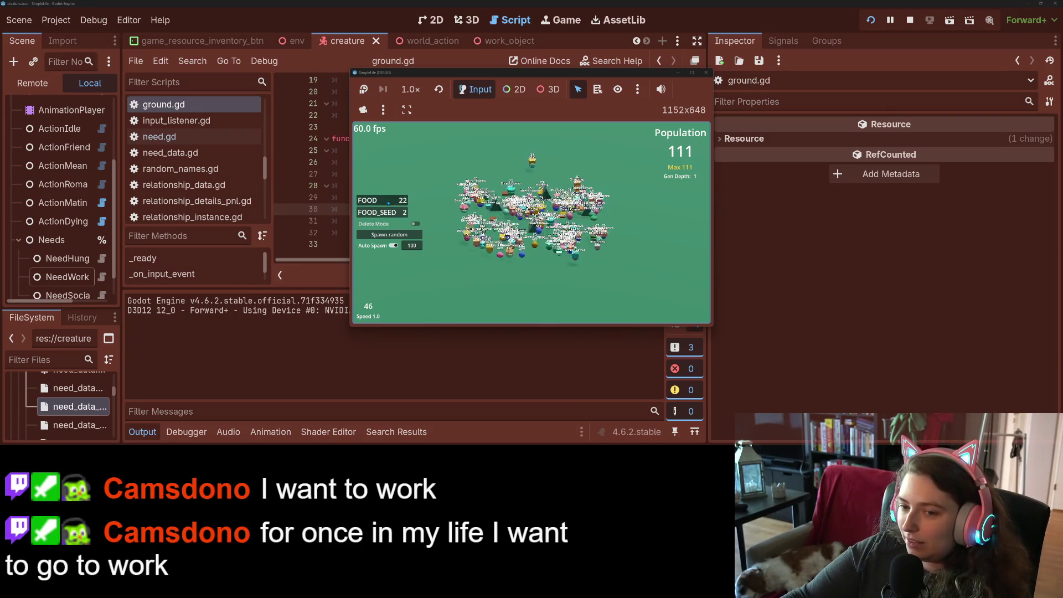
{"action": "left_click", "coordinate": [504, 279]}
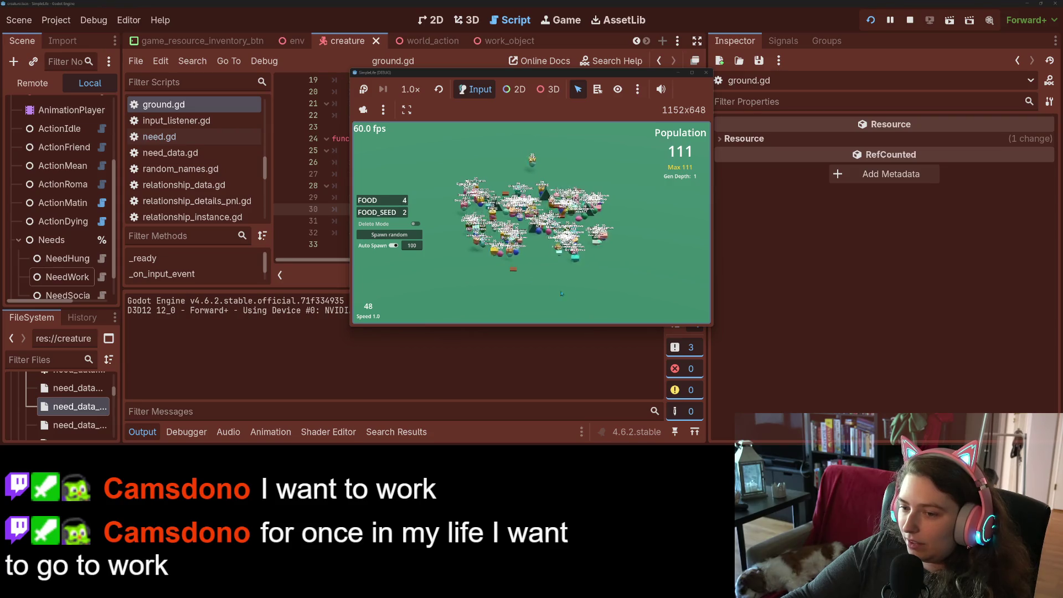
{"action": "key", "text": "Right"}
{"action": "key", "text": "Right"}
{"action": "key", "text": "Right"}
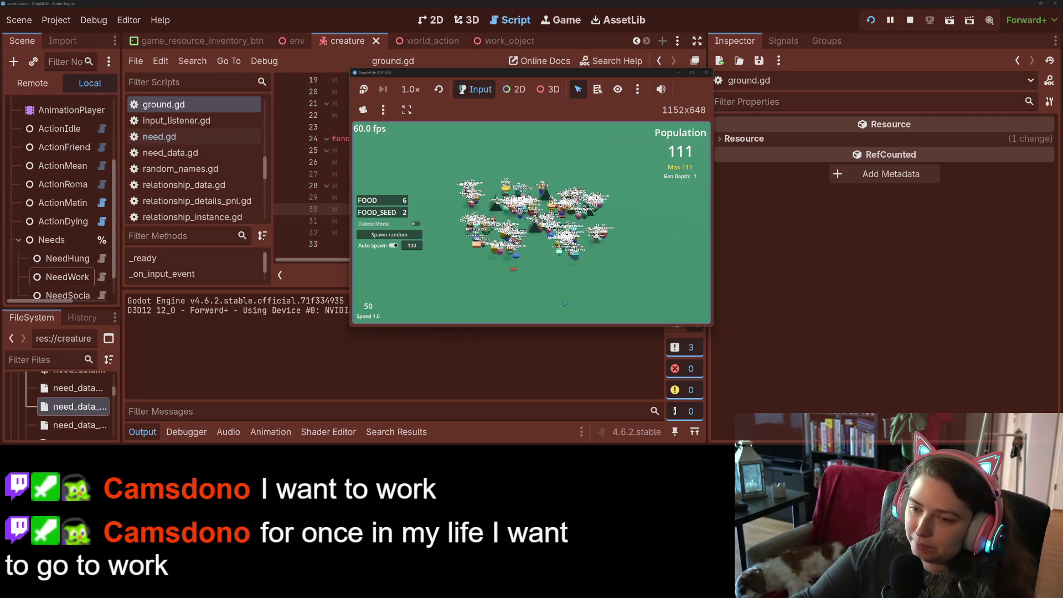
{"action": "key", "text": "Left"}
{"action": "key", "text": "Left"}
{"action": "key", "text": "Left"}
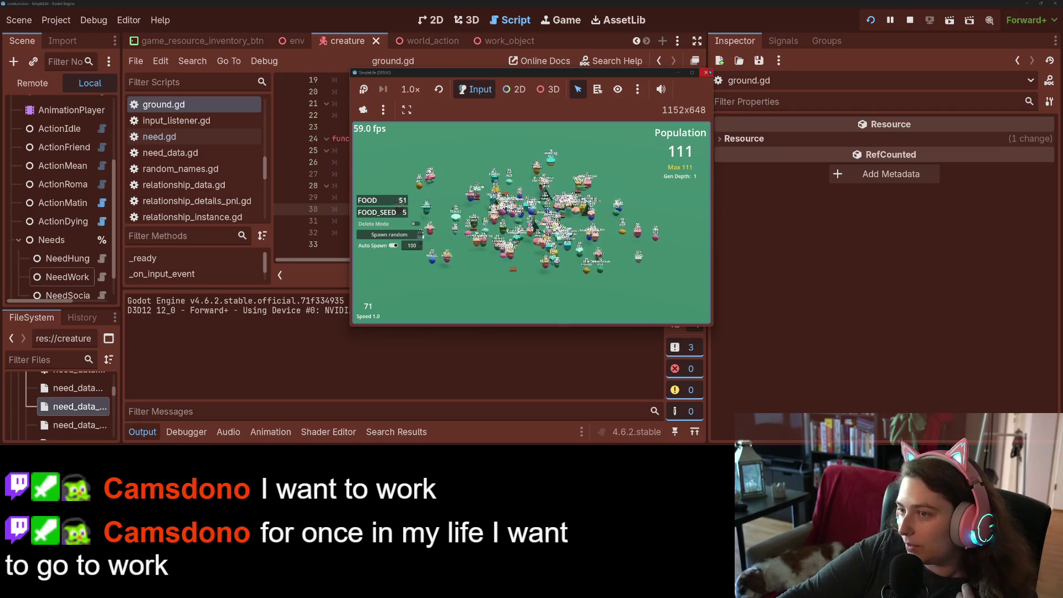
{"action": "left_click", "coordinate": [706, 72]}
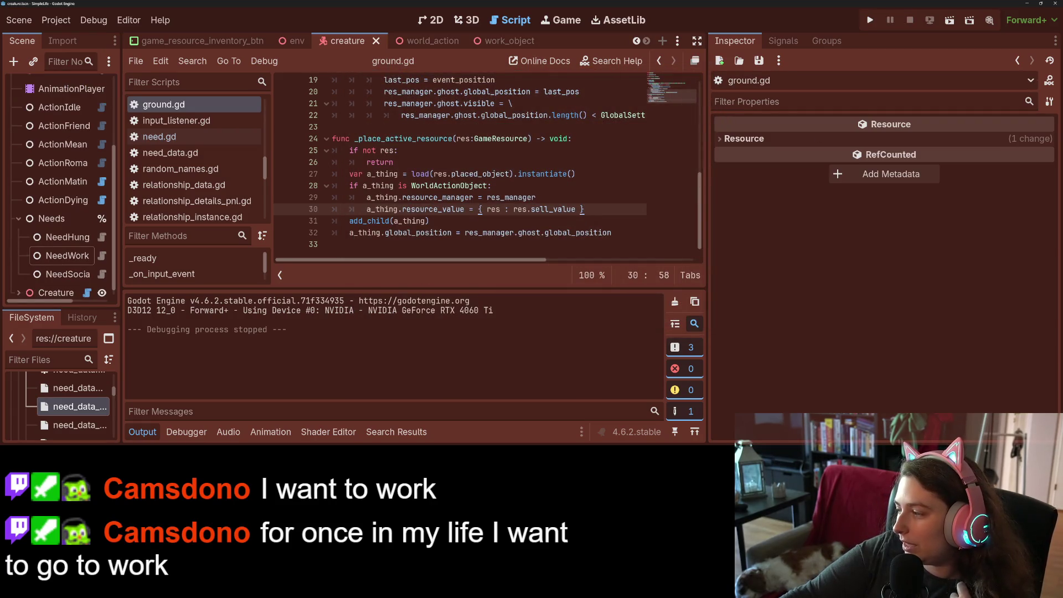
{"action": "key", "text": "alt+Tab"}
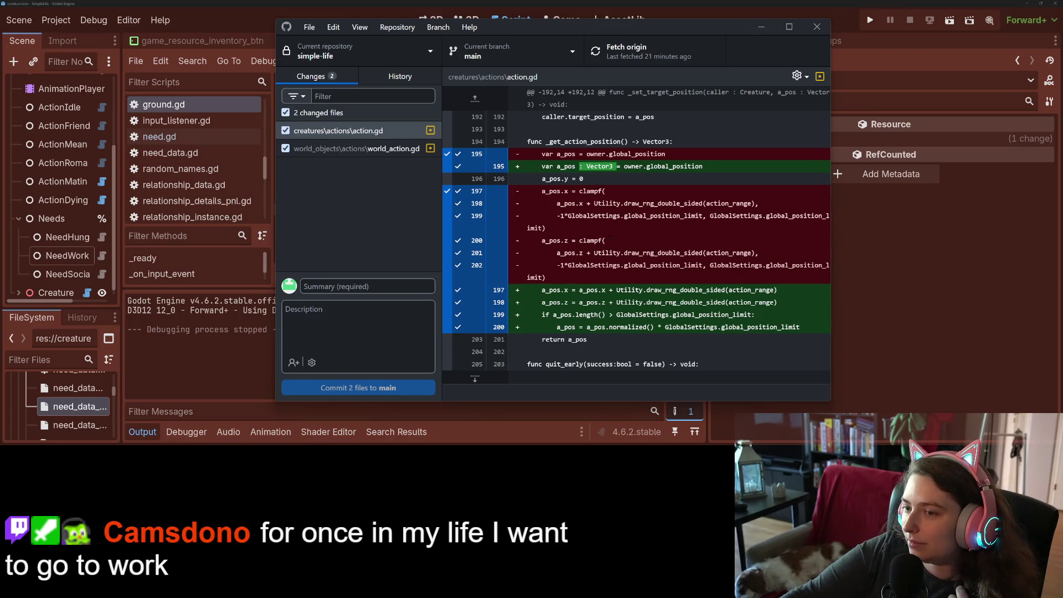
Step: Stage only world_action.gd, unchecking action.gd, with summary 'fixes bug when placing world objects'
{"action": "left_click", "coordinate": [331, 148]}
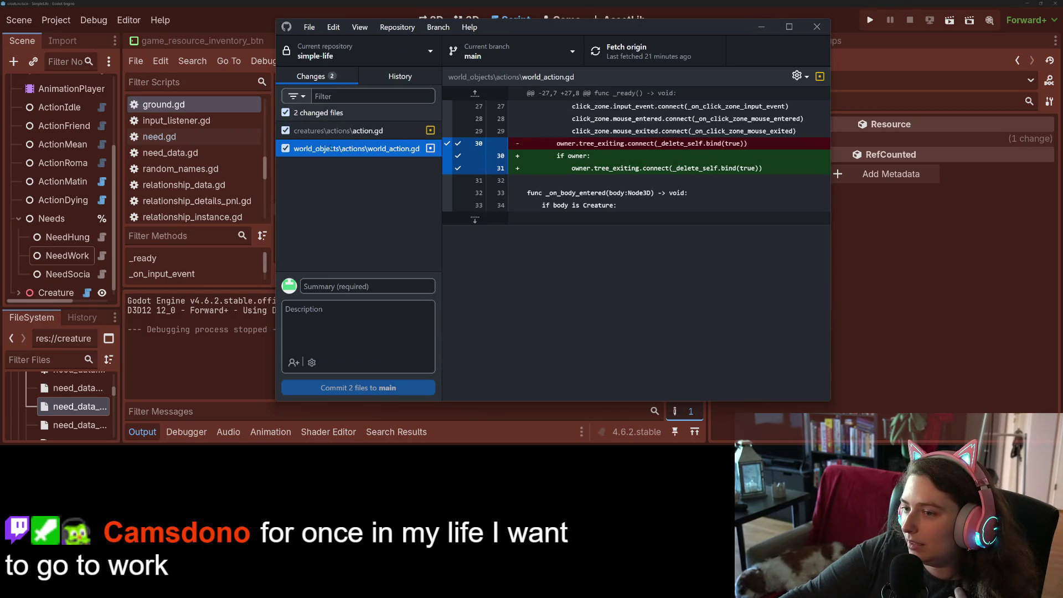
{"action": "left_click", "coordinate": [286, 131]}
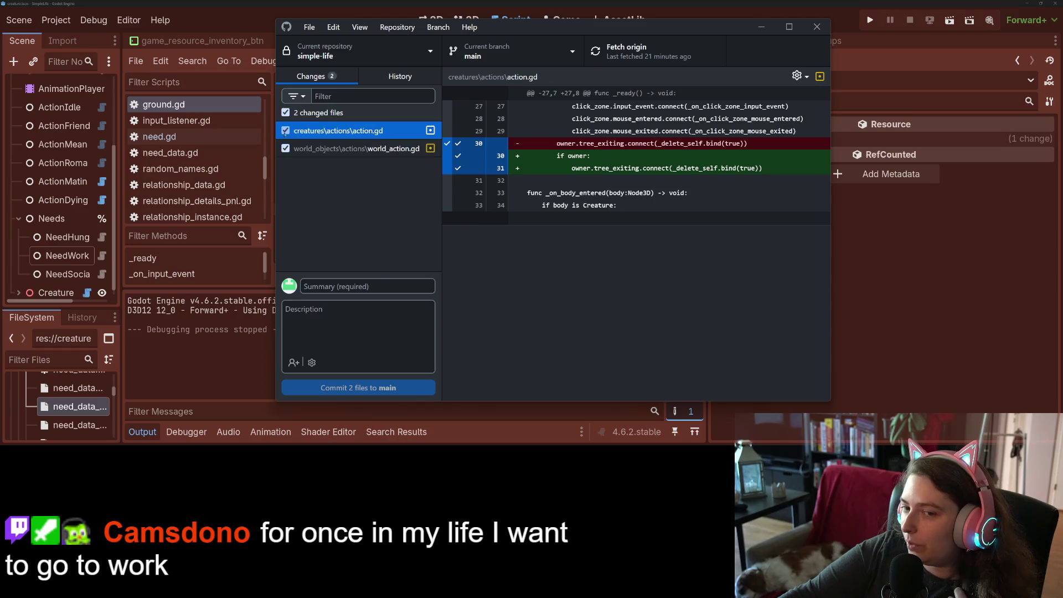
{"action": "left_click", "coordinate": [314, 148]}
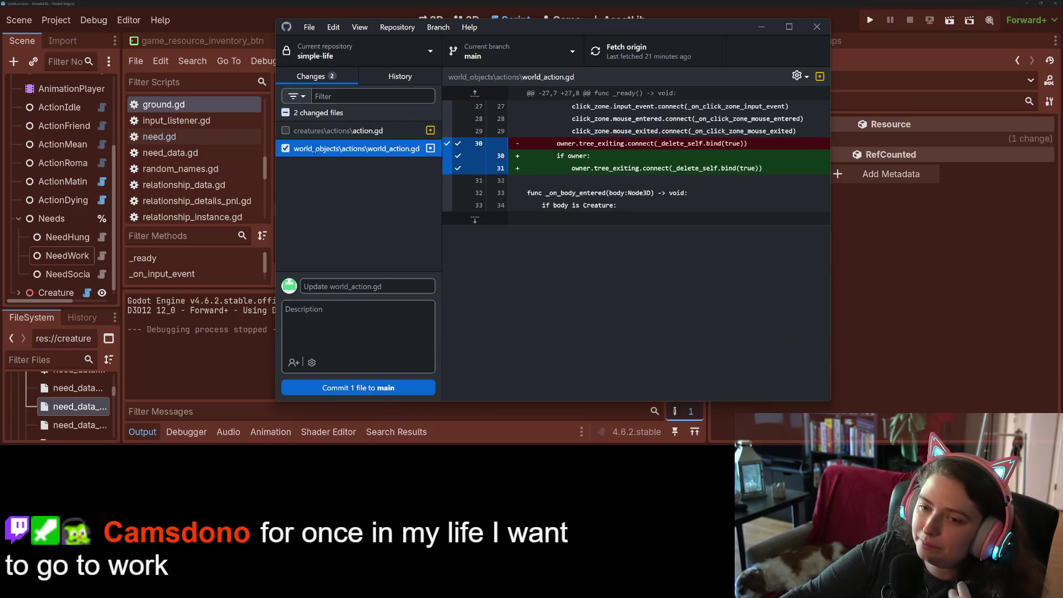
{"action": "left_click", "coordinate": [389, 291]}
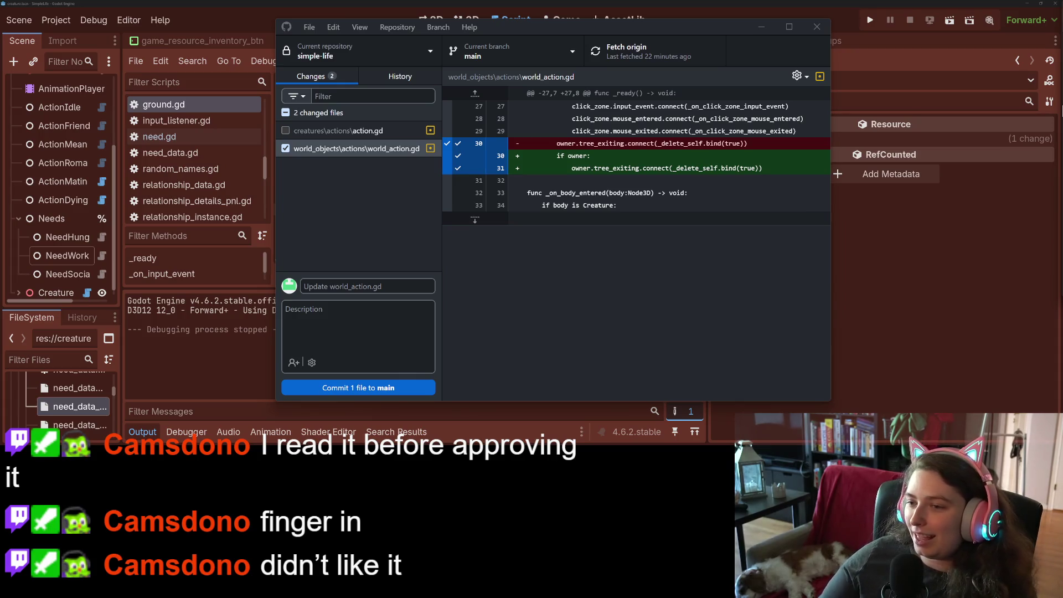
{"action": "left_click", "coordinate": [431, 278]}
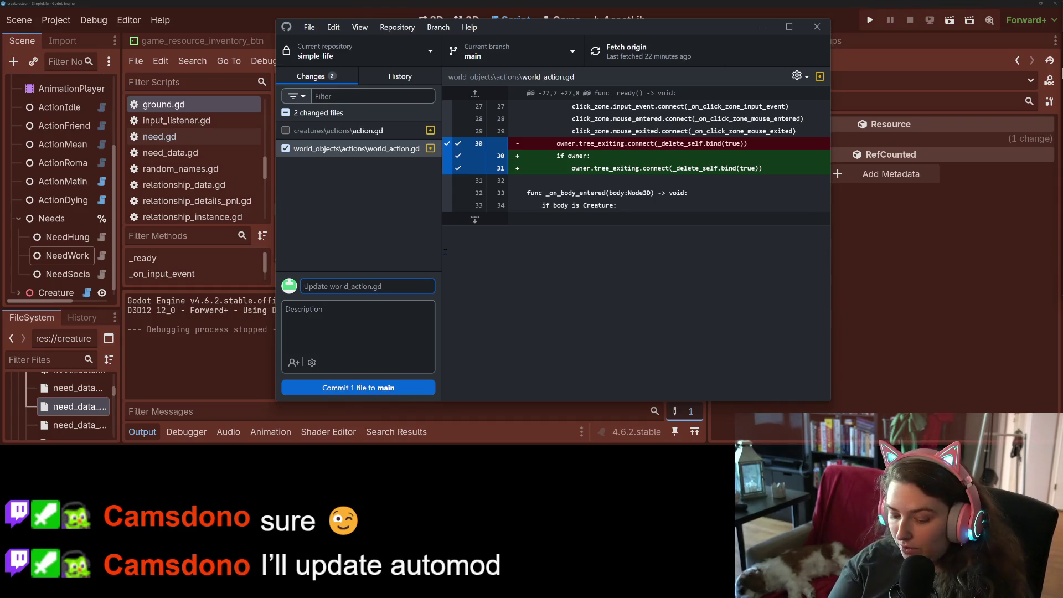
{"action": "type", "text": "fixes bug "}
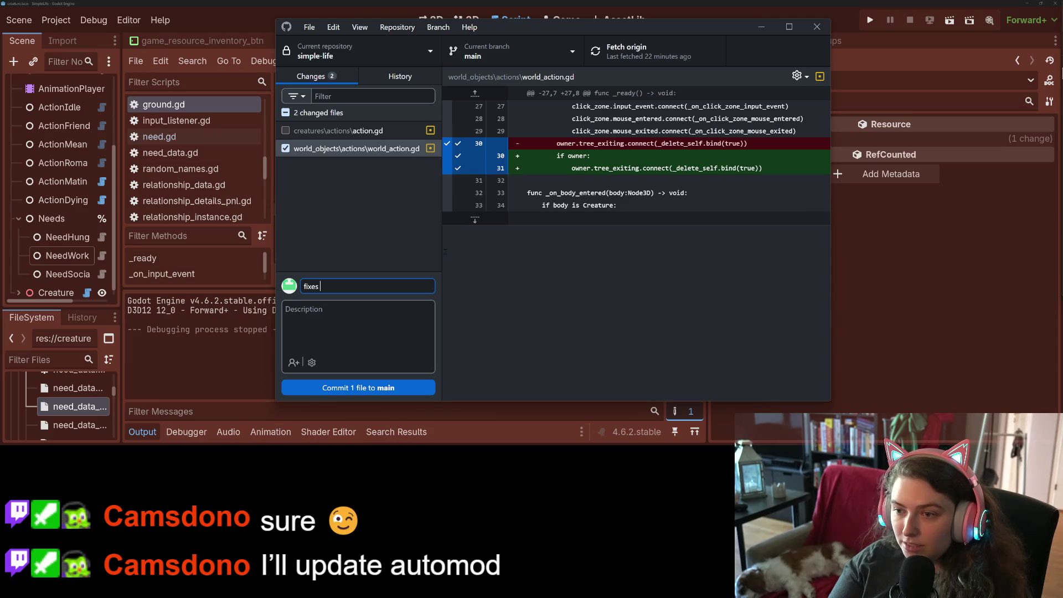
{"action": "type", "text": "when placing world objects"}
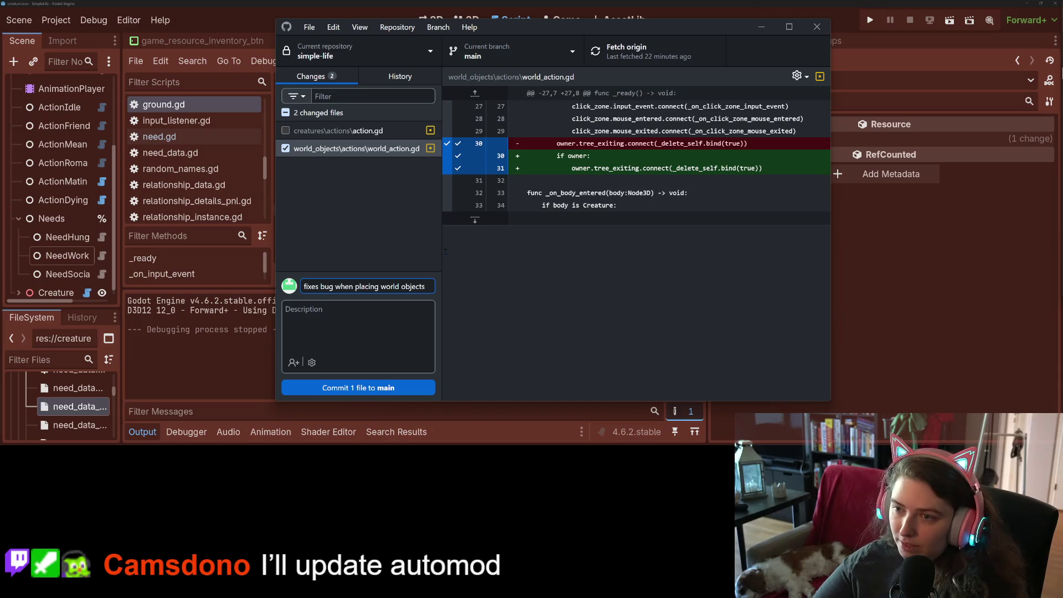
Step: Commit world_action.gd, then action.gd as 'limitsposition for creatures to radius of global position limit', push, and minimize
{"action": "left_click", "coordinate": [397, 389]}
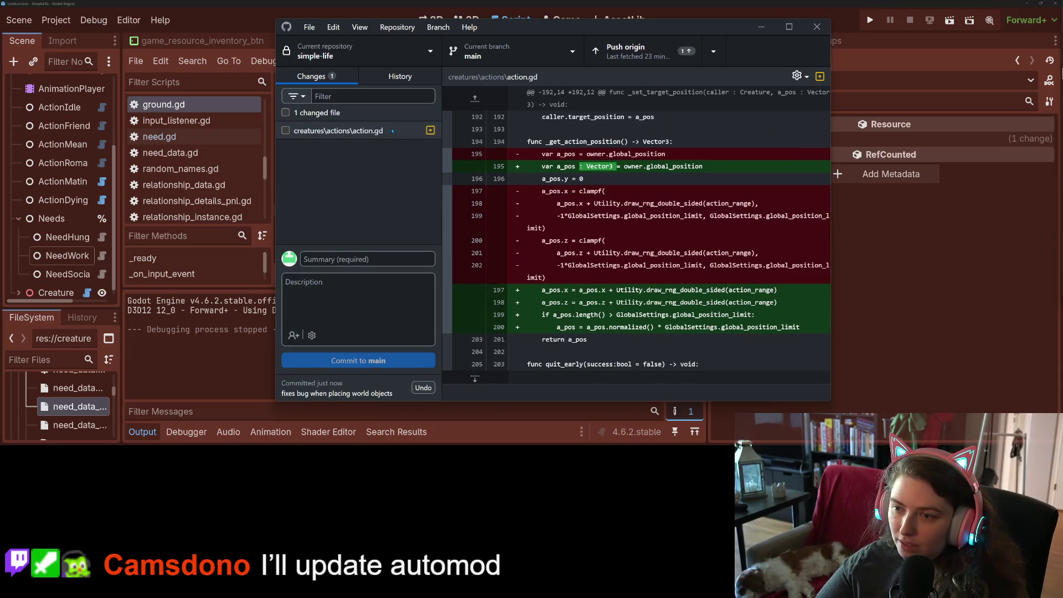
{"action": "left_click", "coordinate": [286, 131]}
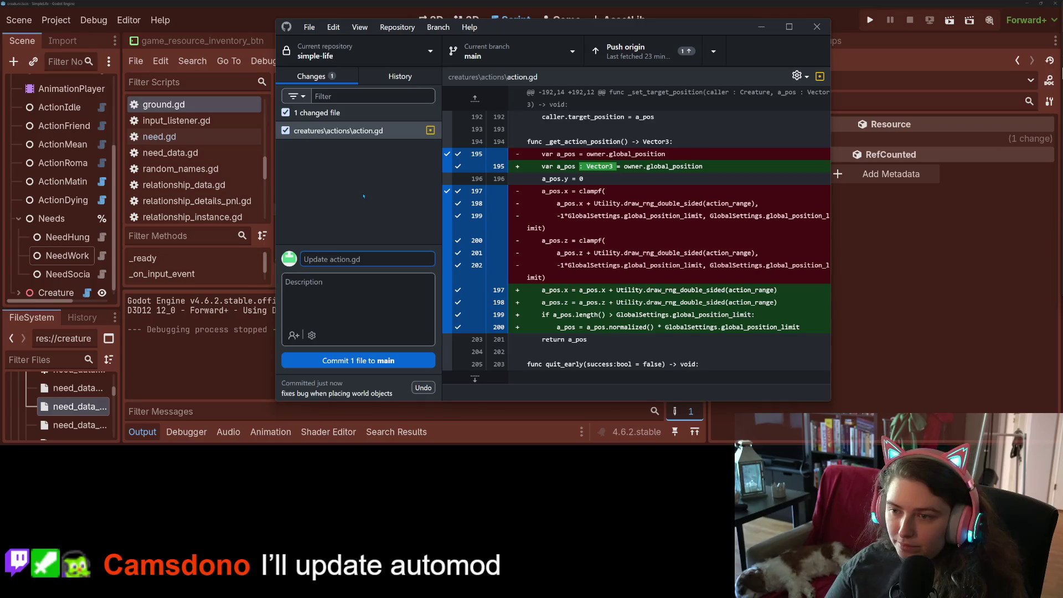
{"action": "type", "text": "limits tar"}
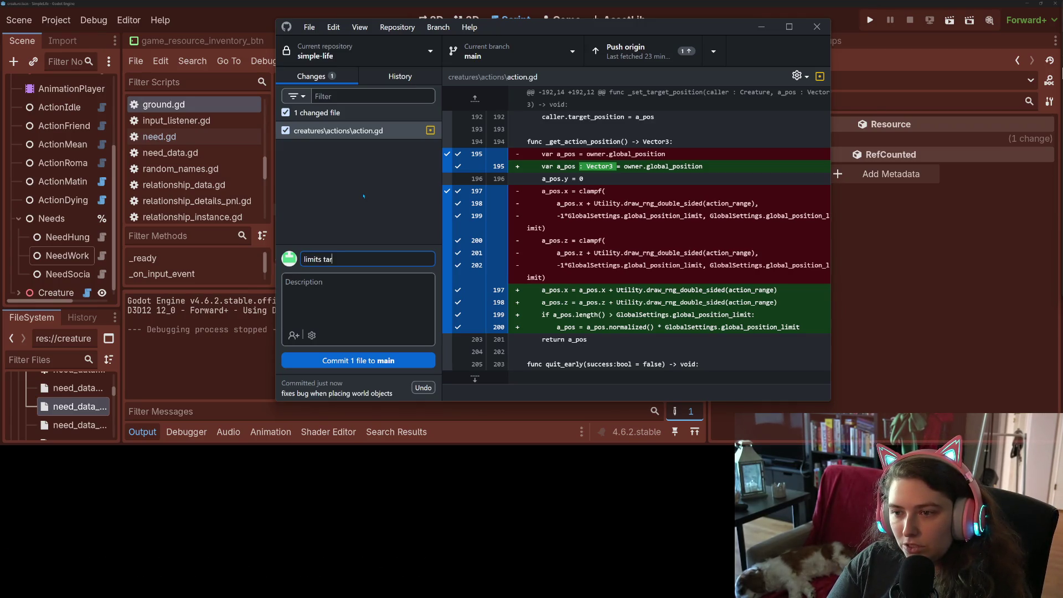
{"action": "type", "text": "position f"}
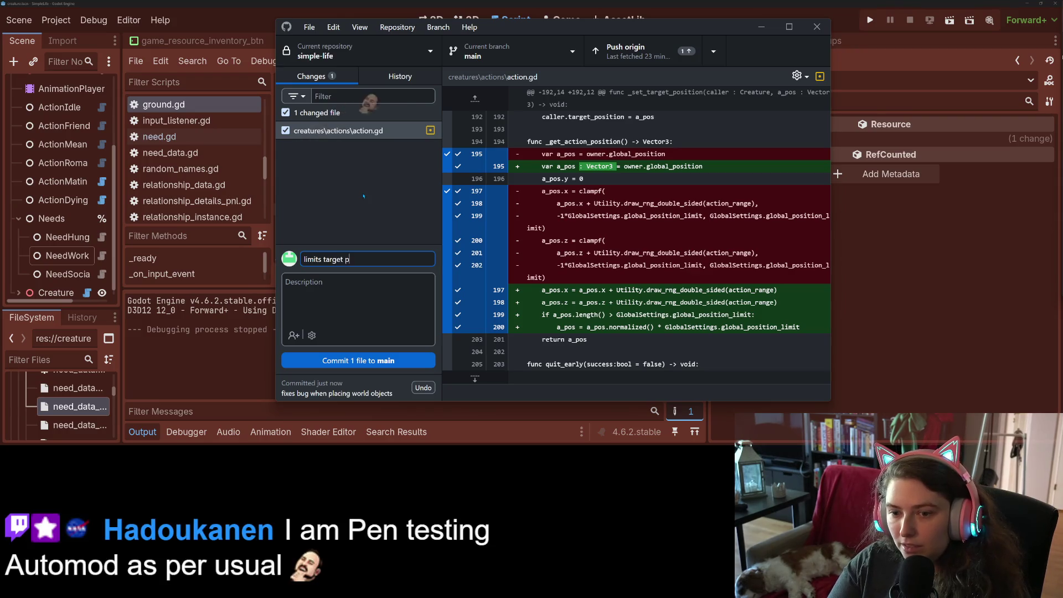
{"action": "type", "text": "or creatures to "}
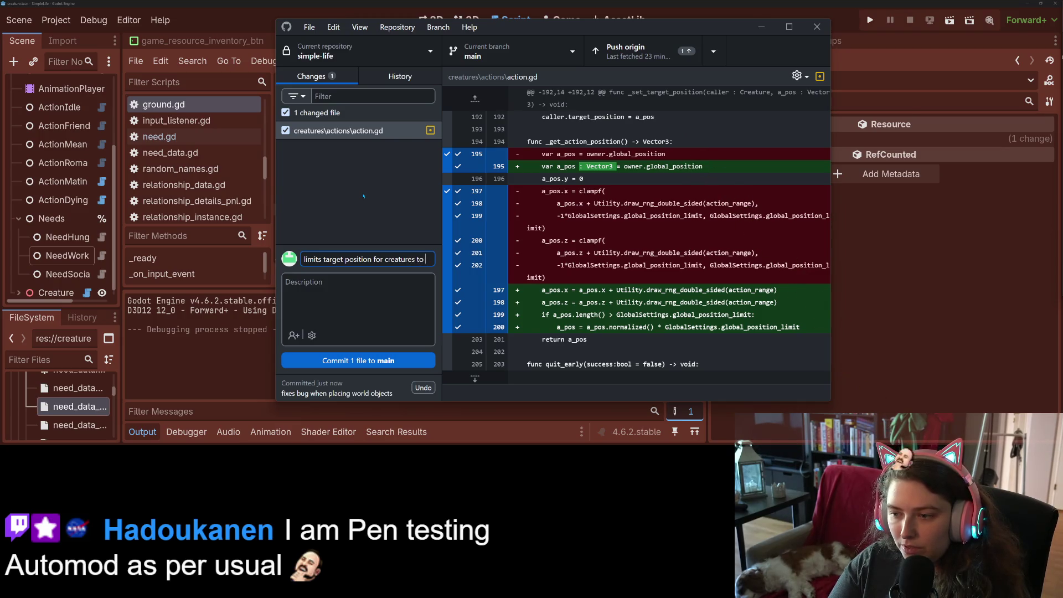
{"action": "type", "text": "rad"}
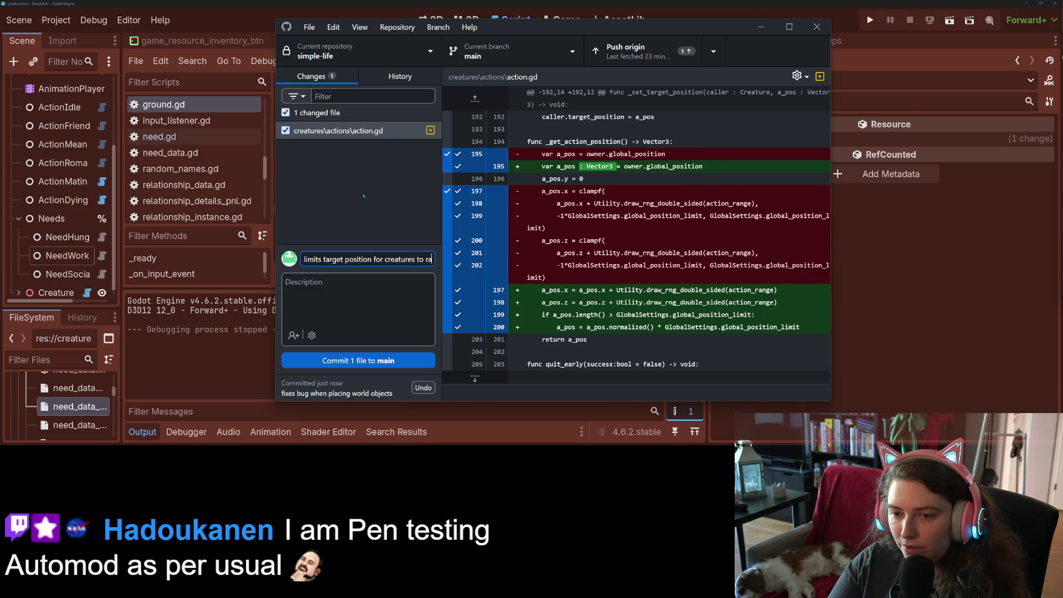
{"action": "type", "text": "ius of global"}
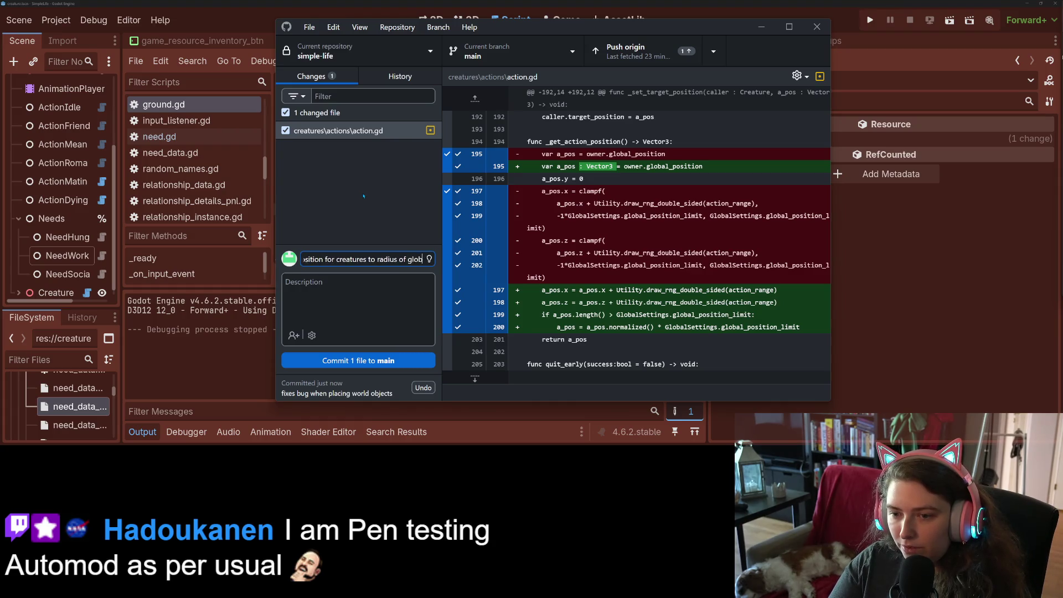
{"action": "type", "text": " position limit"}
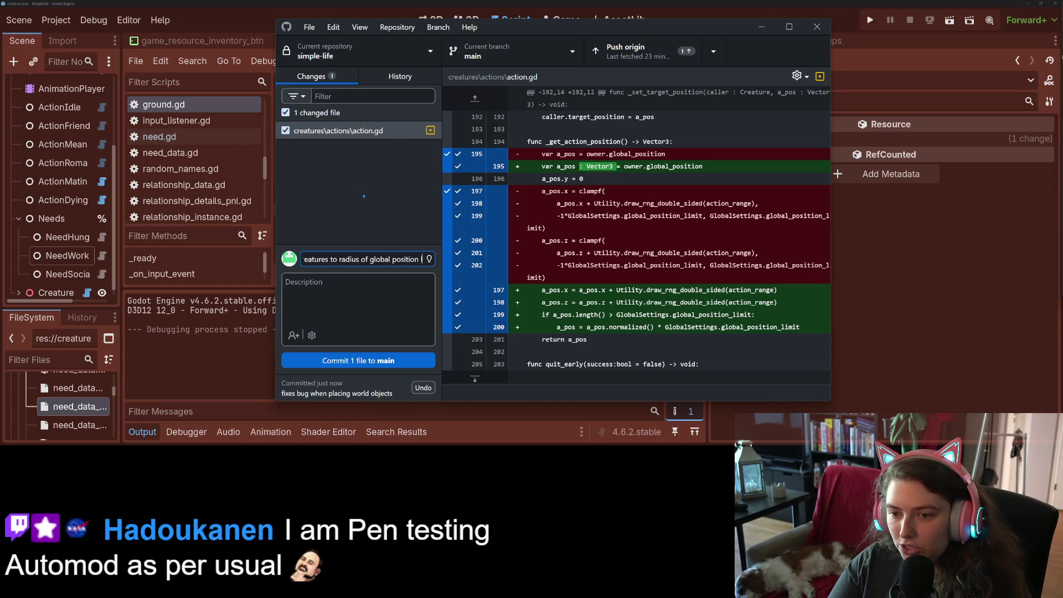
{"action": "key", "text": "ctrl+Return"}
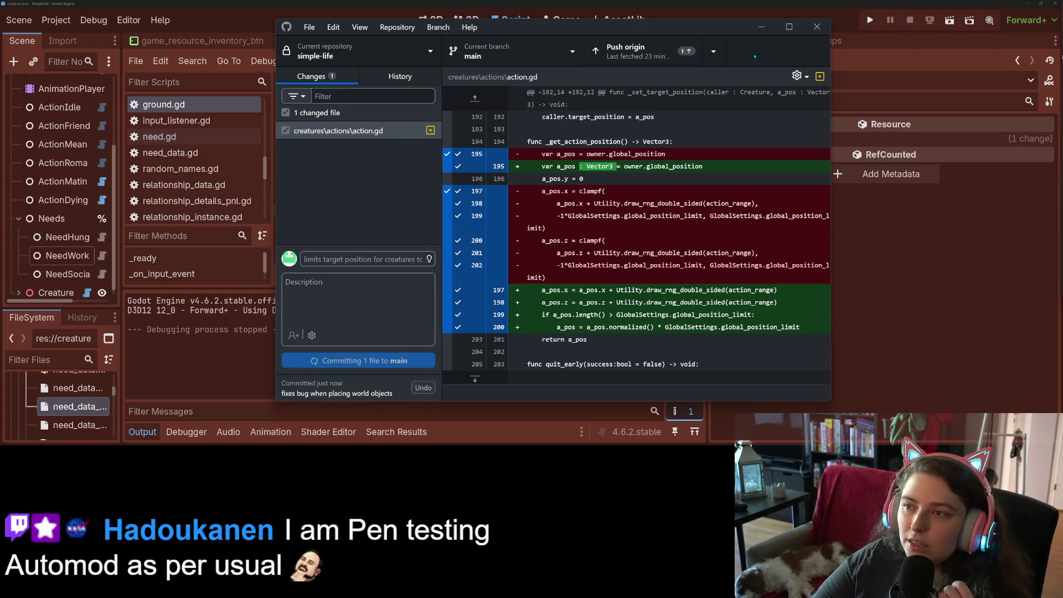
{"action": "left_click", "coordinate": [683, 53]}
{"action": "left_click", "coordinate": [762, 26]}
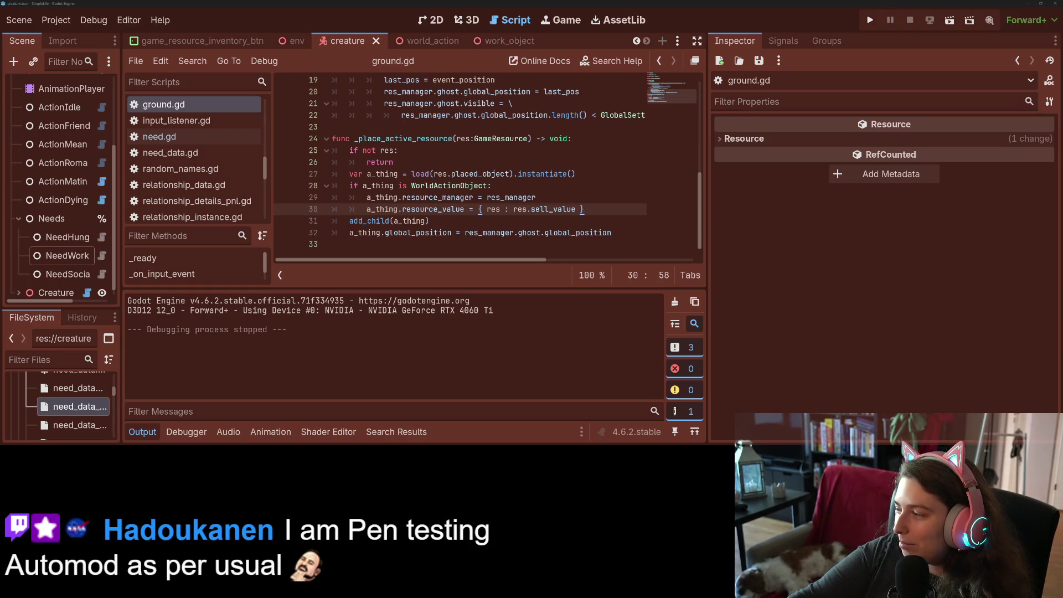
Step: Move the 'Add creature movement range limitation' Trello card to Done and open bsky.app in a new tab
{"action": "key", "text": "alt+Tab"}
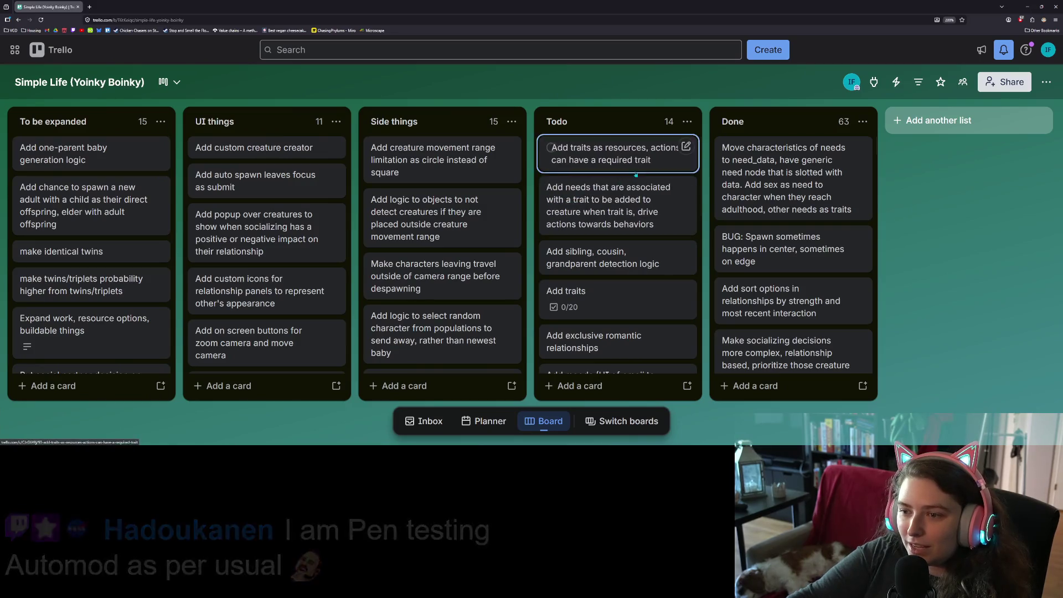
{"action": "left_click_drag", "start_coordinate": [482, 161], "coordinate": [856, 157]}
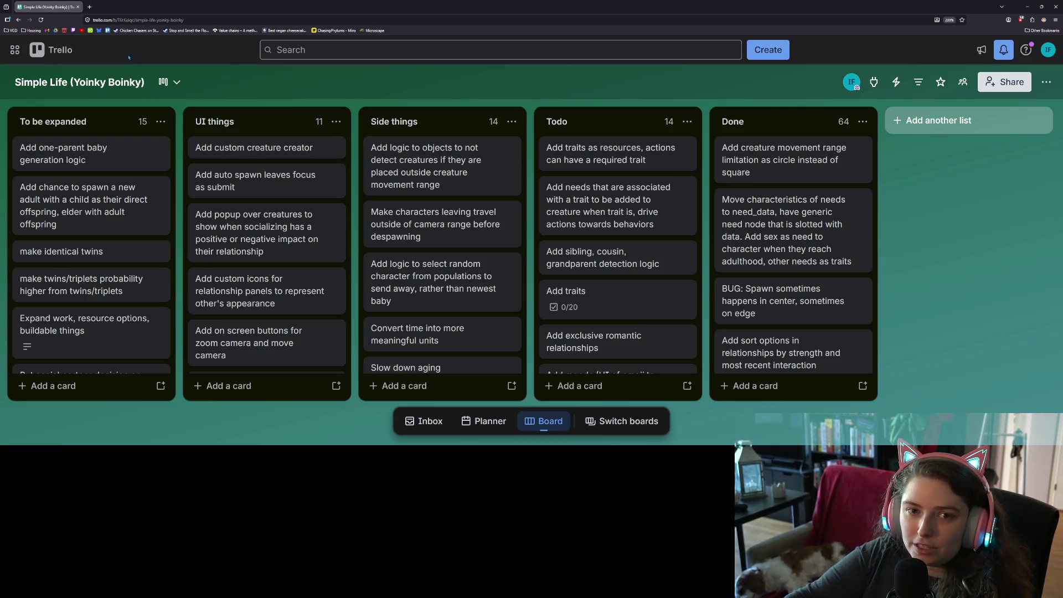
{"action": "key", "text": "ctrl+t"}
{"action": "left_click", "coordinate": [99, 30]}
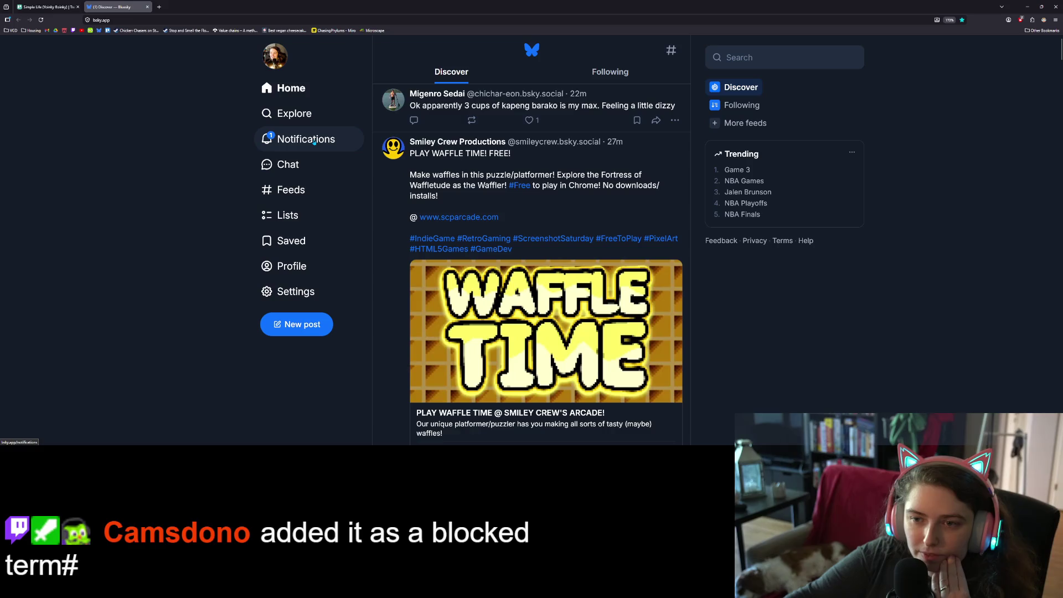
Step: Follow the author of the 2/3 mention post from Notifications, then view your own profile
{"action": "left_click", "coordinate": [308, 140]}
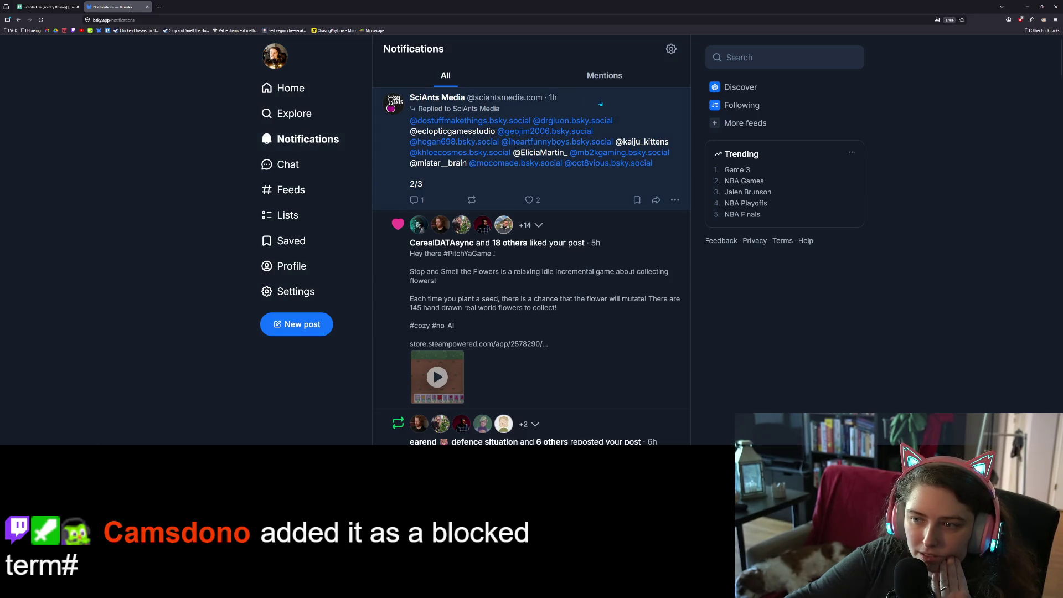
{"action": "left_click", "coordinate": [601, 103]}
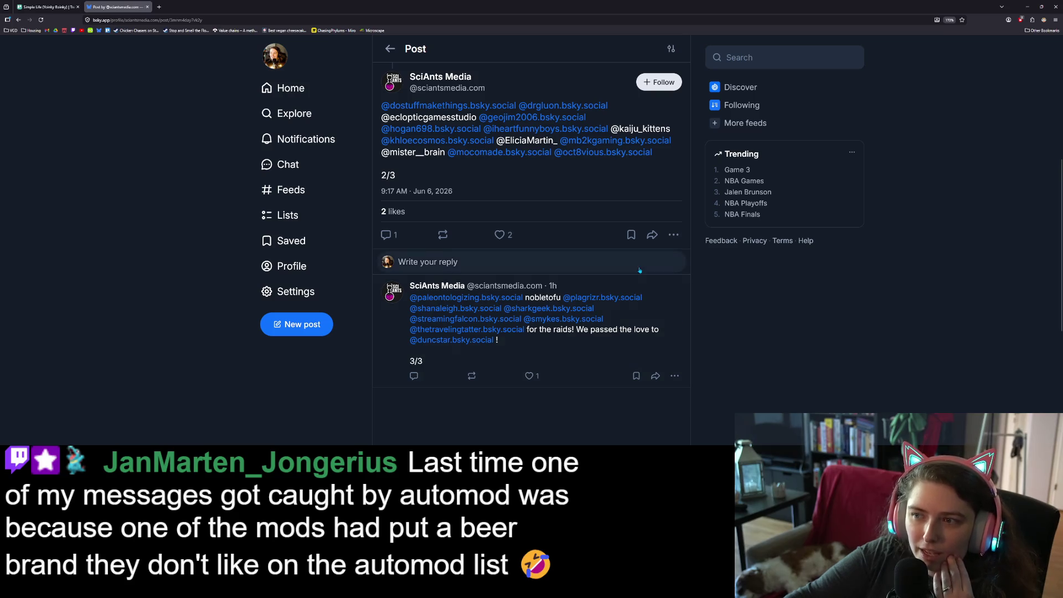
{"action": "left_click", "coordinate": [662, 86]}
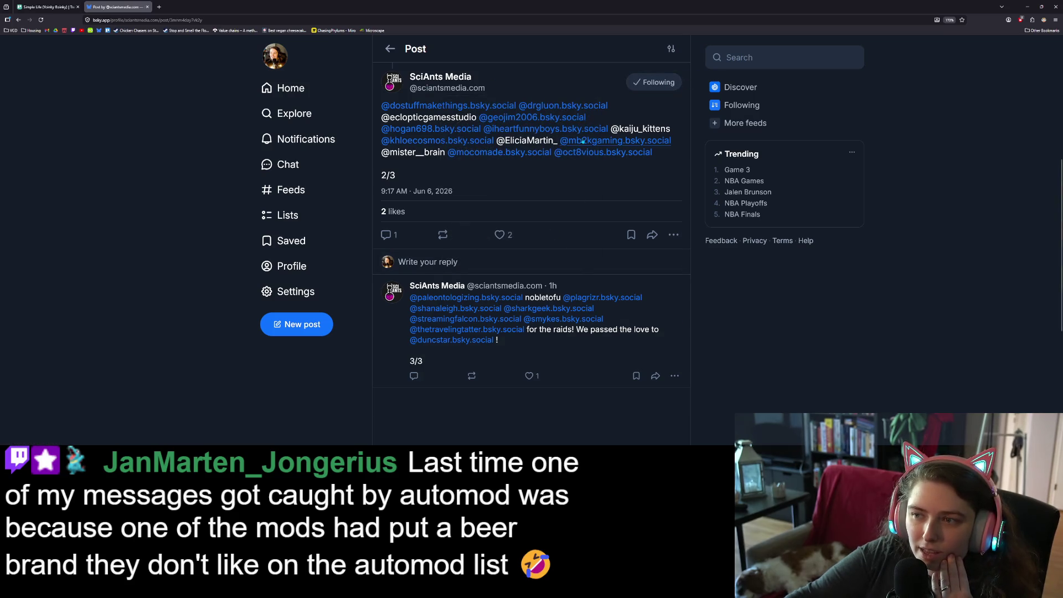
{"action": "left_click", "coordinate": [303, 265]}
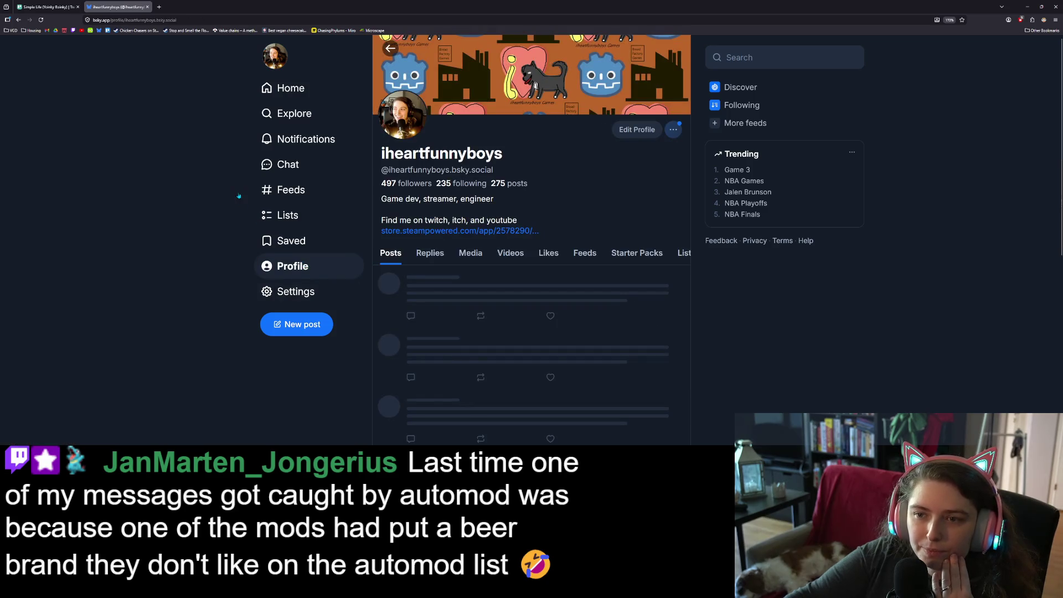
Step: Browse the posts tagged #PitchYaGame, then close the Bluesky tab
{"action": "scroll", "coordinate": [232, 202], "scroll_direction": "down", "scroll_amount": 5}
{"action": "scroll", "coordinate": [232, 203], "scroll_direction": "up", "scroll_amount": 3}
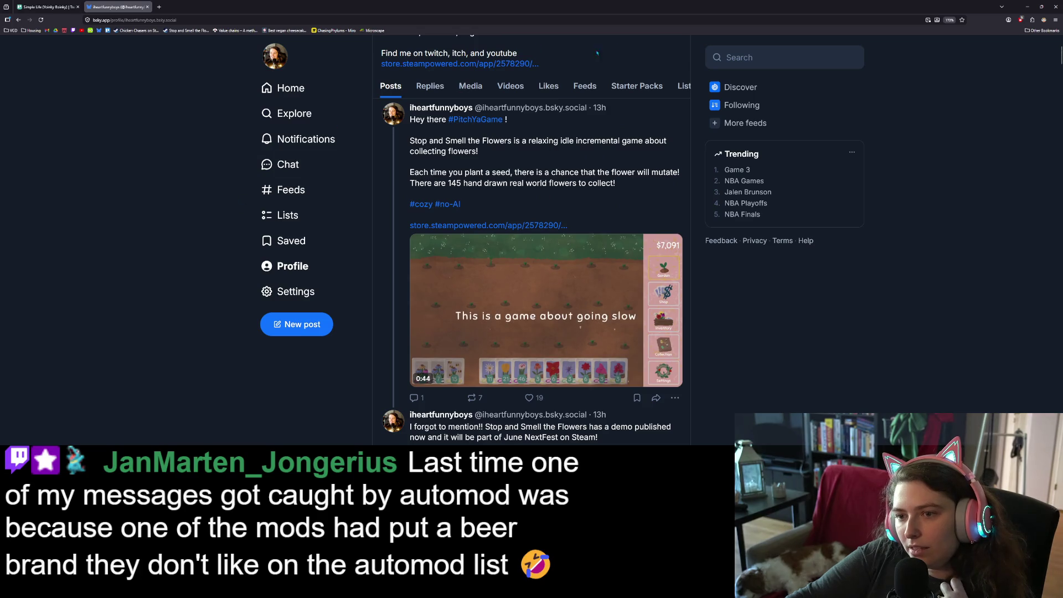
{"action": "left_click", "coordinate": [468, 118]}
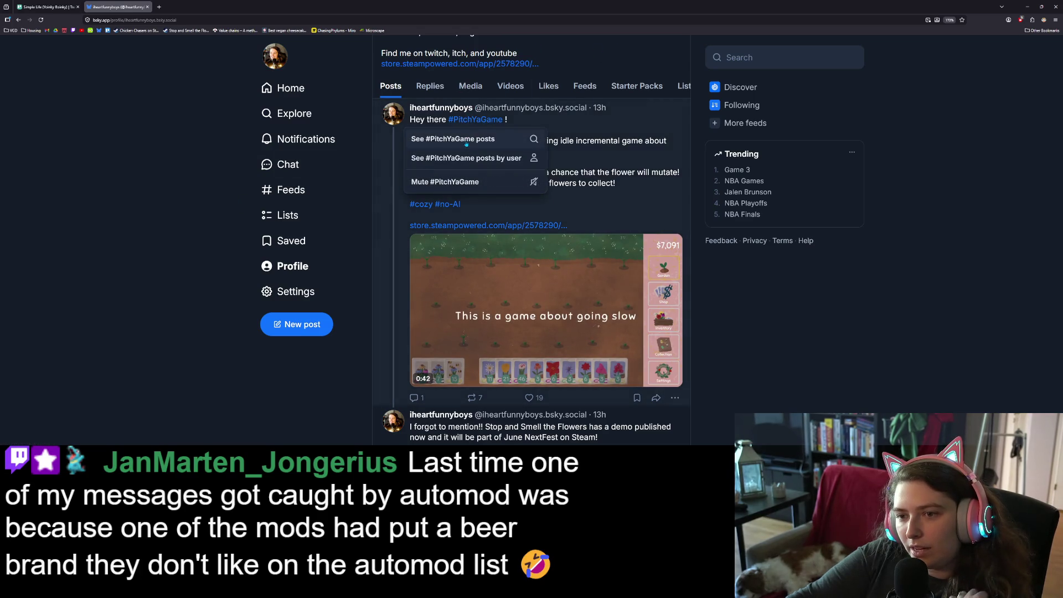
{"action": "left_click", "coordinate": [459, 136]}
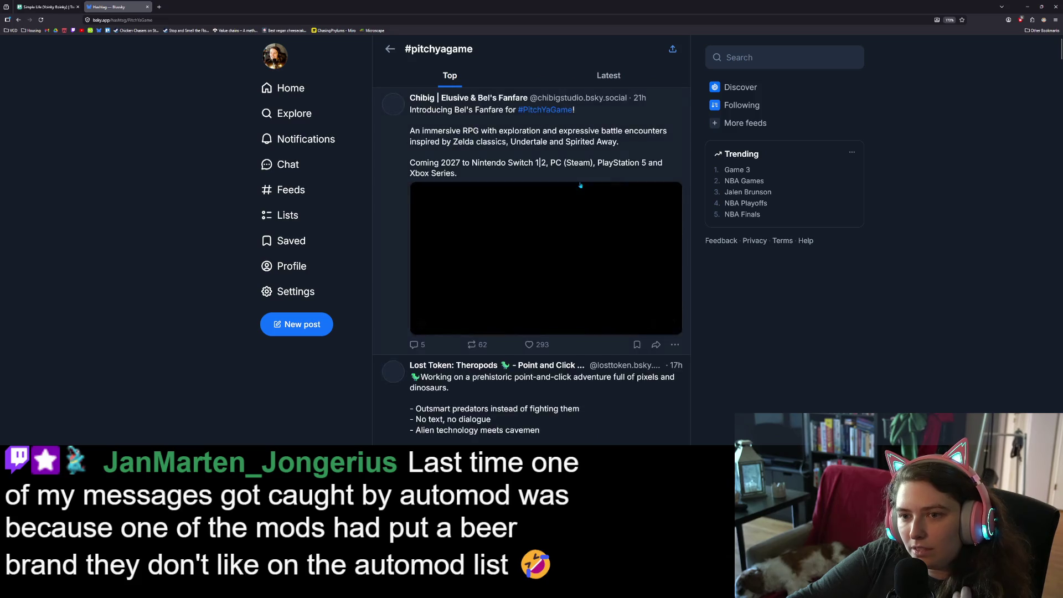
{"action": "scroll", "coordinate": [776, 331], "scroll_direction": "down", "scroll_amount": 1}
{"action": "scroll", "coordinate": [776, 331], "scroll_direction": "down", "scroll_amount": 10}
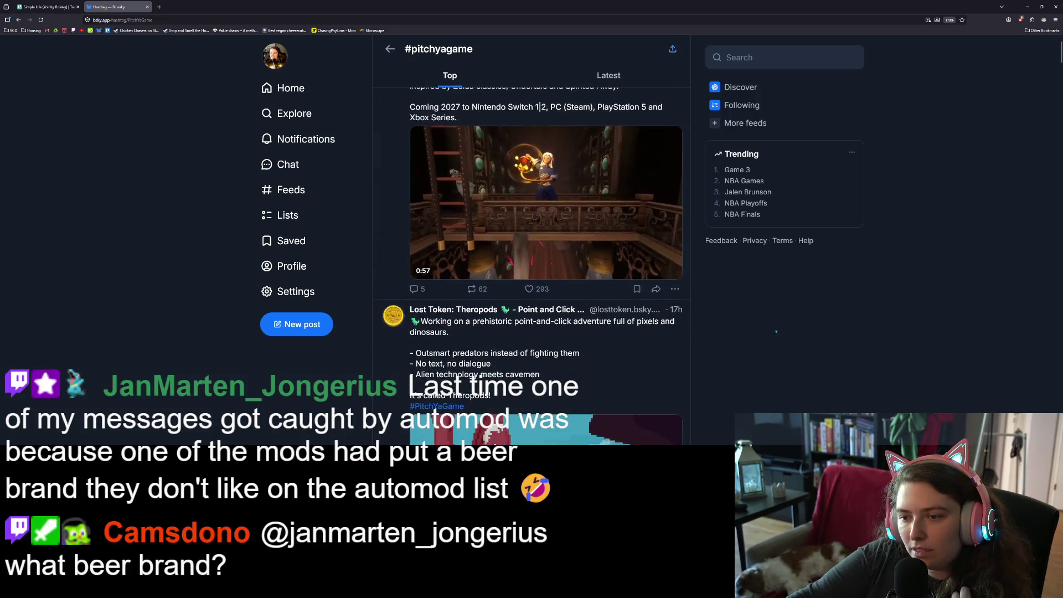
{"action": "scroll", "coordinate": [775, 330], "scroll_direction": "down", "scroll_amount": 7}
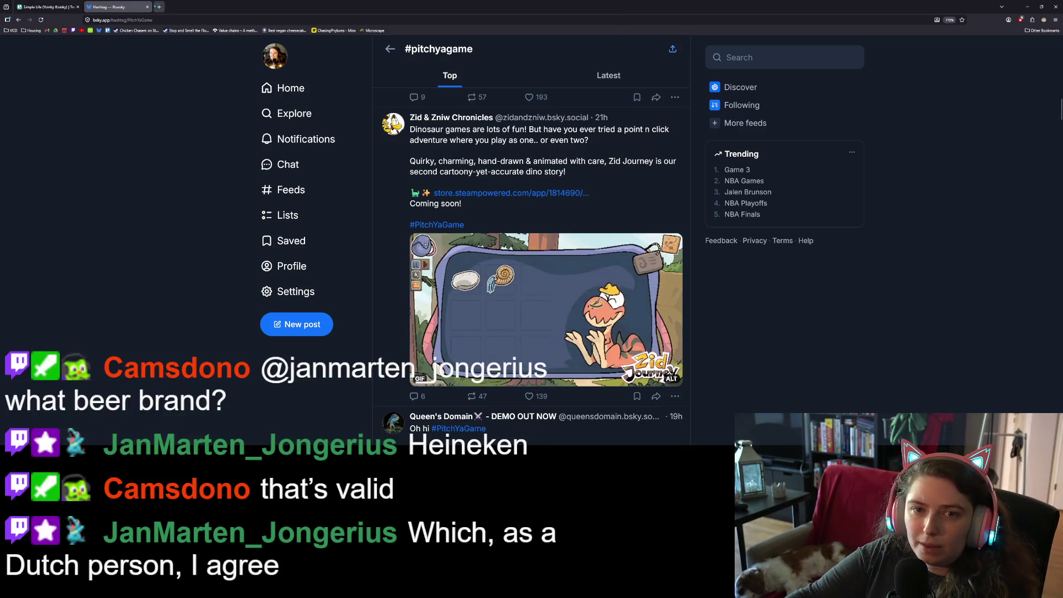
{"action": "left_click", "coordinate": [148, 7]}
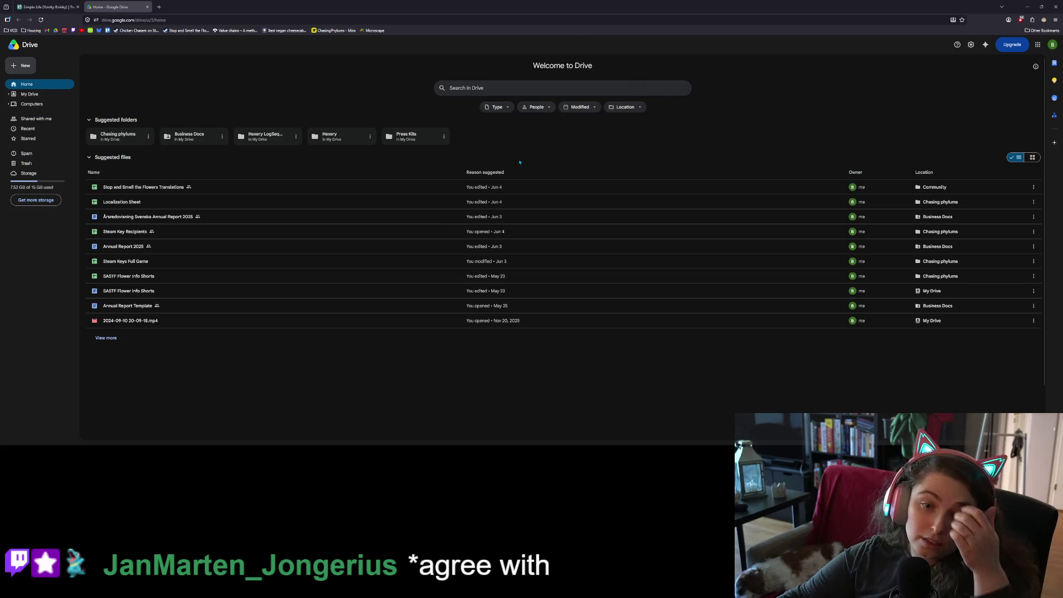
Step: Create a new blank Google Sheets spreadsheet from Drive
{"action": "left_click", "coordinate": [27, 66]}
{"action": "mouse_move", "coordinate": [56, 110]}
{"action": "left_click", "coordinate": [122, 118]}
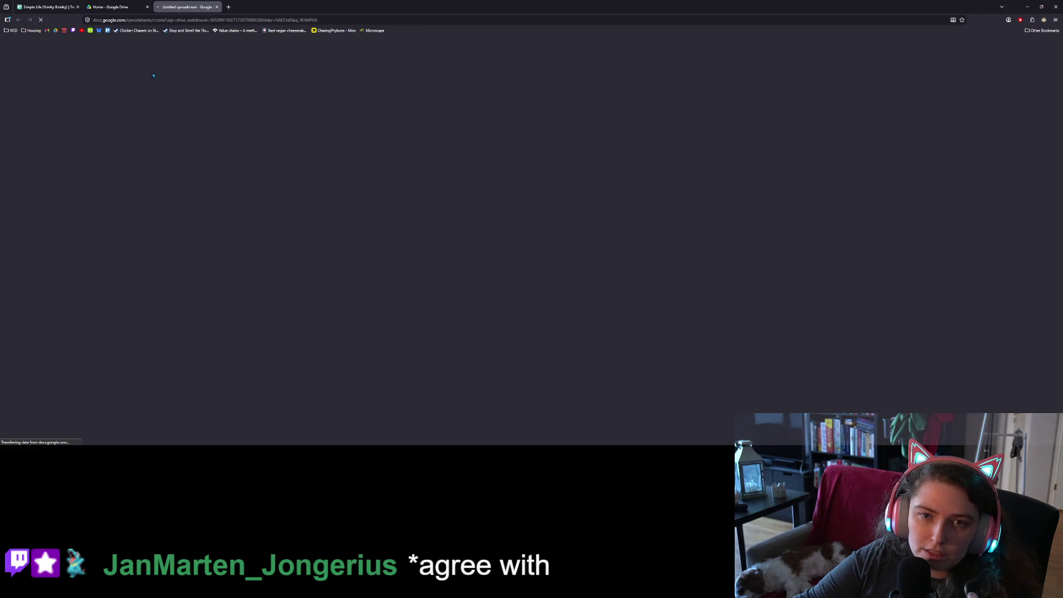
Step: Close the Tables side panel, enlarge the page and magnify the sheet to 200%
{"action": "key", "text": "alt+Tab"}
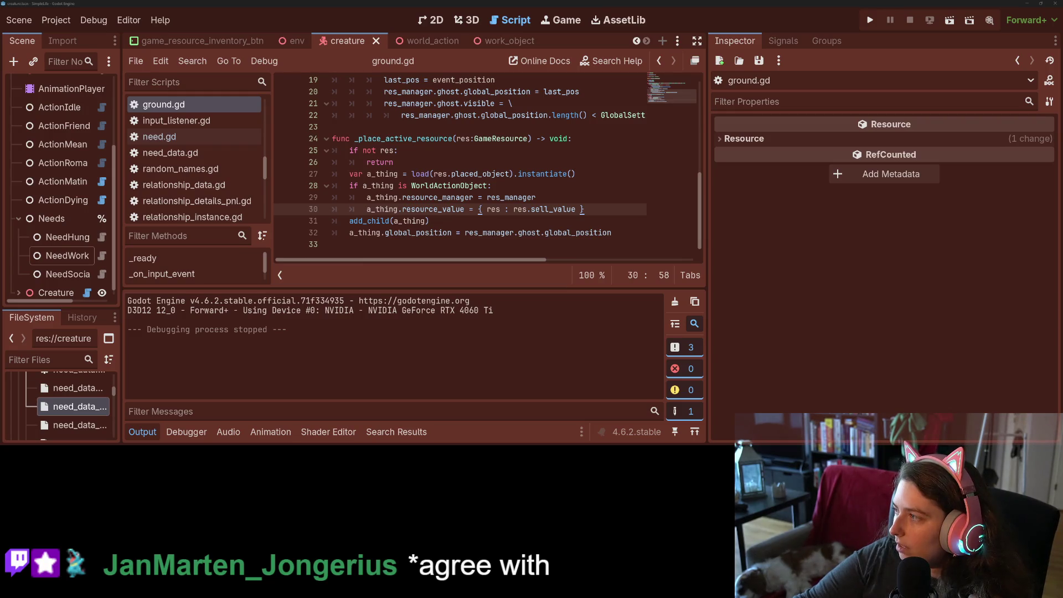
{"action": "key", "text": "alt+Tab"}
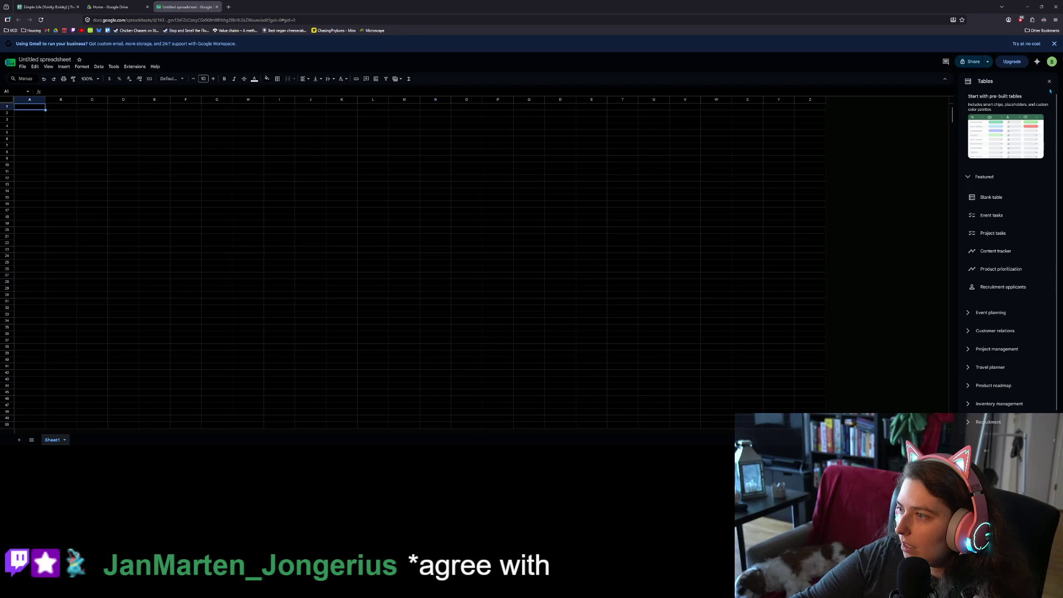
{"action": "key", "text": "Escape"}
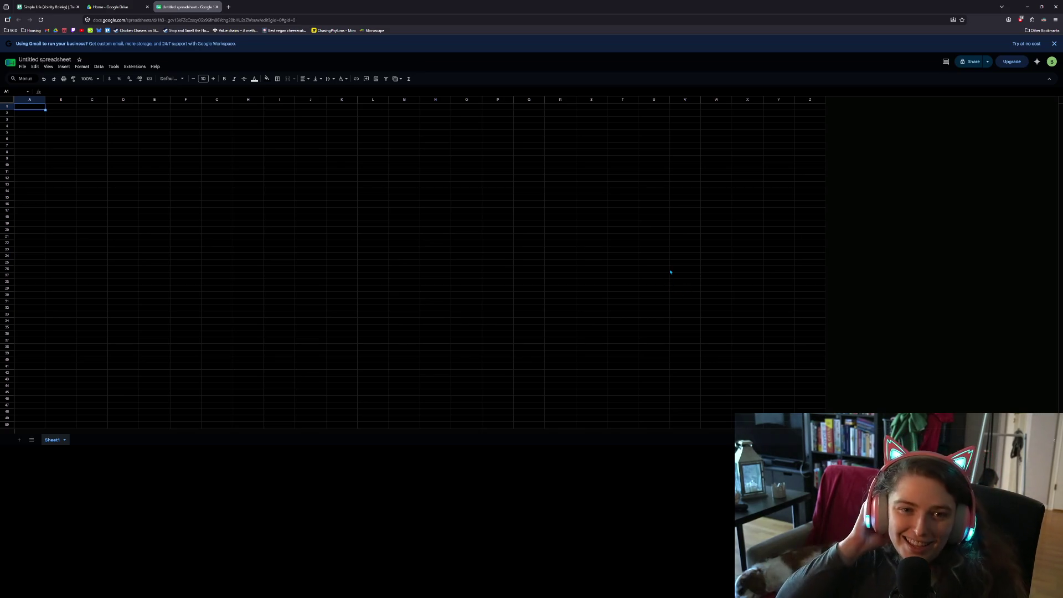
{"action": "key", "text": "ctrl+plus"}
{"action": "key", "text": "ctrl+plus"}
{"action": "key", "text": "ctrl+plus"}
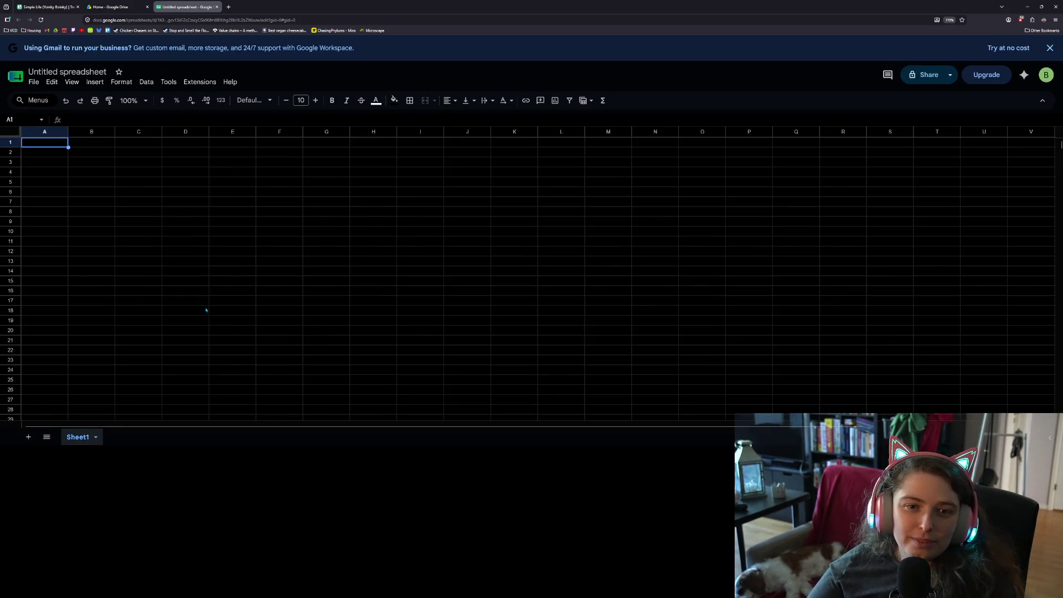
{"action": "key", "text": "ctrl+plus"}
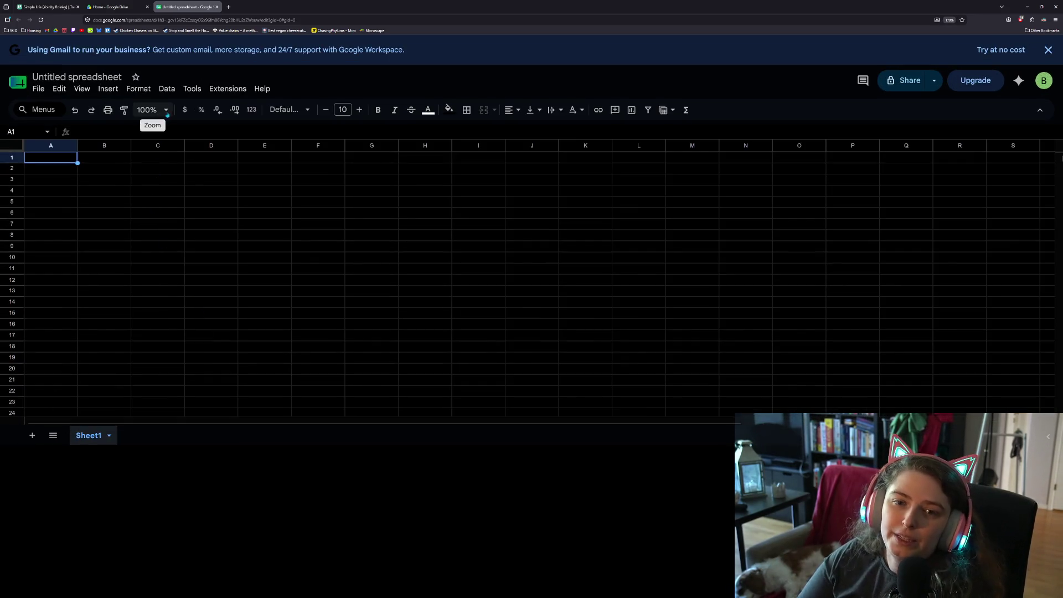
{"action": "left_click", "coordinate": [149, 110]}
{"action": "left_click", "coordinate": [149, 231]}
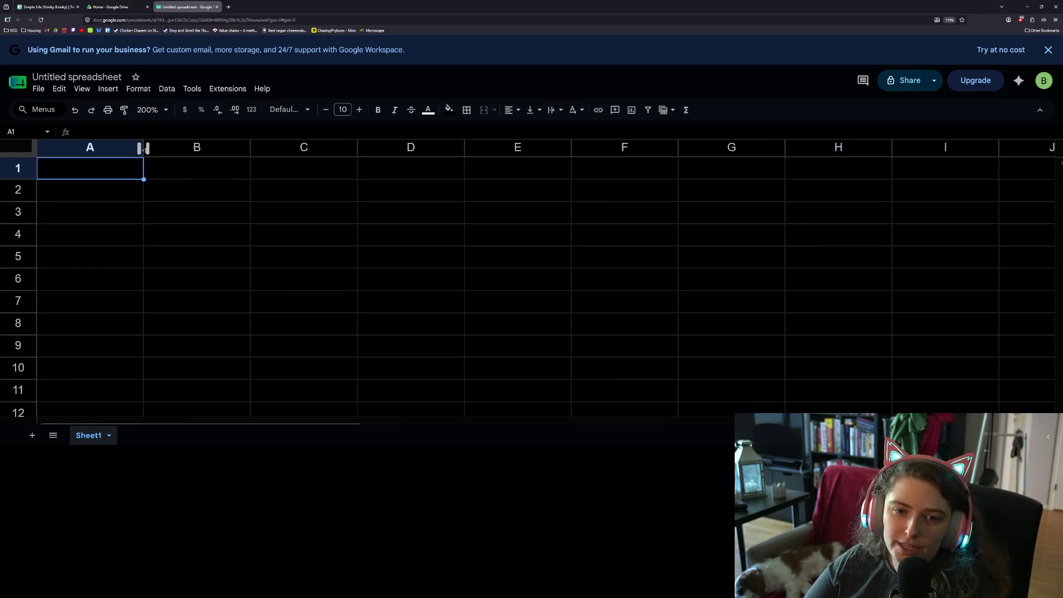
Step: Widen column A across most of the view and make row 1 much taller
{"action": "mouse_move", "coordinate": [148, 147]}
{"action": "left_mouse_down"}
{"action": "mouse_move", "coordinate": [290, 171]}
{"action": "mouse_move", "coordinate": [739, 203]}
{"action": "left_mouse_up"}
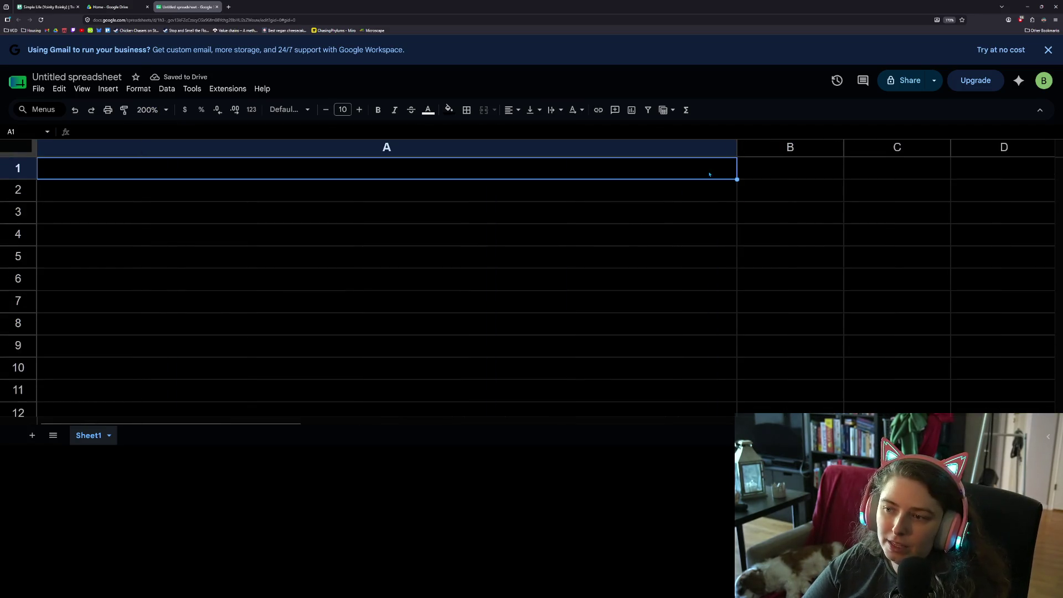
{"action": "mouse_move", "coordinate": [18, 182]}
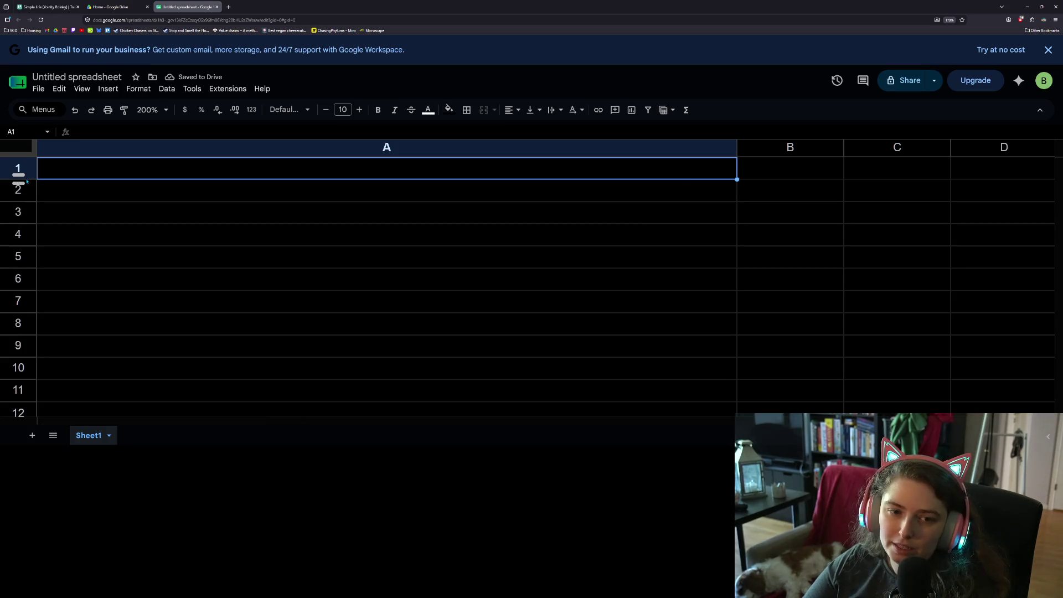
{"action": "left_click_drag", "start_coordinate": [19, 169], "coordinate": [18, 390]}
{"action": "left_click", "coordinate": [145, 281]}
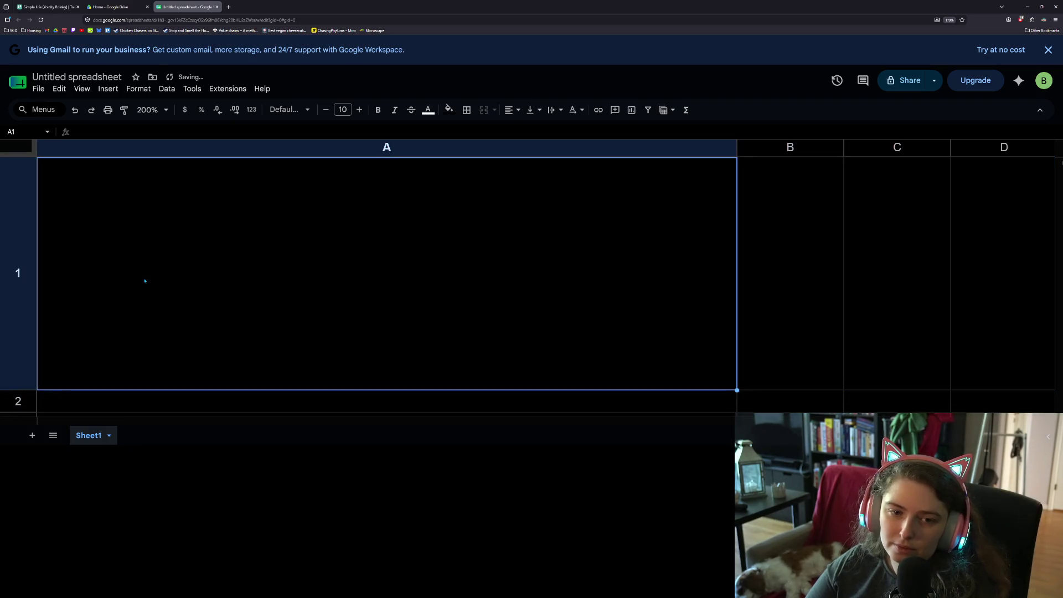
{"action": "double_click", "coordinate": [145, 281]}
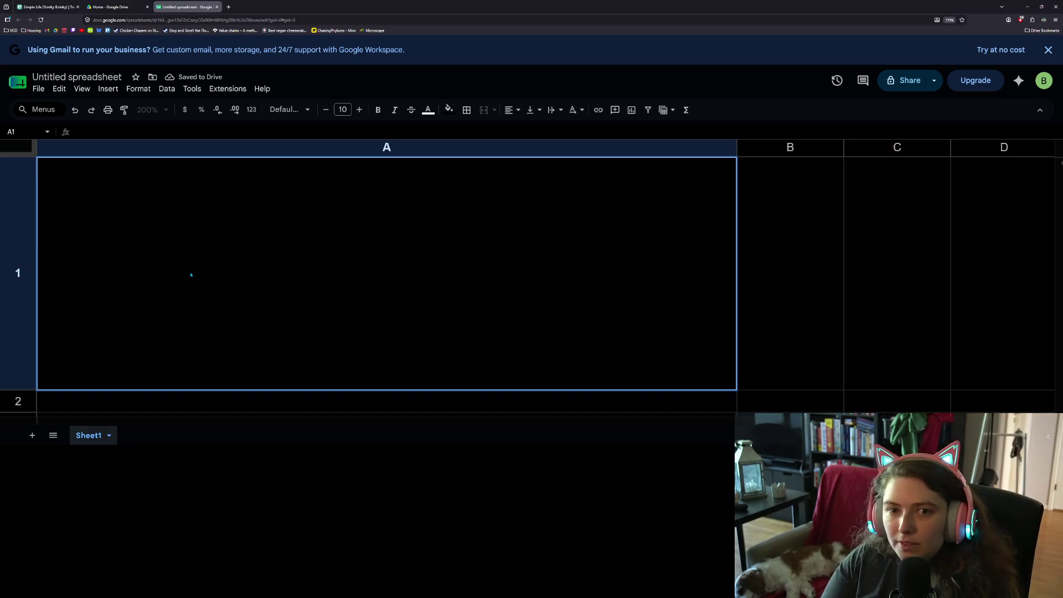
Step: Enter 'Stop and Smell the Flowers will be releasing on Monday, July 27th!' in A1
{"action": "type", "text": "Stop and Smel"}
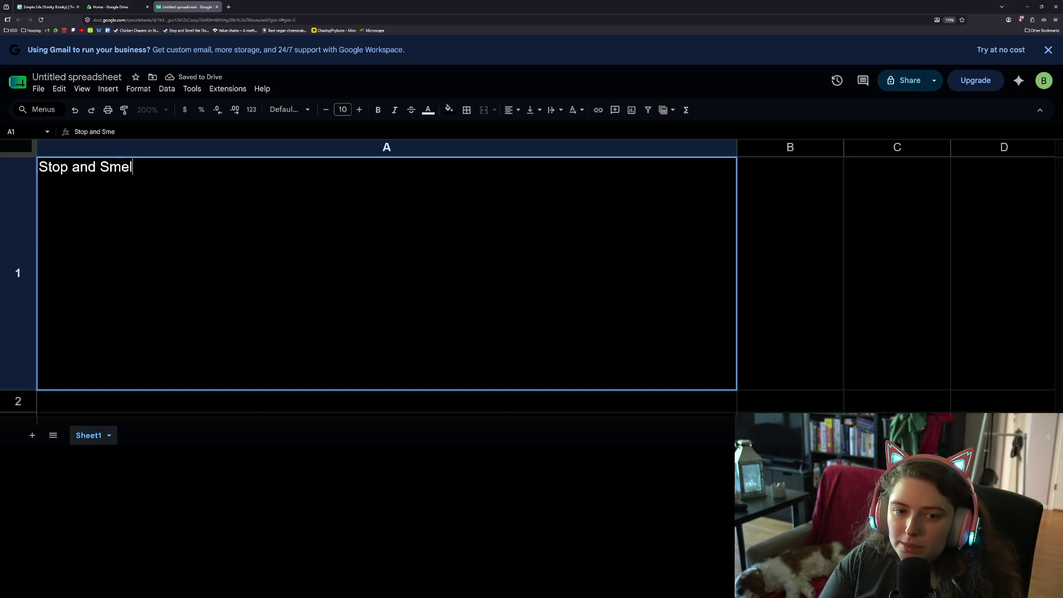
{"action": "type", "text": "l the Flowers"}
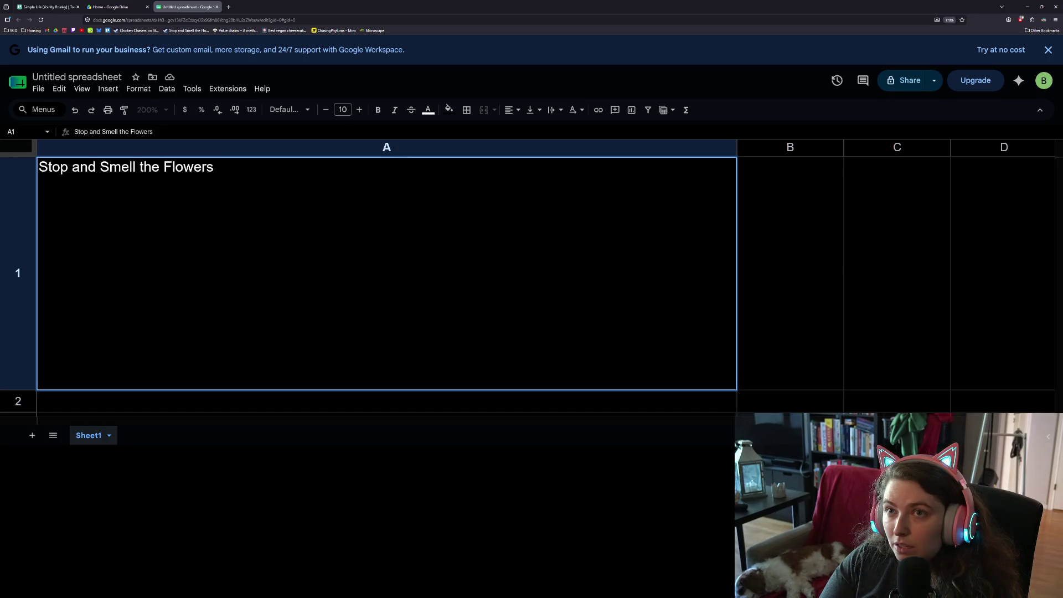
{"action": "type", "text": "will be"}
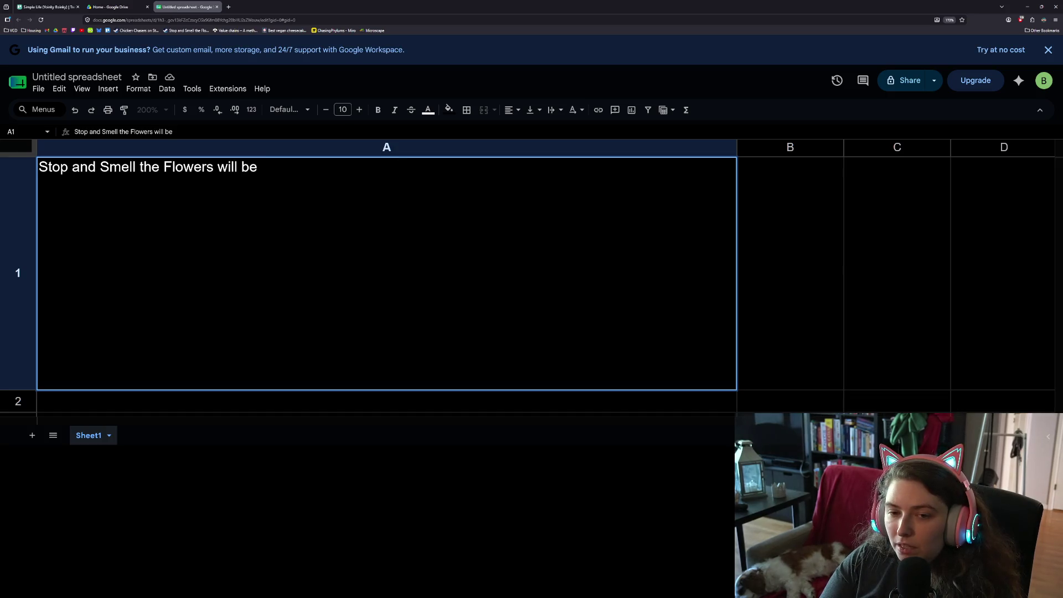
{"action": "type", "text": " releasei"}
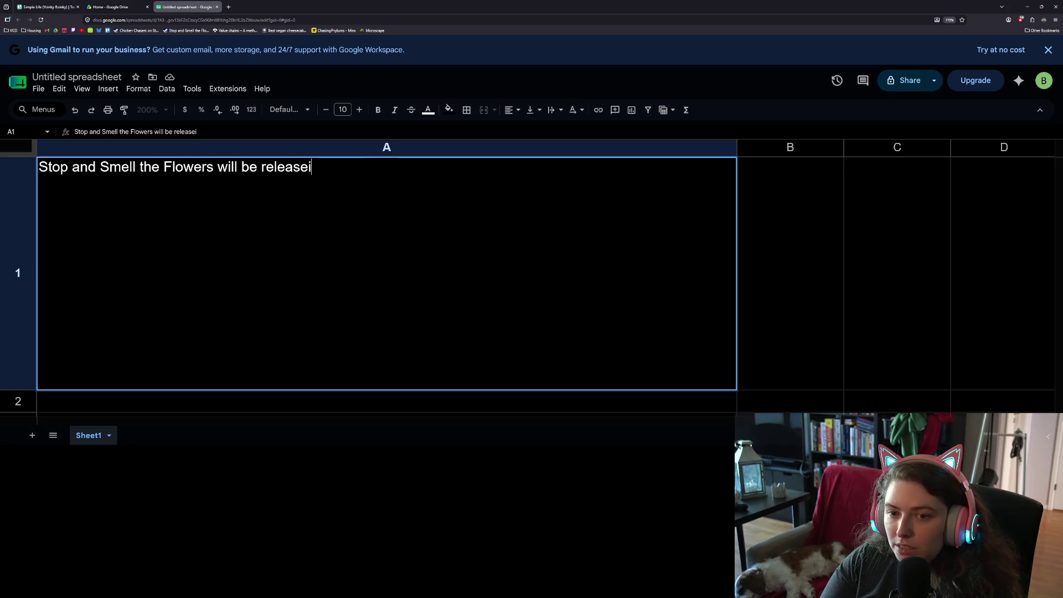
{"action": "key", "text": "BackSpace"}
{"action": "type", "text": "ingo"}
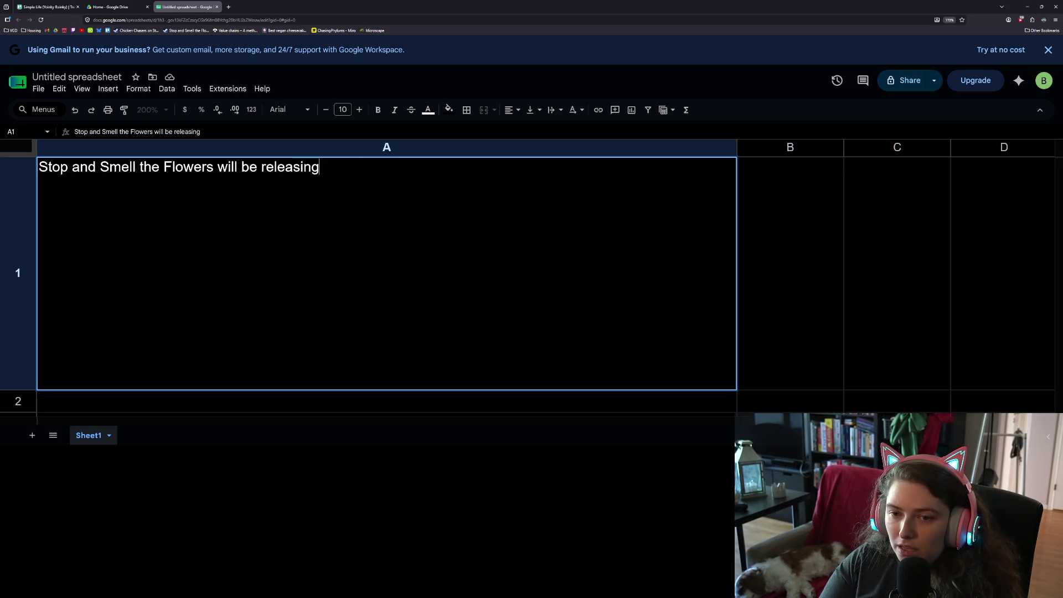
{"action": "type", "text": " on July "}
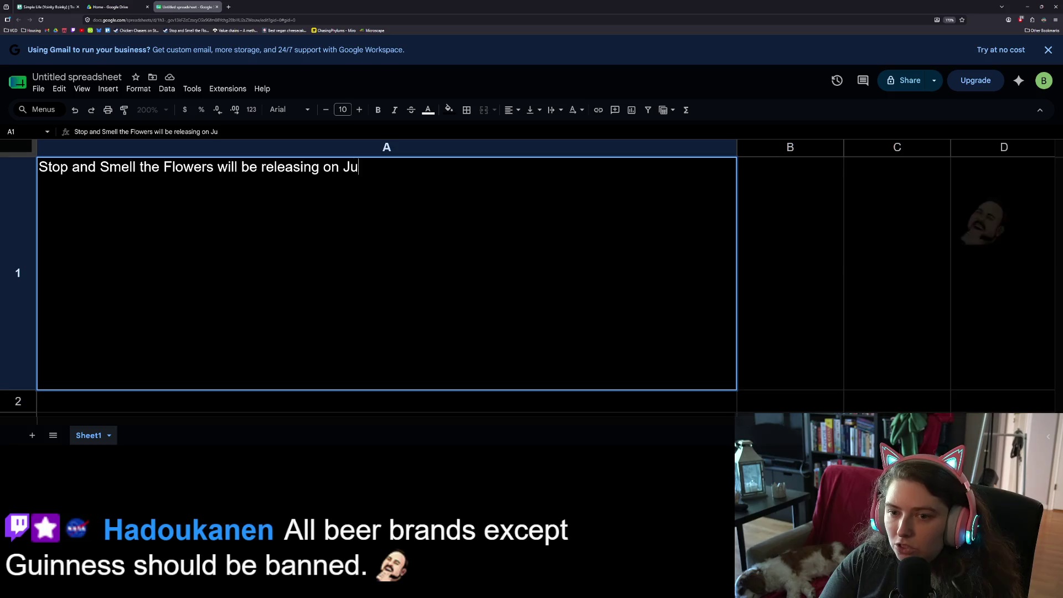
{"action": "type", "text": "27th"}
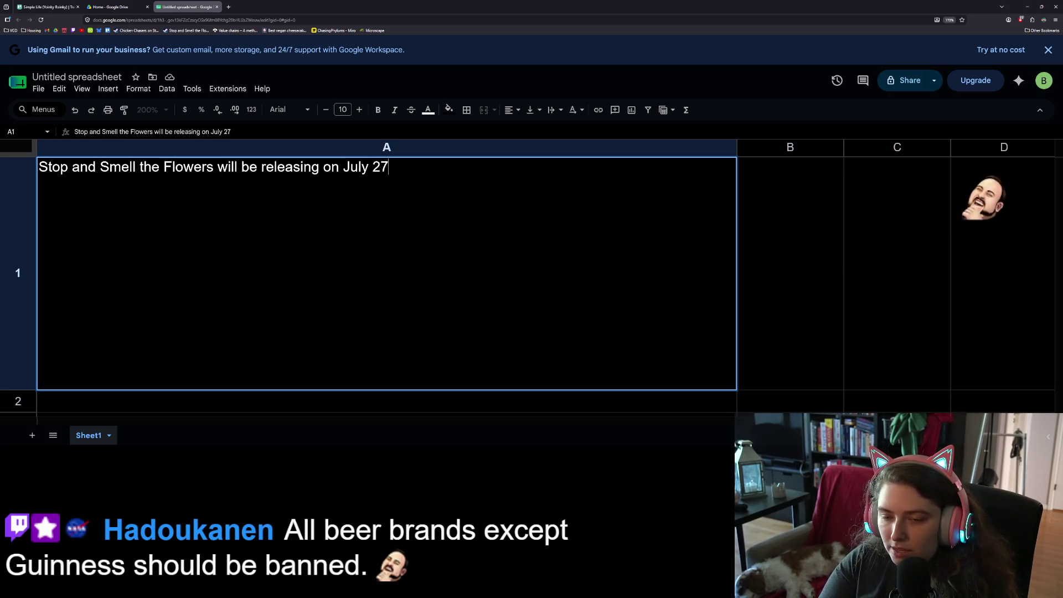
{"action": "type", "text": ","}
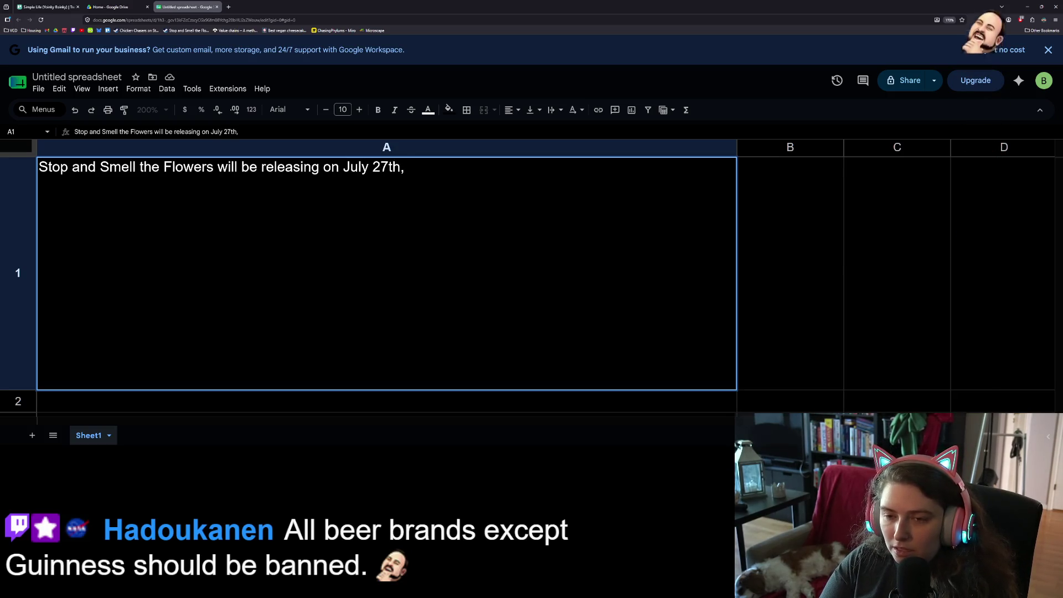
{"action": "key", "text": "BackSpace"}
{"action": "left_click", "coordinate": [393, 167]}
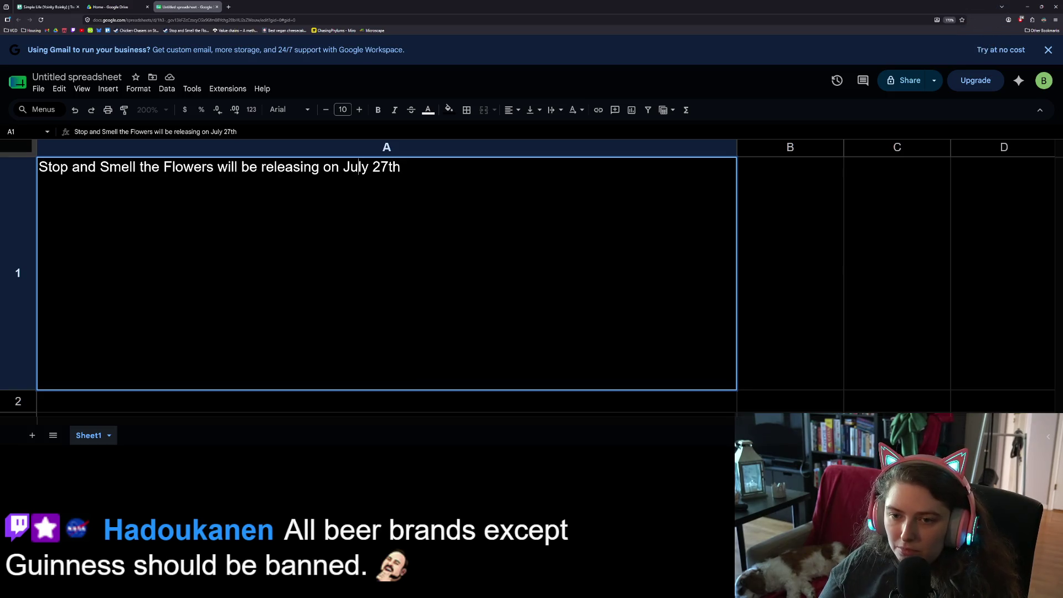
{"action": "type", "text": "Monday,"}
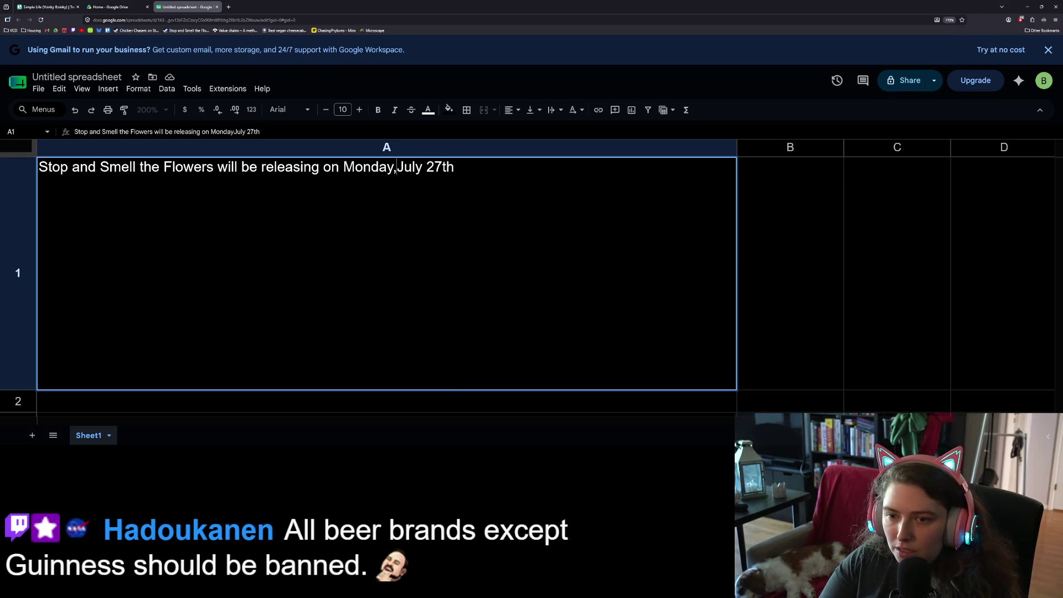
{"action": "left_click", "coordinate": [459, 167]}
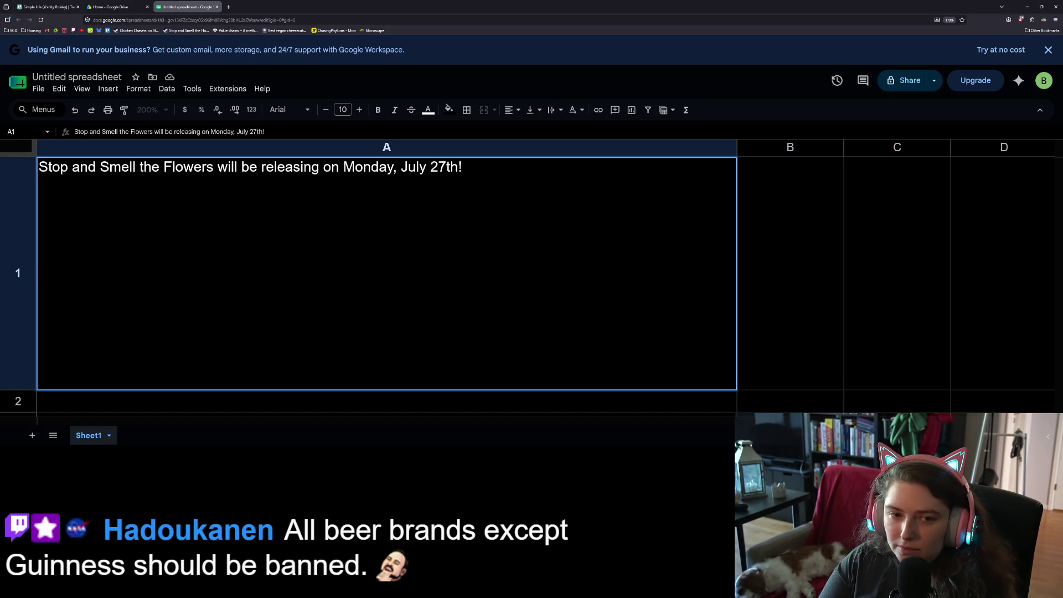
Step: Prefix A1's text with '[Steam Key Inside]', commit it, and shrink row 1 back down
{"action": "type", "text": "[] "}
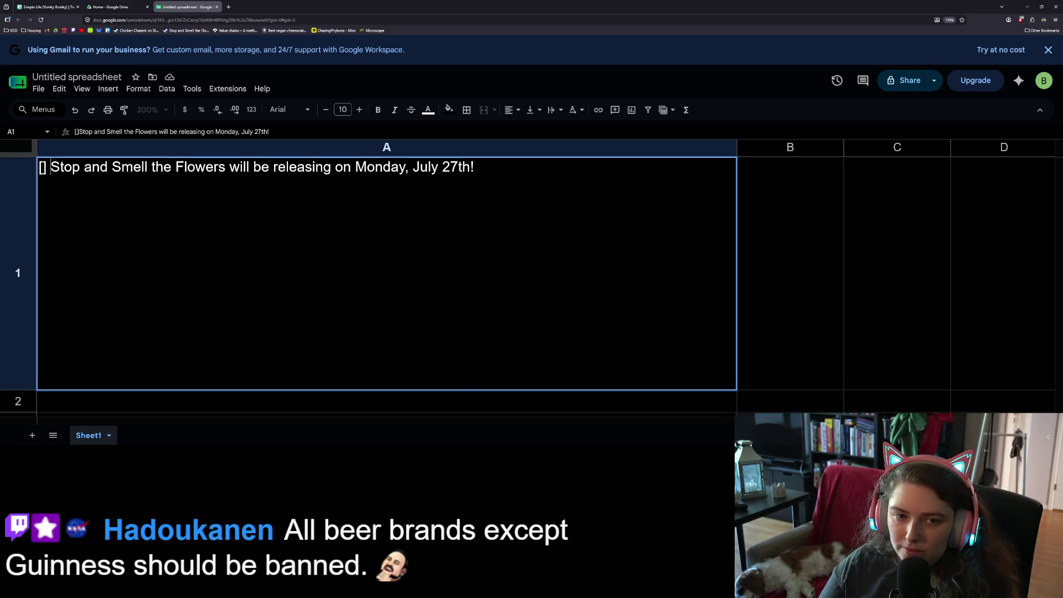
{"action": "type", "text": "K"}
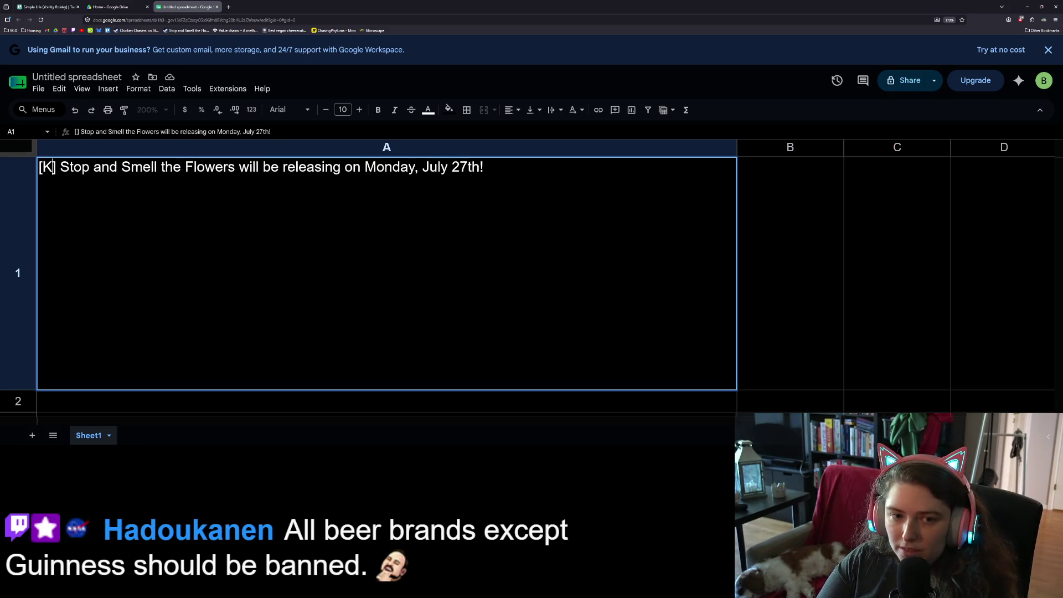
{"action": "type", "text": "EY"}
{"action": "key", "text": "BackSpace"}
{"action": "key", "text": "BackSpace"}
{"action": "key", "text": "BackSpace"}
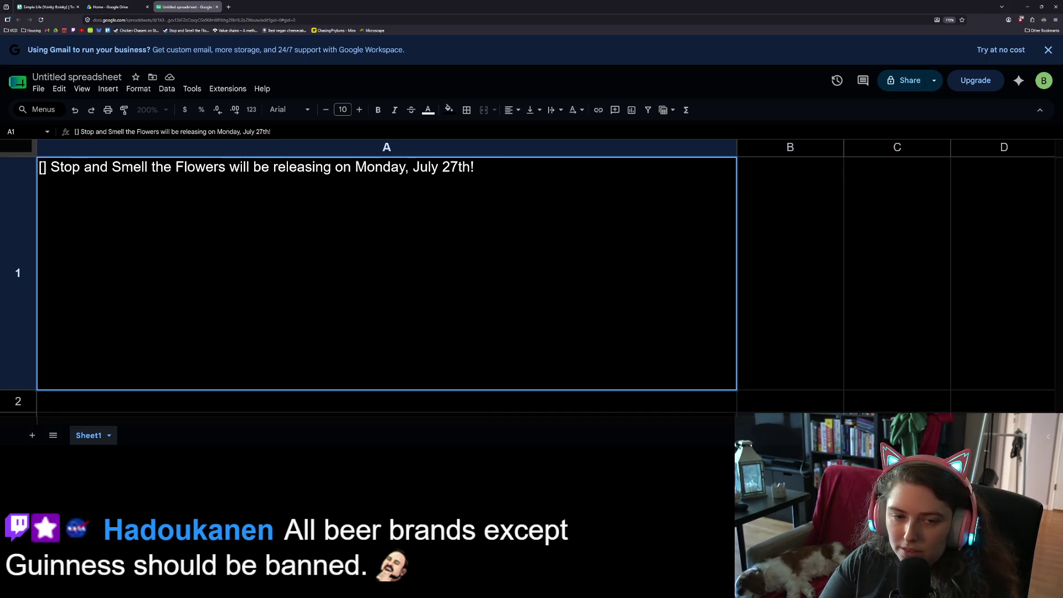
{"action": "type", "text": "Steam Key"}
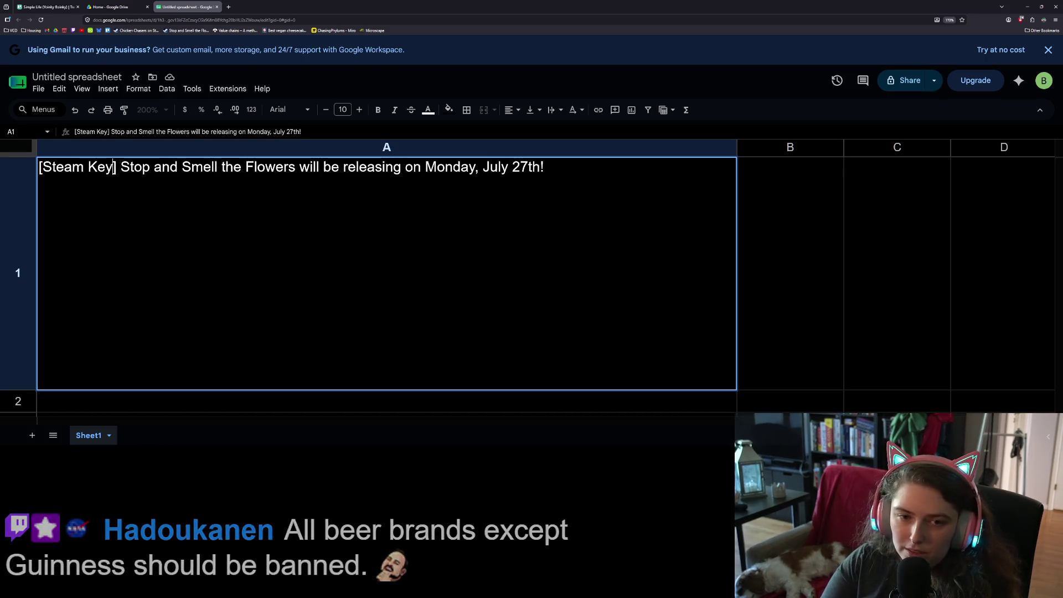
{"action": "type", "text": " Inside"}
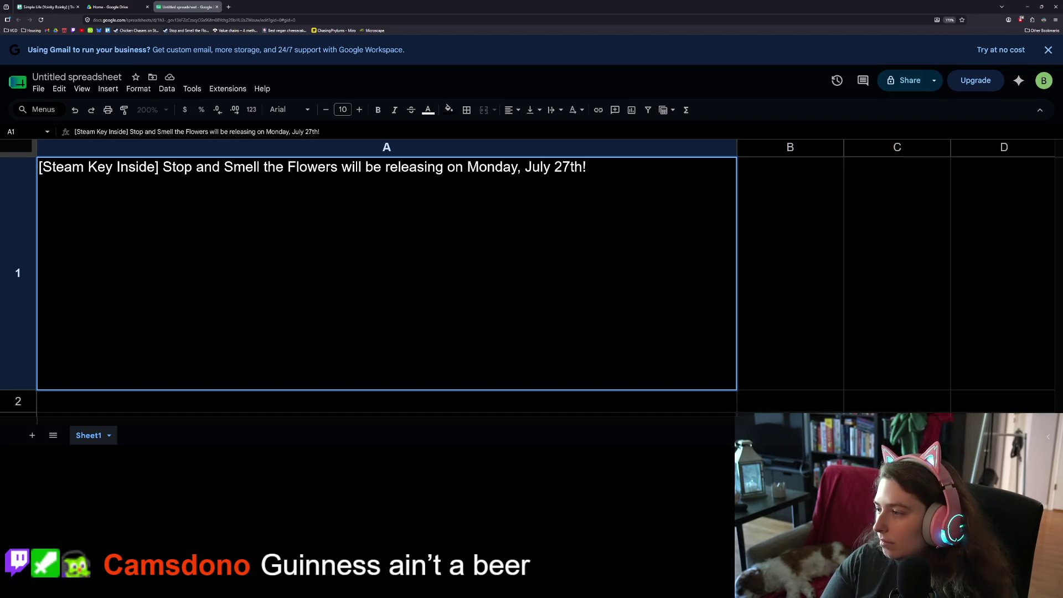
{"action": "left_click", "coordinate": [58, 406]}
{"action": "mouse_move", "coordinate": [18, 390]}
{"action": "left_mouse_down"}
{"action": "mouse_move", "coordinate": [18, 189]}
{"action": "mouse_move", "coordinate": [18, 388]}
{"action": "mouse_move", "coordinate": [40, 417]}
{"action": "left_mouse_up"}
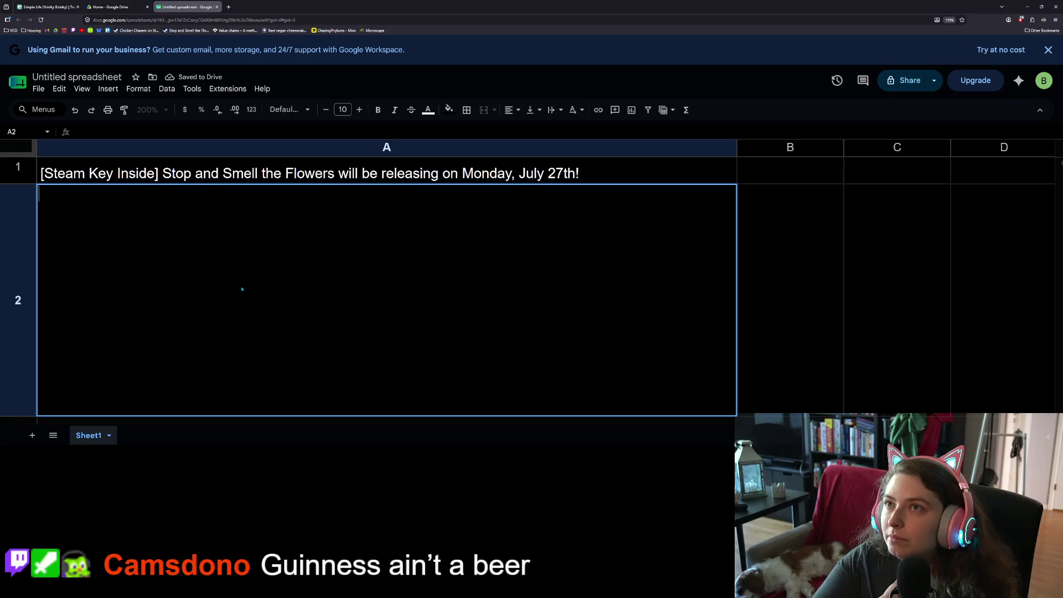
Step: Type 'Stop and Smell the Flowers is a relaxing semi-idle, semi-incremental game about collecting flowers.' into A2
{"action": "type", "text": "Stop and "}
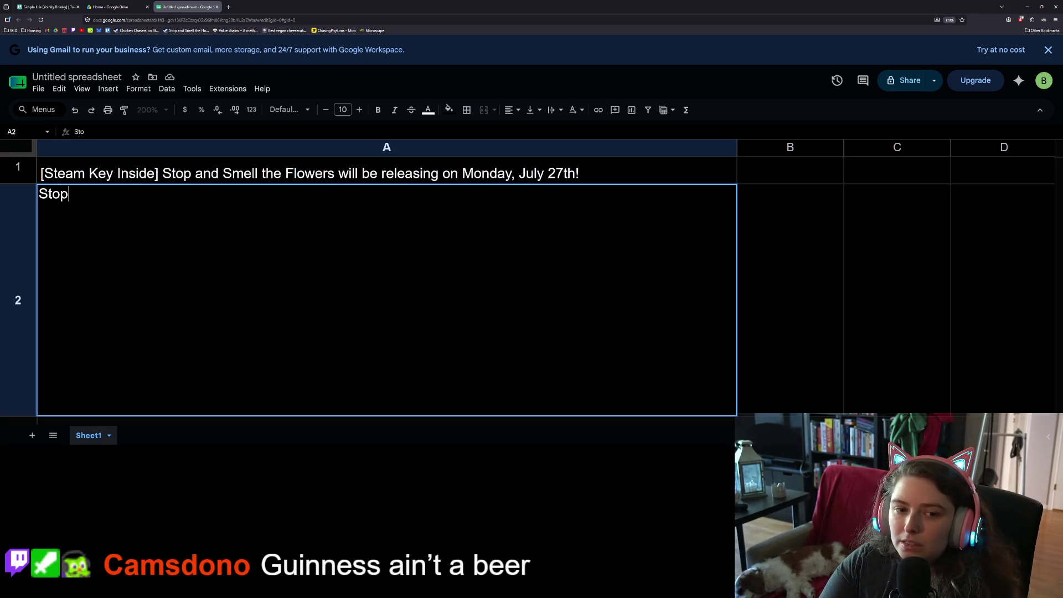
{"action": "type", "text": "Smell the Flowers i"}
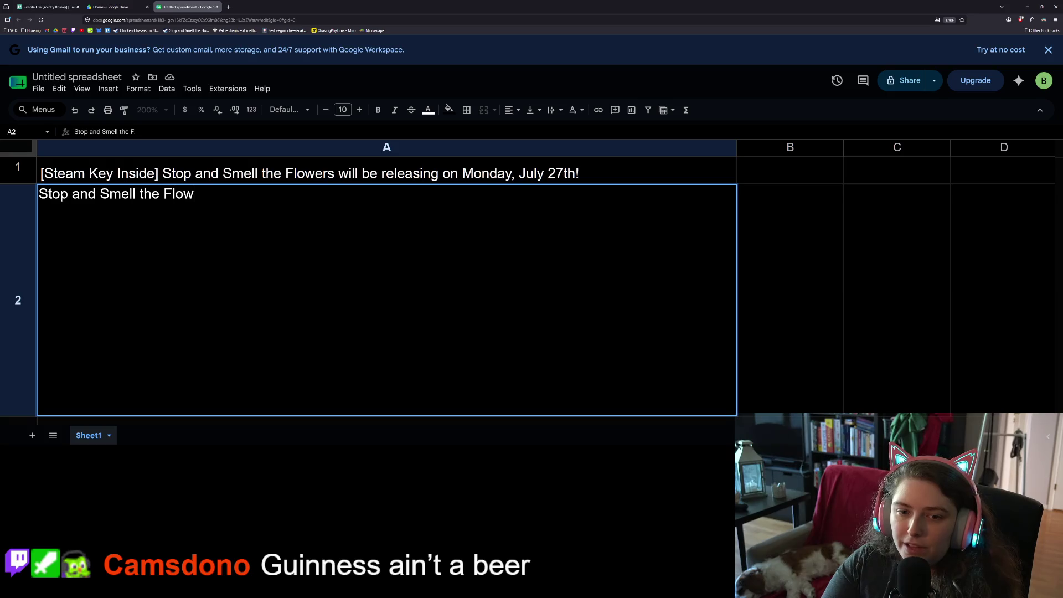
{"action": "type", "text": "s a relaxing "}
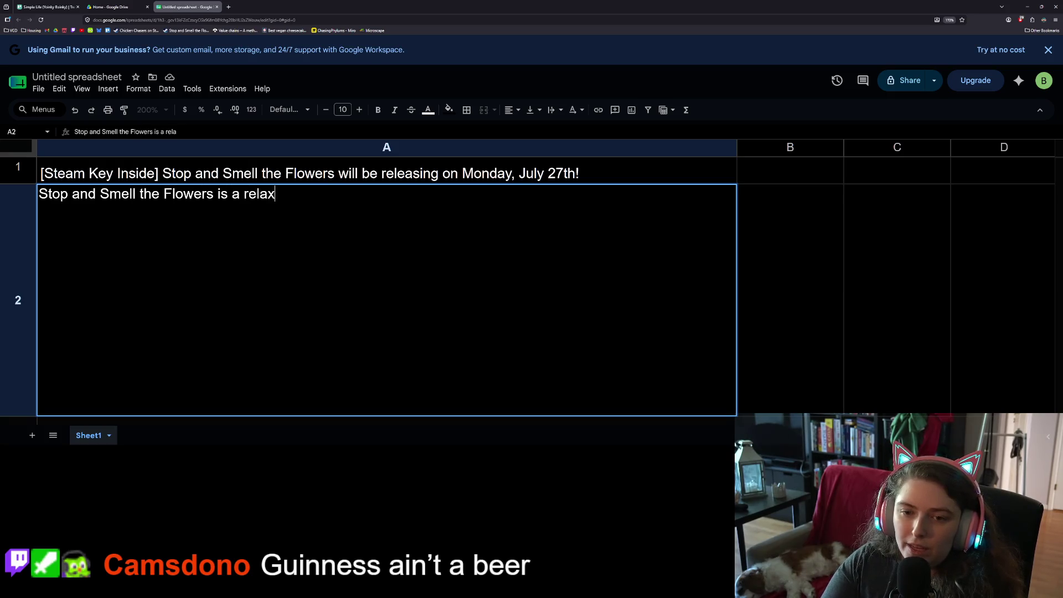
{"action": "type", "text": "semi-"}
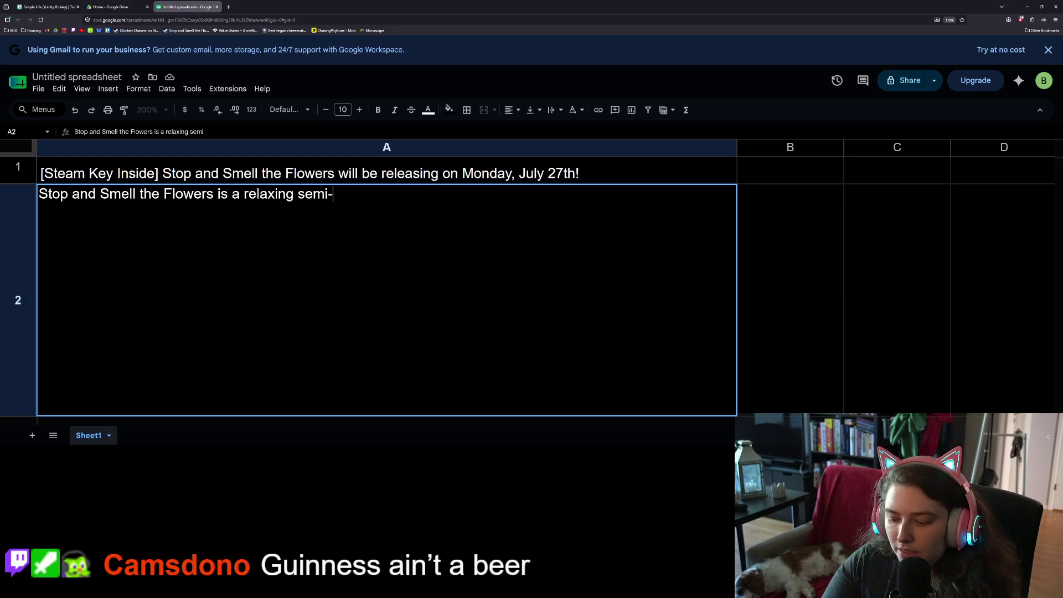
{"action": "type", "text": "idle, semi"}
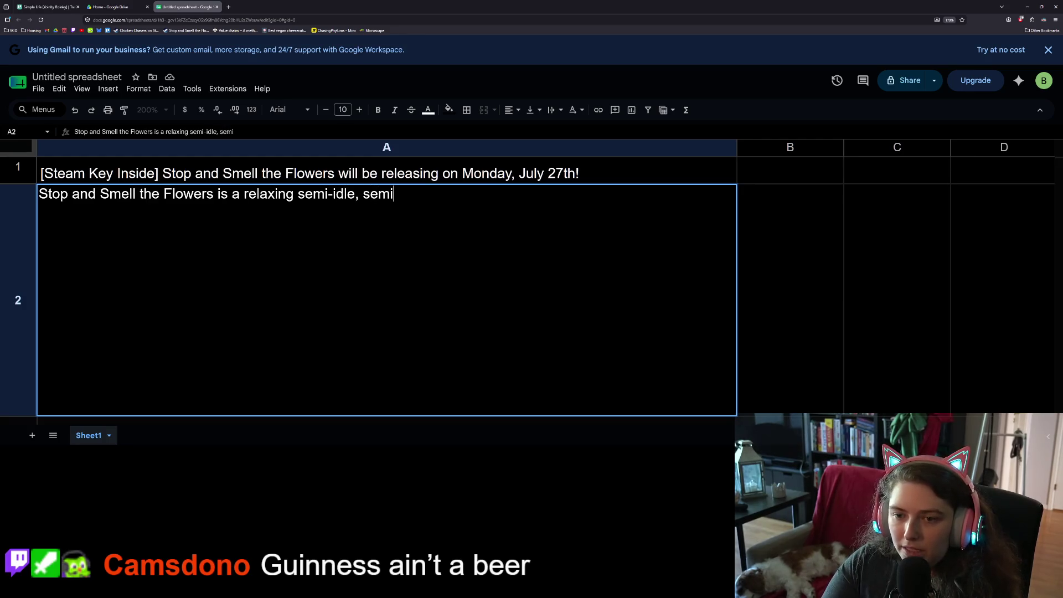
{"action": "type", "text": "-incrementa"}
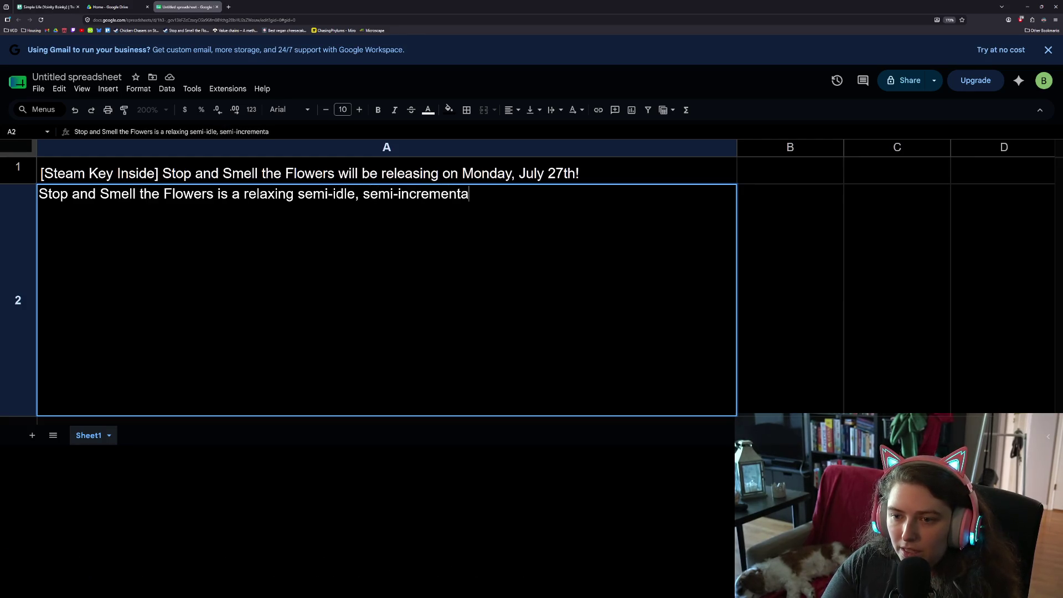
{"action": "type", "text": "l game baout"}
{"action": "key", "text": "BackSpace"}
{"action": "key", "text": "BackSpace"}
{"action": "key", "text": "BackSpace"}
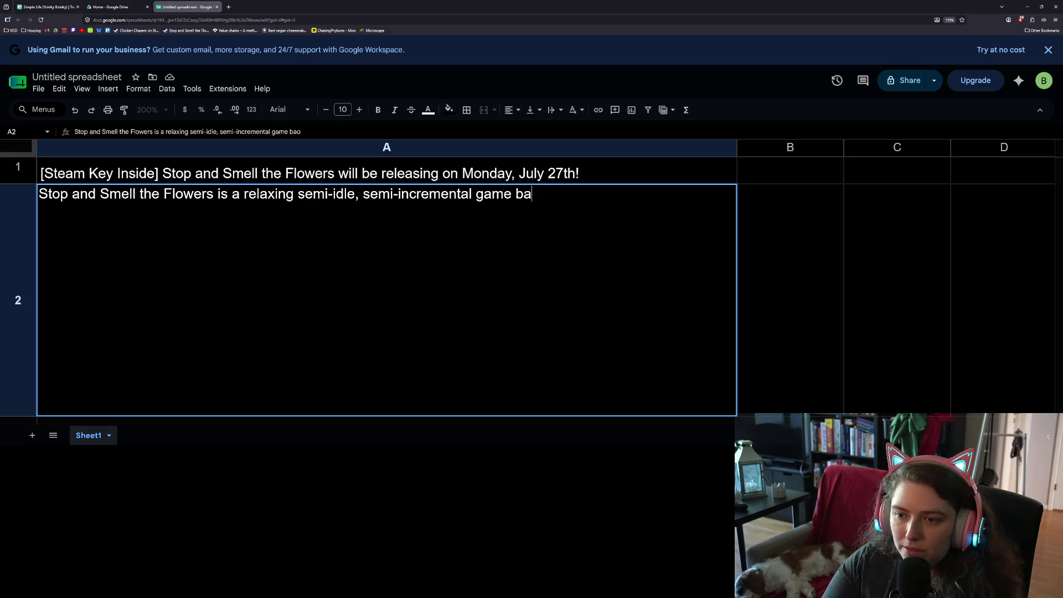
{"action": "key", "text": "BackSpace"}
{"action": "key", "text": "BackSpace"}
{"action": "type", "text": "about collecting"}
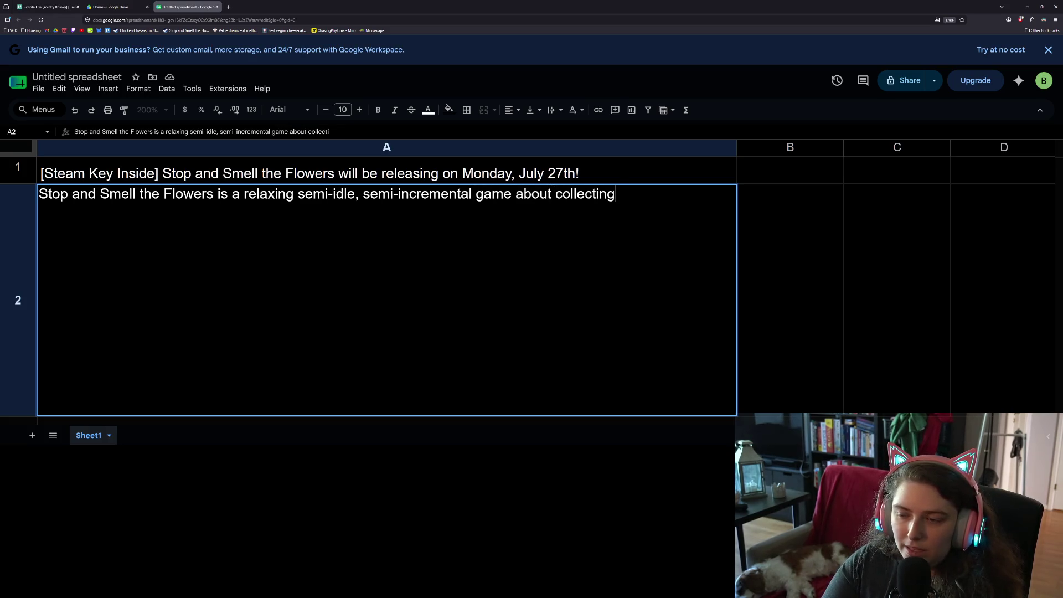
{"action": "type", "text": " flowers."}
{"action": "key", "text": "Return"}
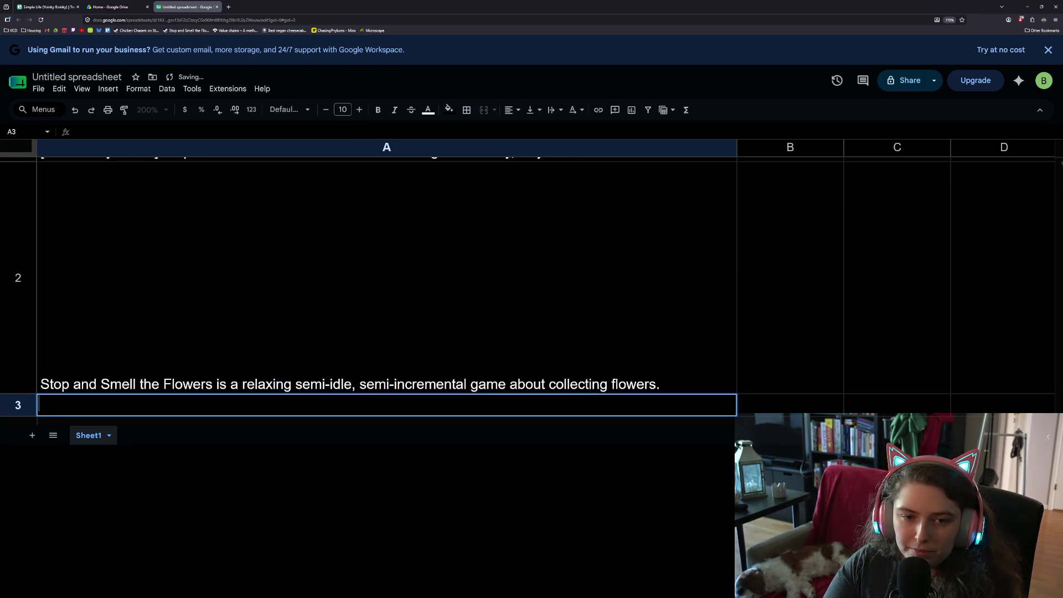
{"action": "double_click", "coordinate": [198, 339]}
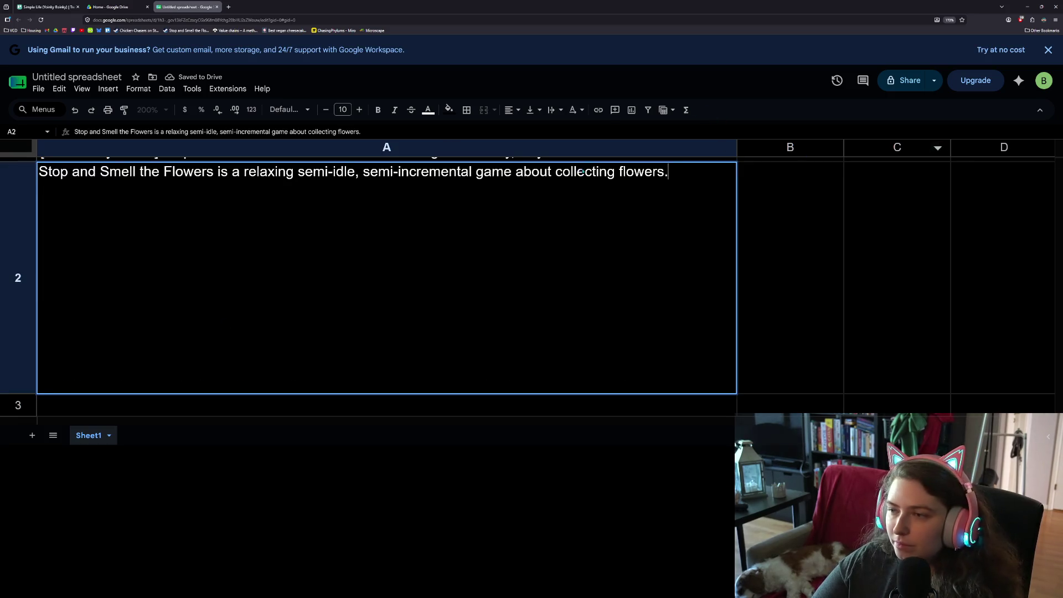
Step: Reopen A2's text and start a new line after the first sentence
{"action": "scroll", "coordinate": [581, 171], "scroll_direction": "up", "scroll_amount": 1}
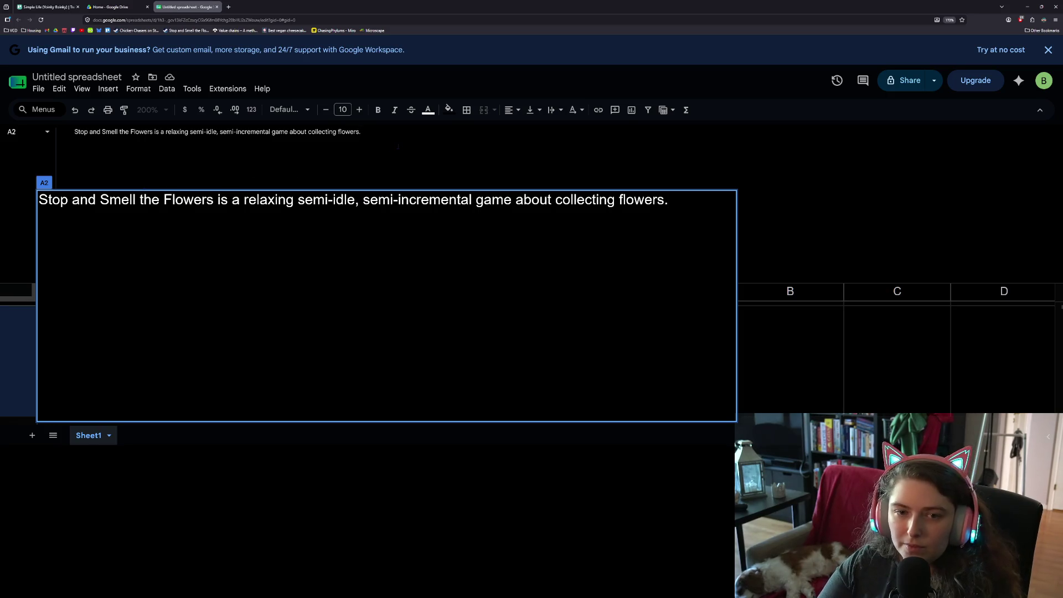
{"action": "key", "text": "Return"}
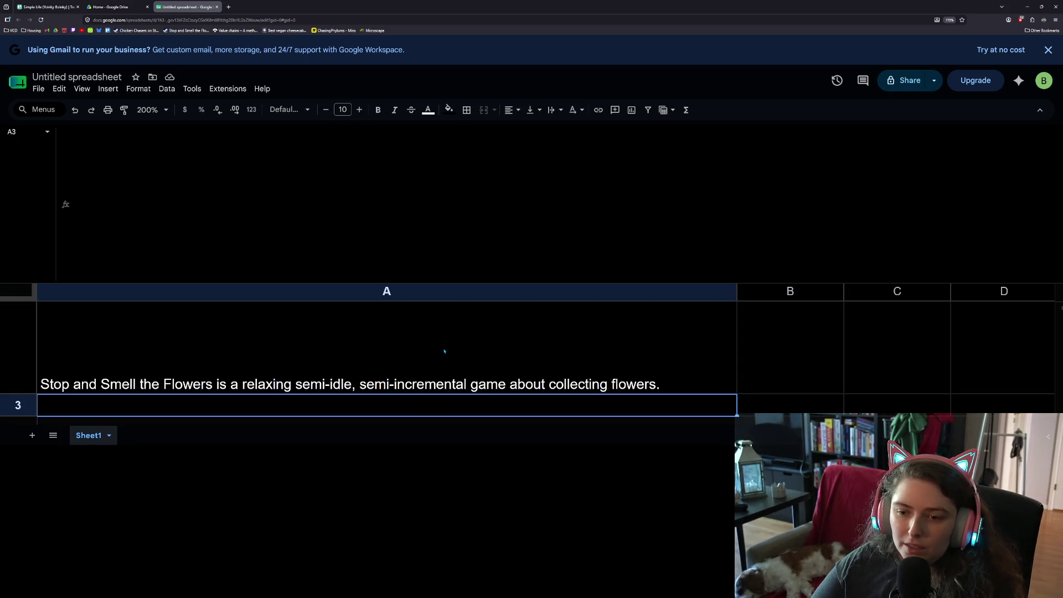
{"action": "left_click", "coordinate": [444, 351]}
{"action": "left_click", "coordinate": [440, 161]}
{"action": "key", "text": "alt+Return"}
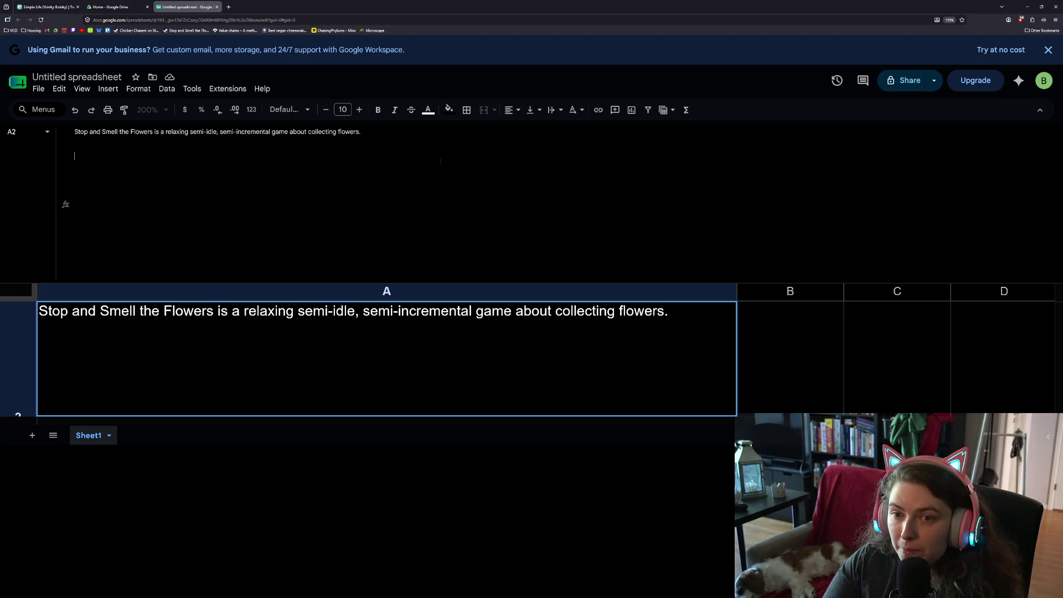
Step: Write the self-published, solo-developed indie game line with hand-drawn art and NO AI in development
{"action": "type", "text": "It is an"}
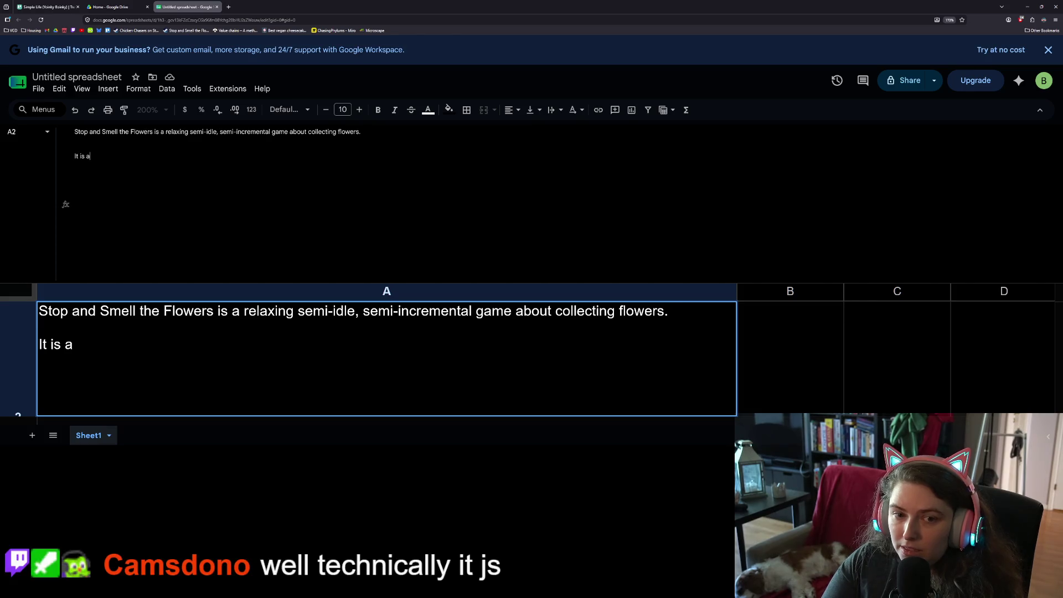
{"action": "type", "text": " self"}
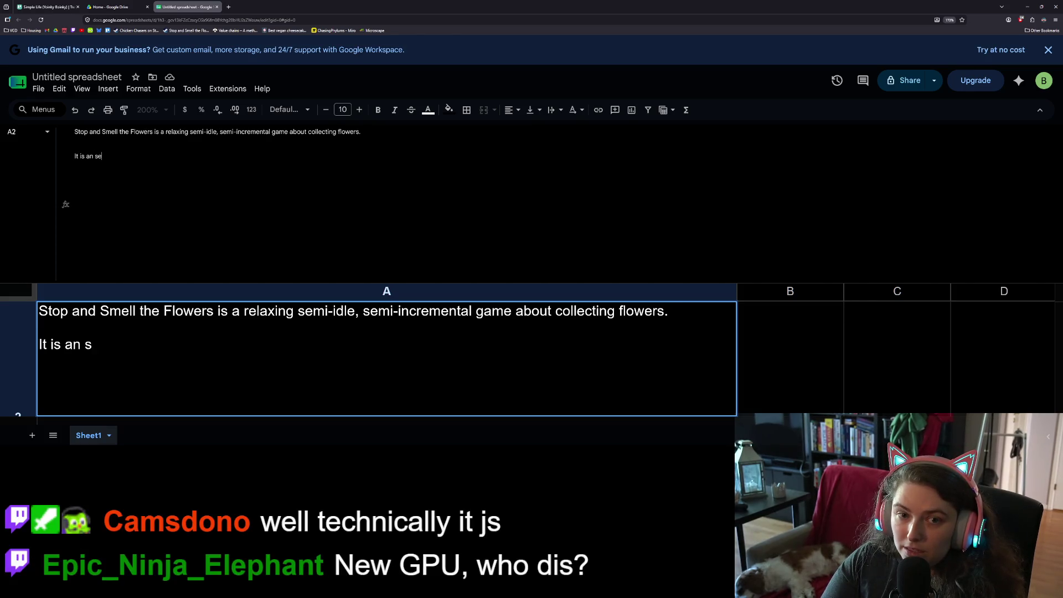
{"action": "type", "text": "-published, "}
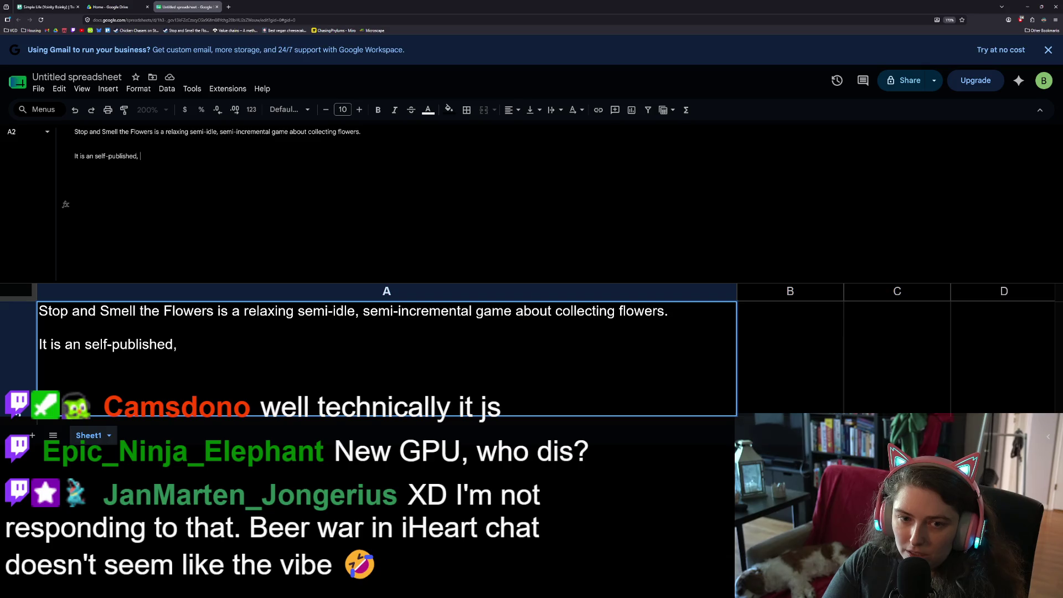
{"action": "type", "text": "solo-"}
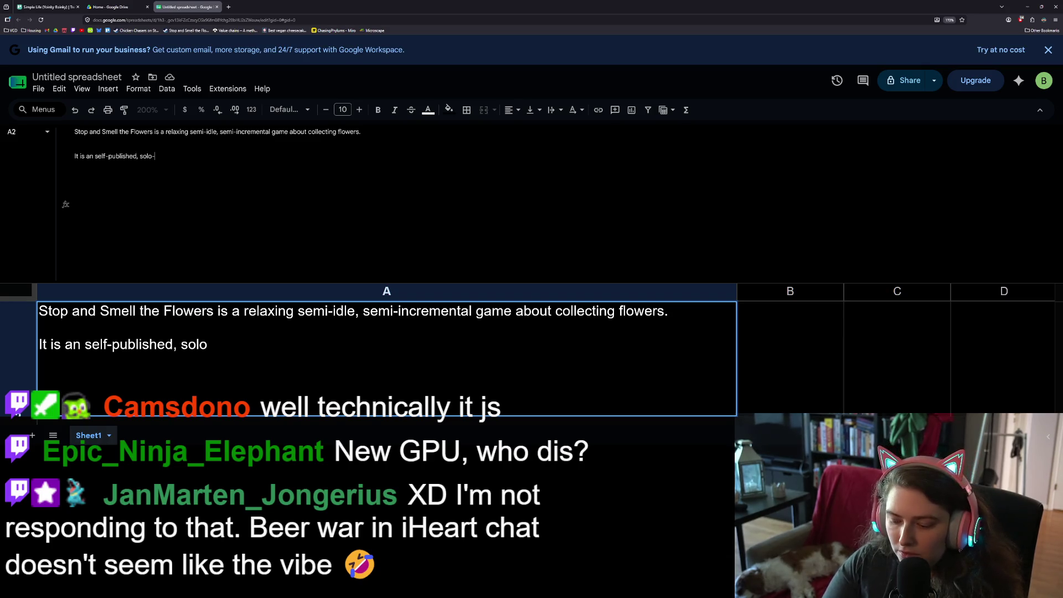
{"action": "type", "text": "developed, i"}
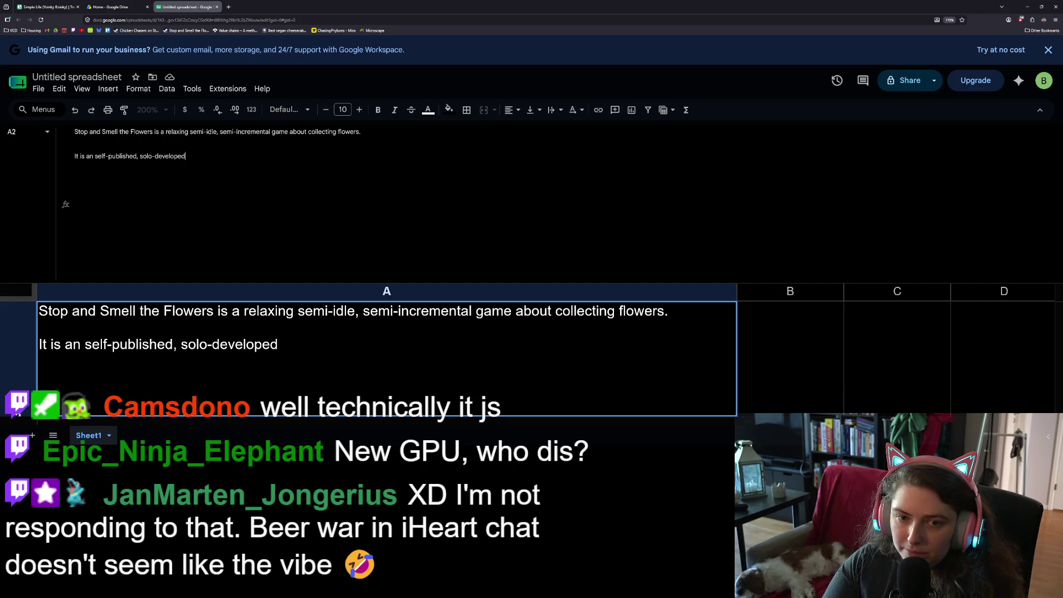
{"action": "type", "text": "ndie"}
{"action": "key", "text": "BackSpace"}
{"action": "key", "text": "BackSpace"}
{"action": "key", "text": "BackSpace"}
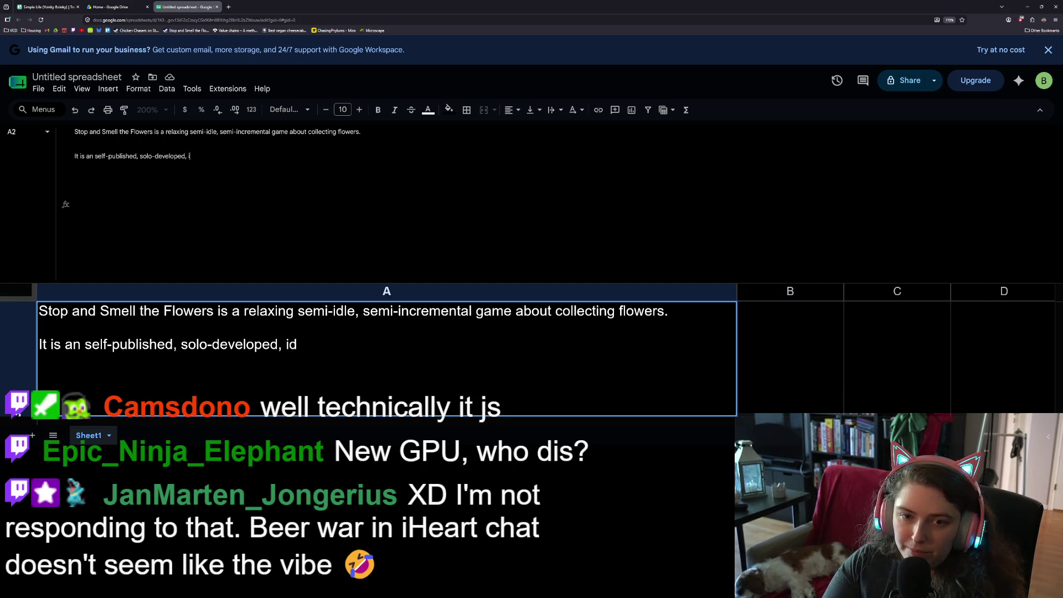
{"action": "type", "text": "ndie game "}
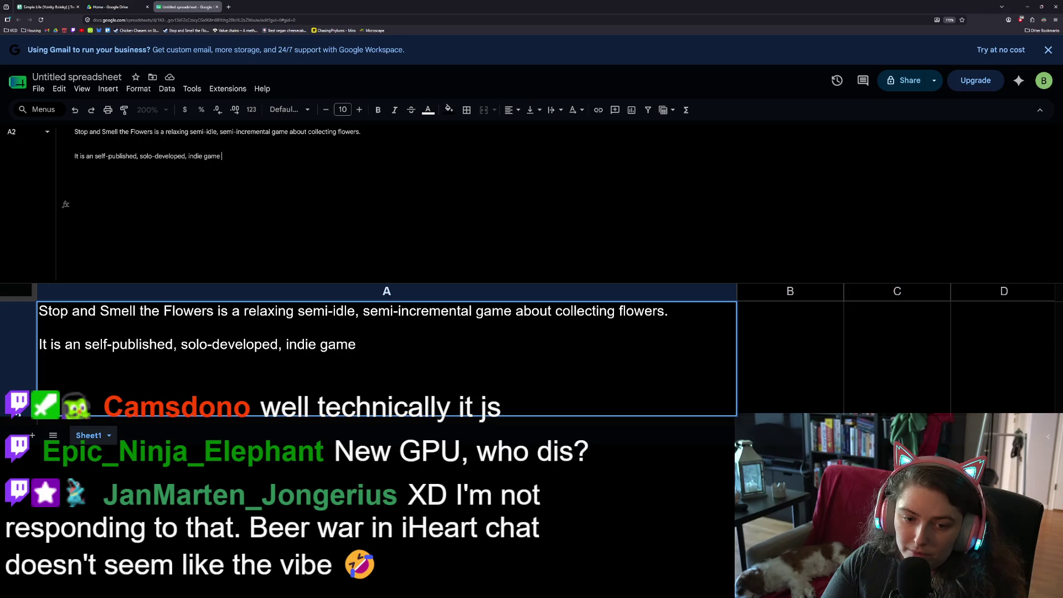
{"action": "type", "text": "with hadn"}
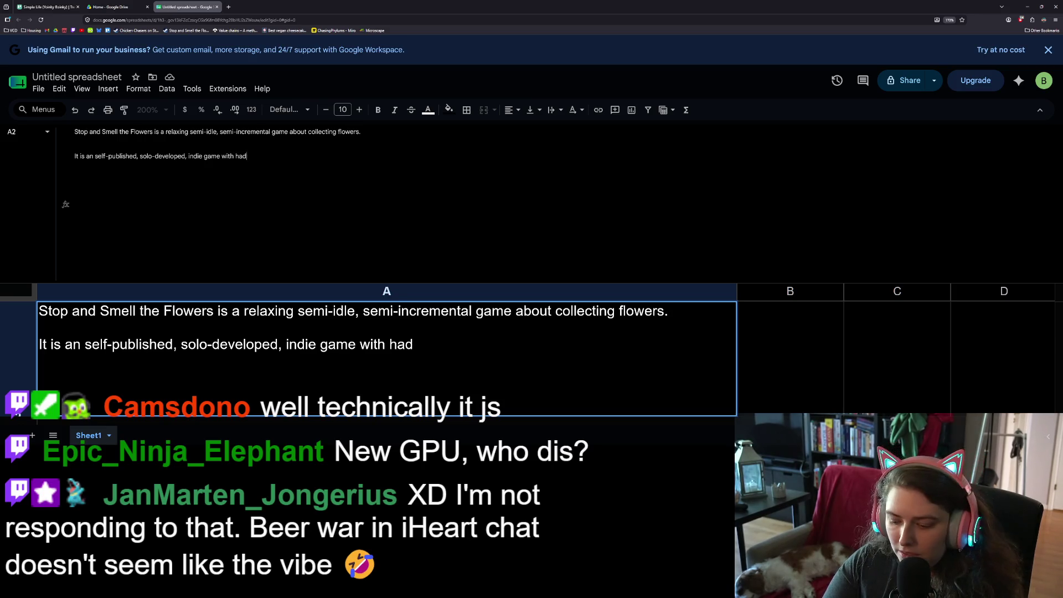
{"action": "key", "text": "BackSpace"}
{"action": "type", "text": "nd-da"}
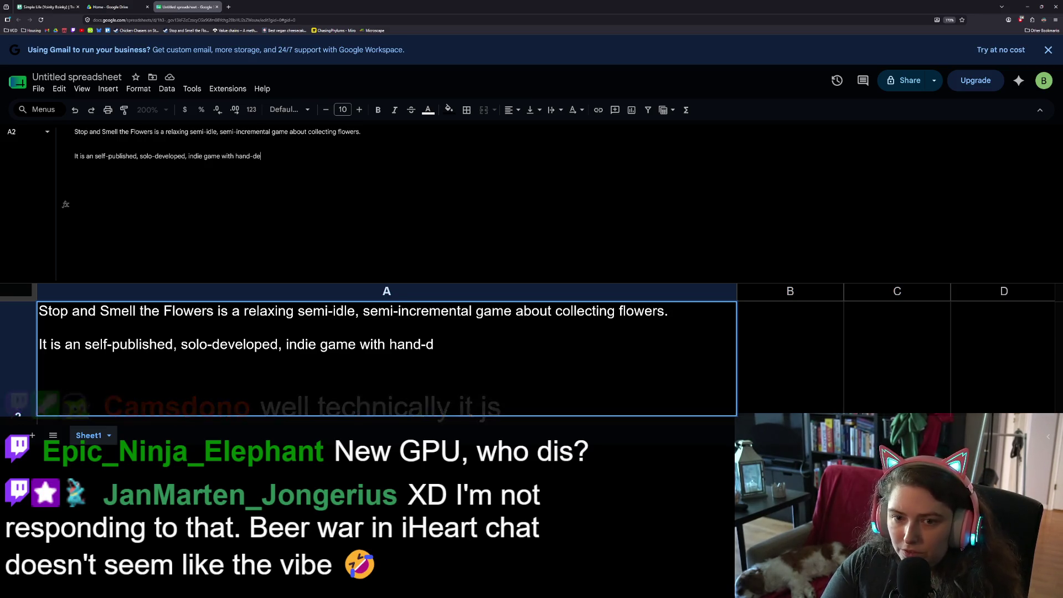
{"action": "type", "text": "awn art and"}
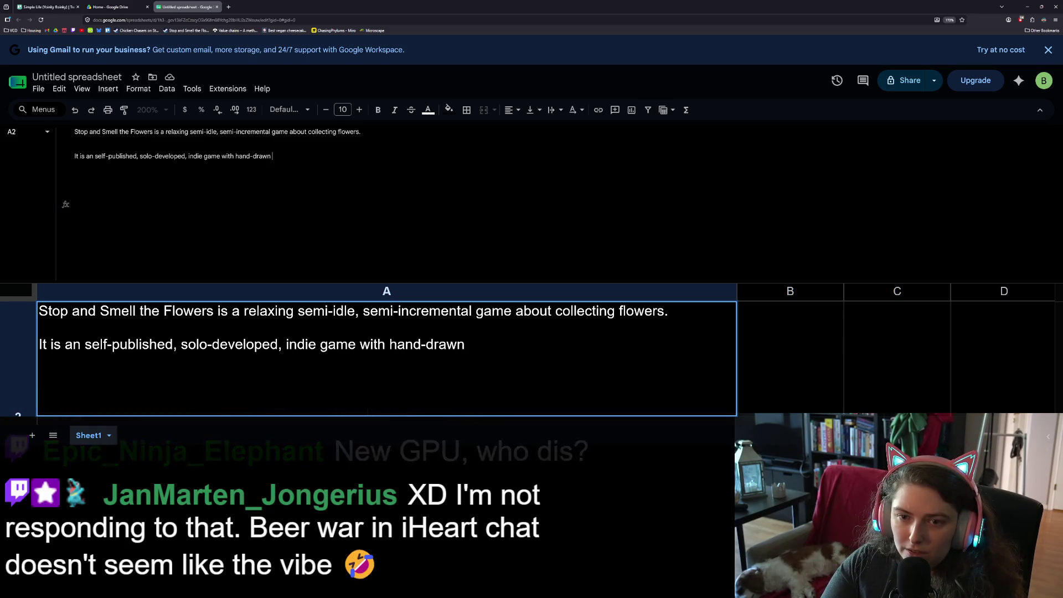
{"action": "type", "text": "NO AI in"}
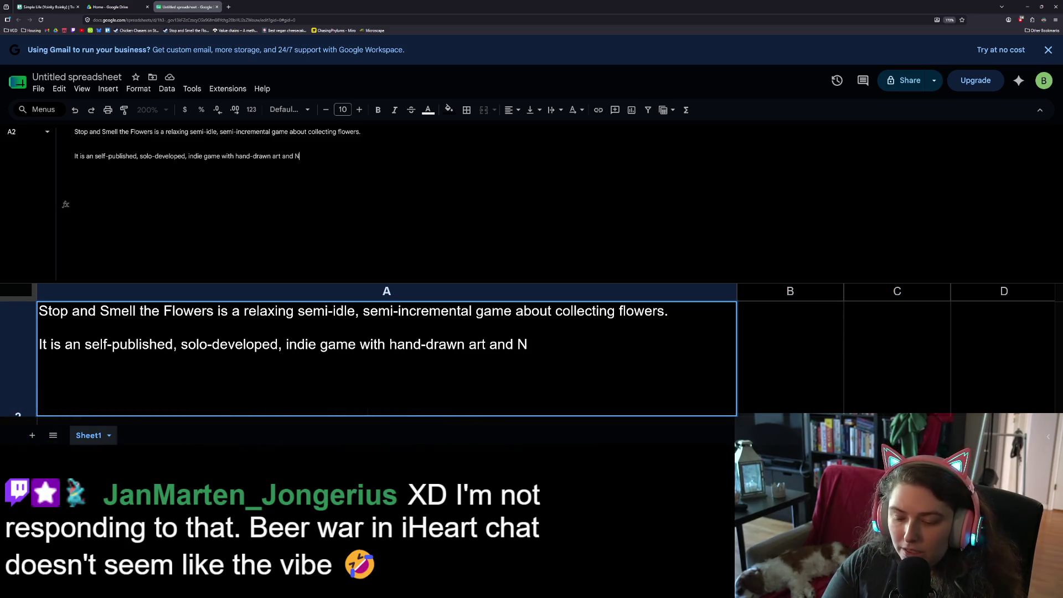
{"action": "type", "text": " the"}
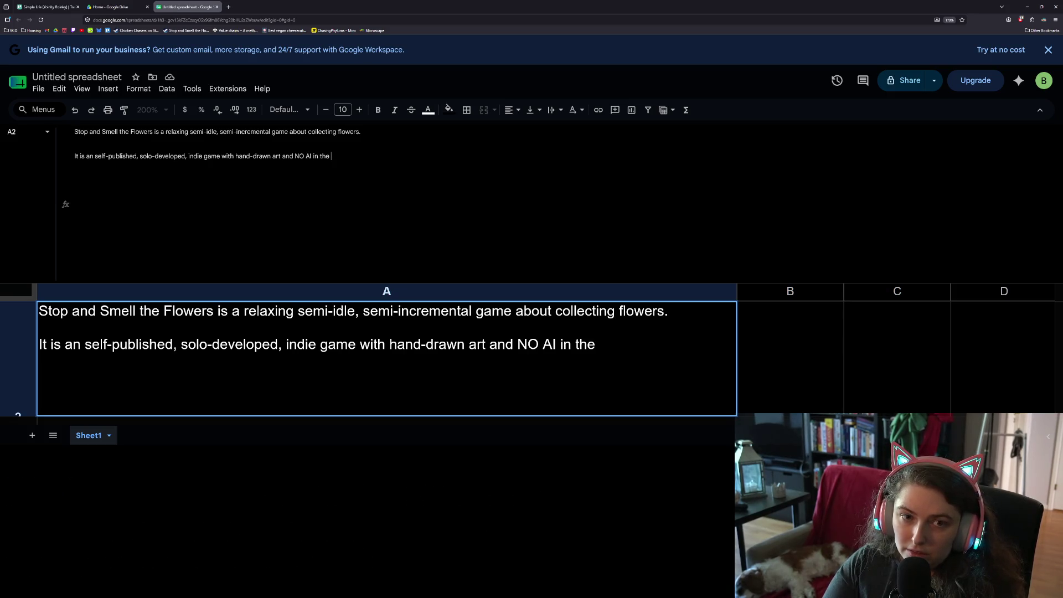
{"action": "type", "text": "dele"}
{"action": "key", "text": "BackSpace"}
{"action": "key", "text": "BackSpace"}
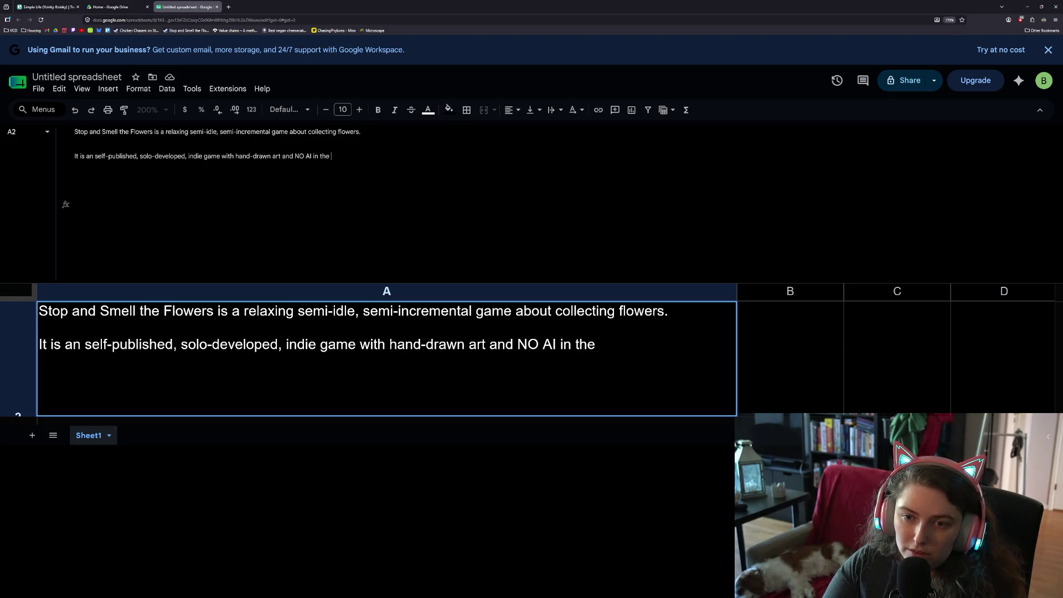
{"action": "key", "text": "BackSpace"}
{"action": "key", "text": "BackSpace"}
{"action": "key", "text": "BackSpace"}
{"action": "type", "text": "any part o"}
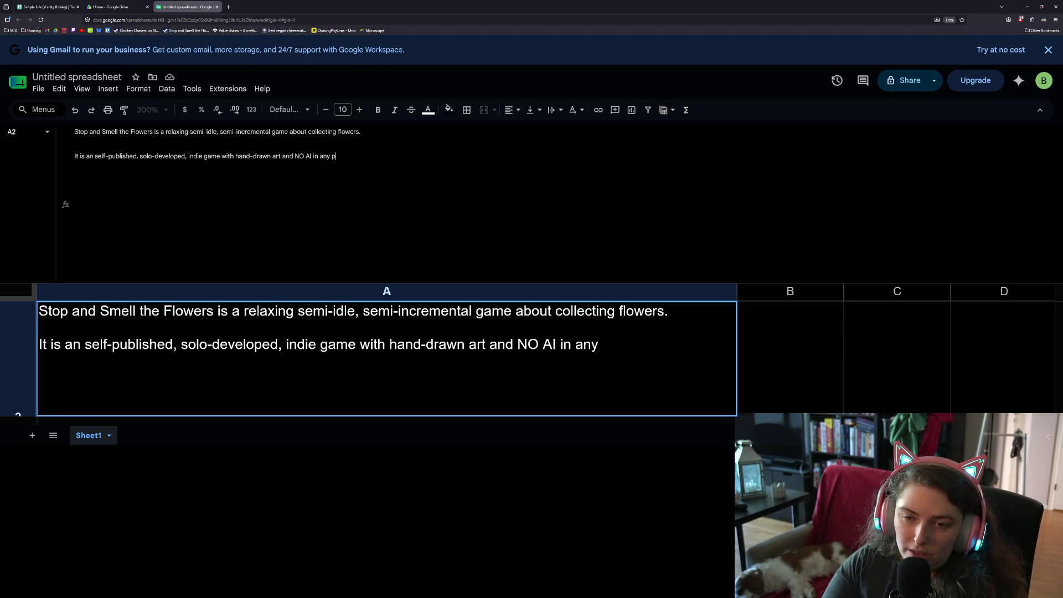
{"action": "type", "text": "f the developmen"}
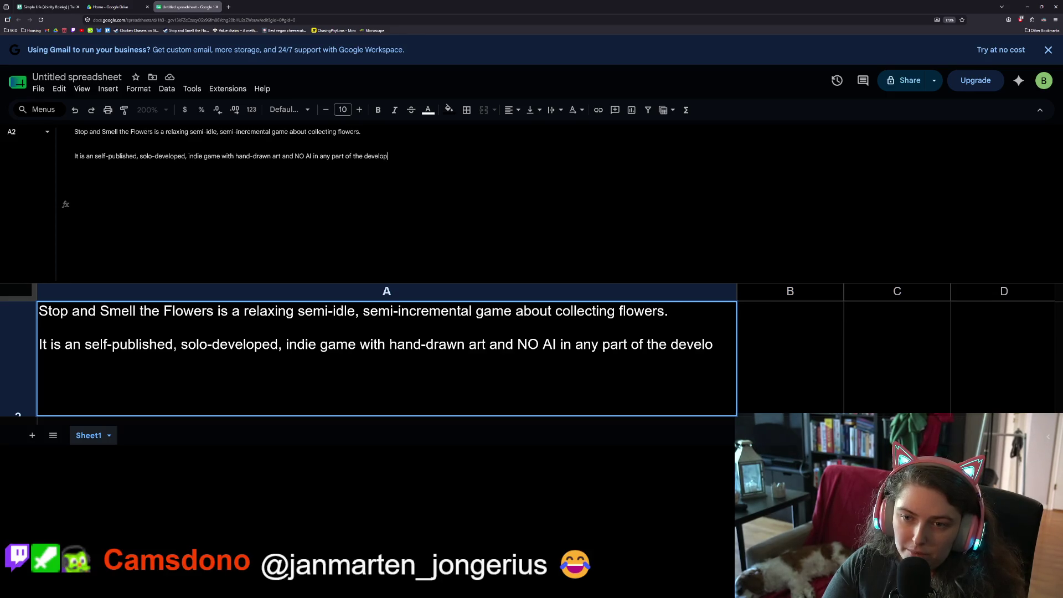
{"action": "type", "text": "cycle."}
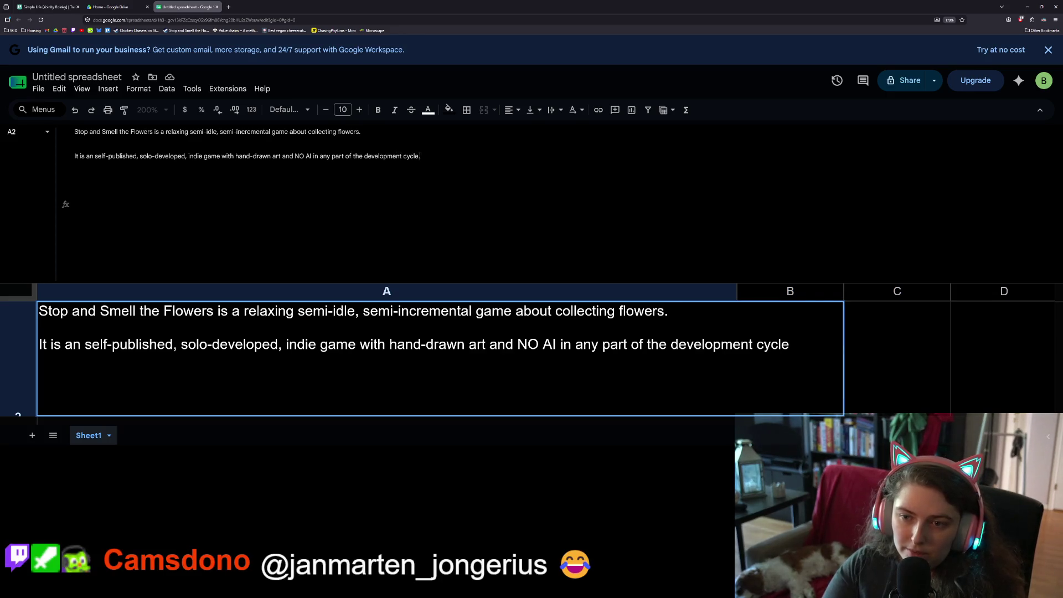
{"action": "type", "text": "ust hand"}
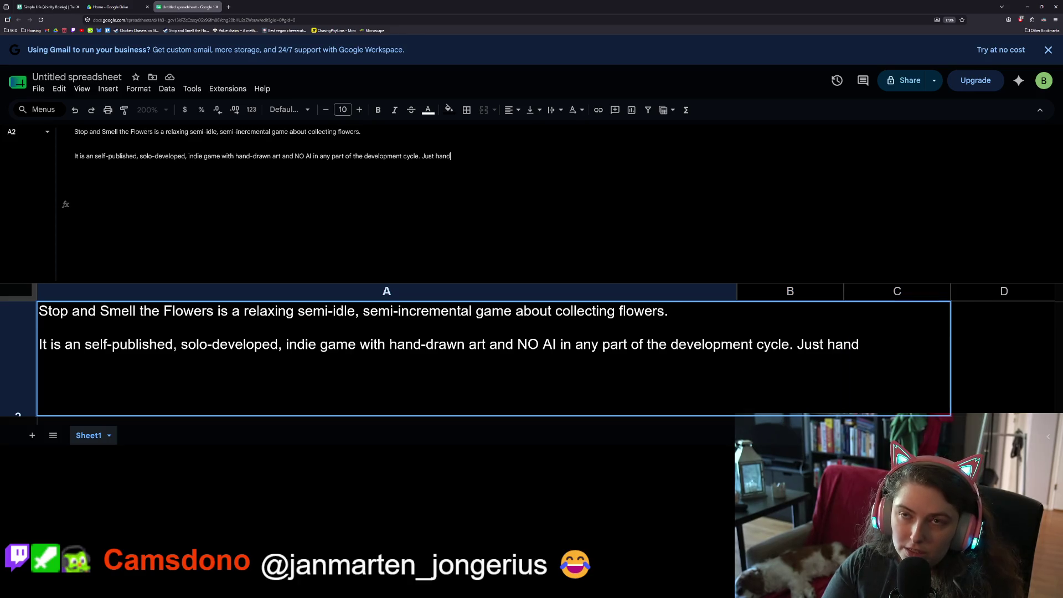
{"action": "key", "text": "BackSpace"}
{"action": "key", "text": "BackSpace"}
{"action": "key", "text": "BackSpace"}
{"action": "key", "text": "BackSpace"}
{"action": "key", "text": "BackSpace"}
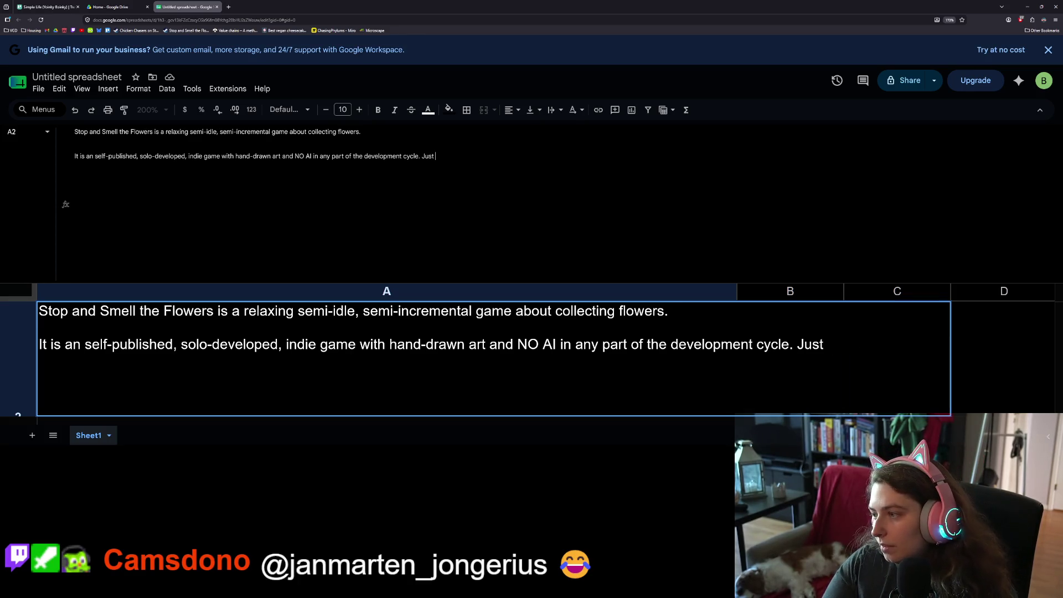
{"action": "key", "text": "BackSpace"}
{"action": "key", "text": "BackSpace"}
{"action": "key", "text": "BackSpace"}
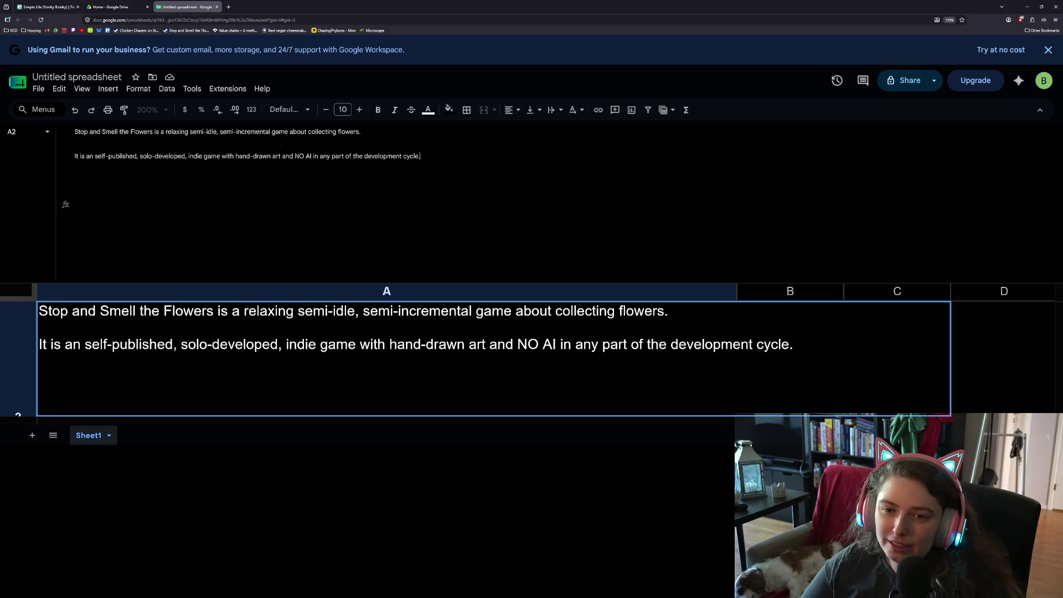
Step: Bold 'hand-drawn', 'NO AI' and 'indie' in A2's second paragraph
{"action": "left_click_drag", "start_coordinate": [236, 156], "coordinate": [271, 156]}
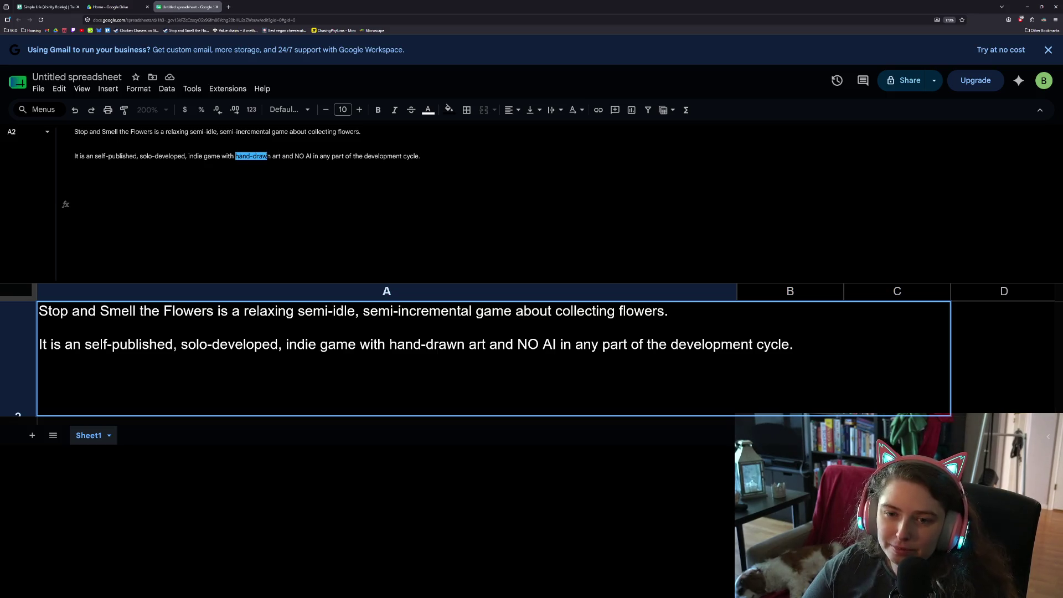
{"action": "key", "text": "ctrl+b"}
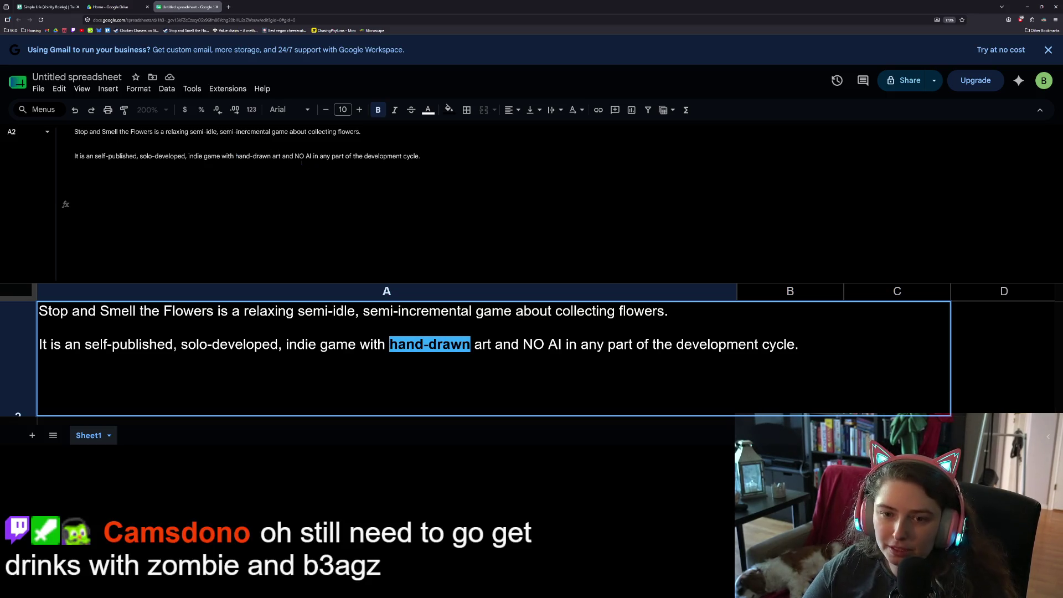
{"action": "left_click_drag", "start_coordinate": [295, 156], "coordinate": [312, 156]}
{"action": "key", "text": "ctrl+b"}
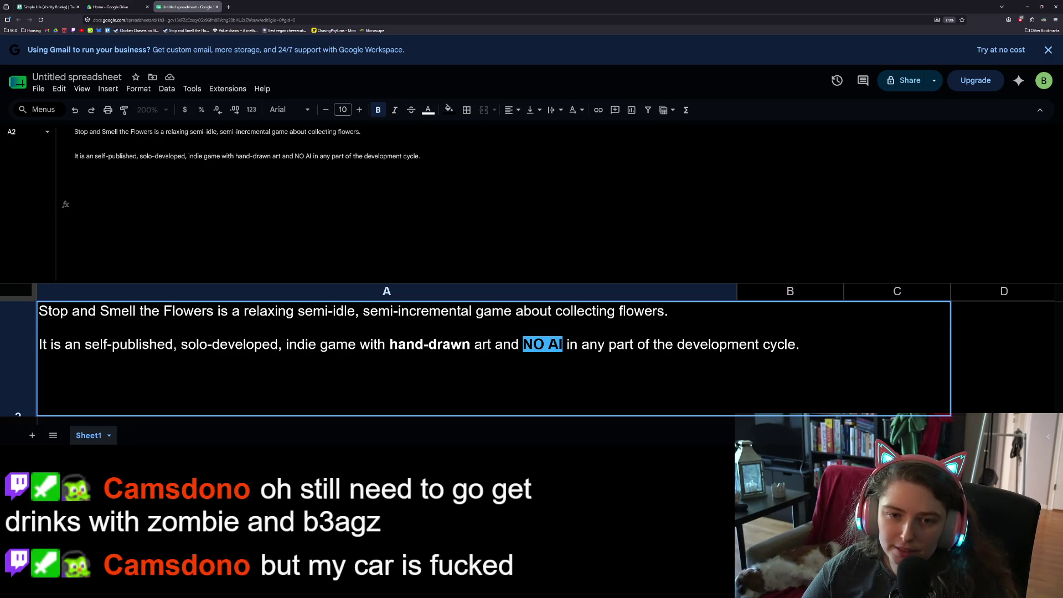
{"action": "double_click", "coordinate": [190, 156]}
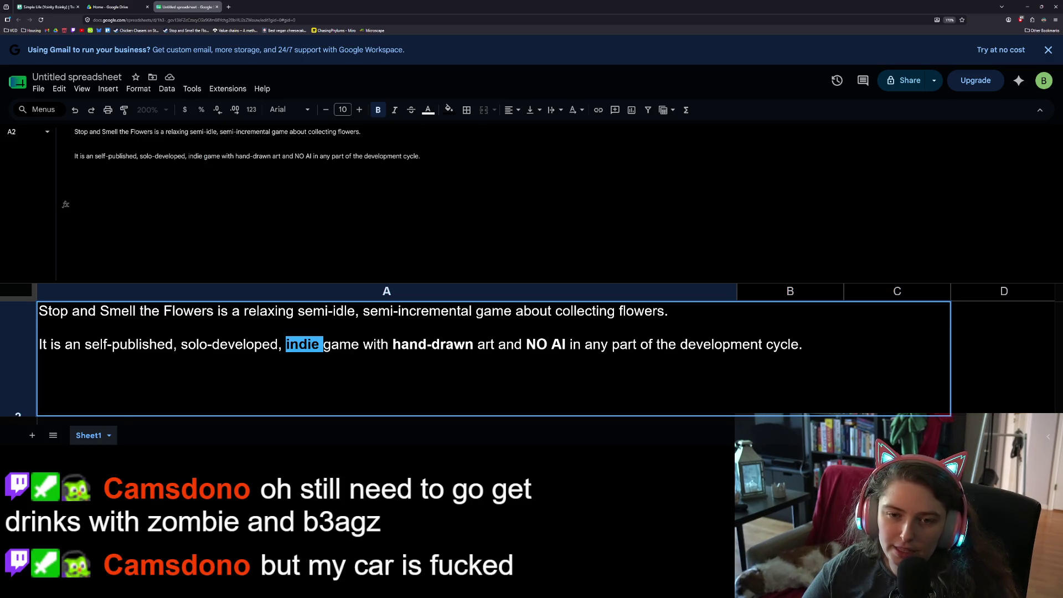
{"action": "key", "text": "ctrl+b"}
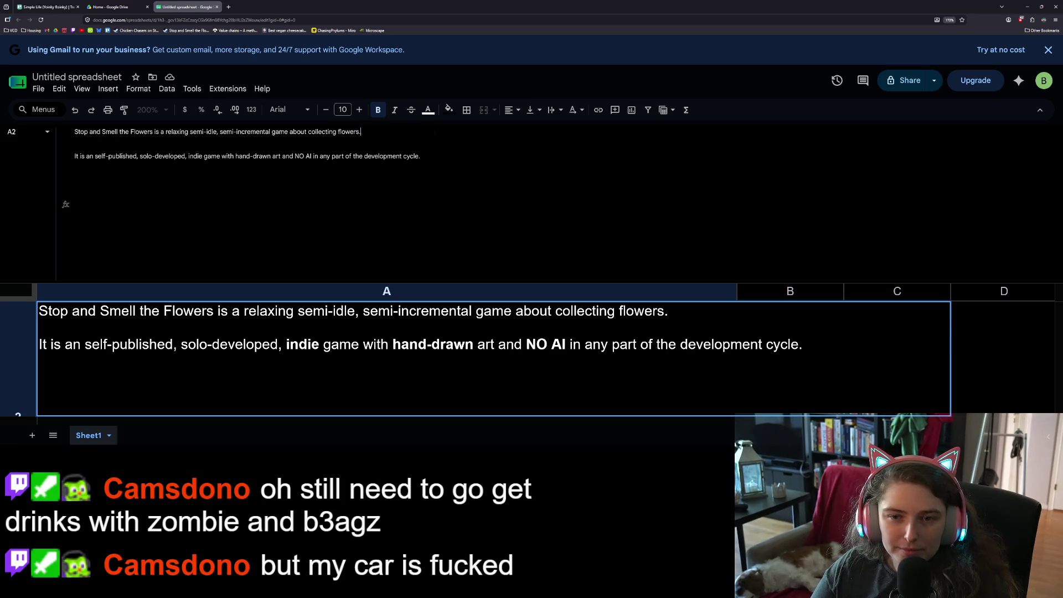
Step: Place the cursor on the empty line below the second paragraph
{"action": "left_click", "coordinate": [75, 143]}
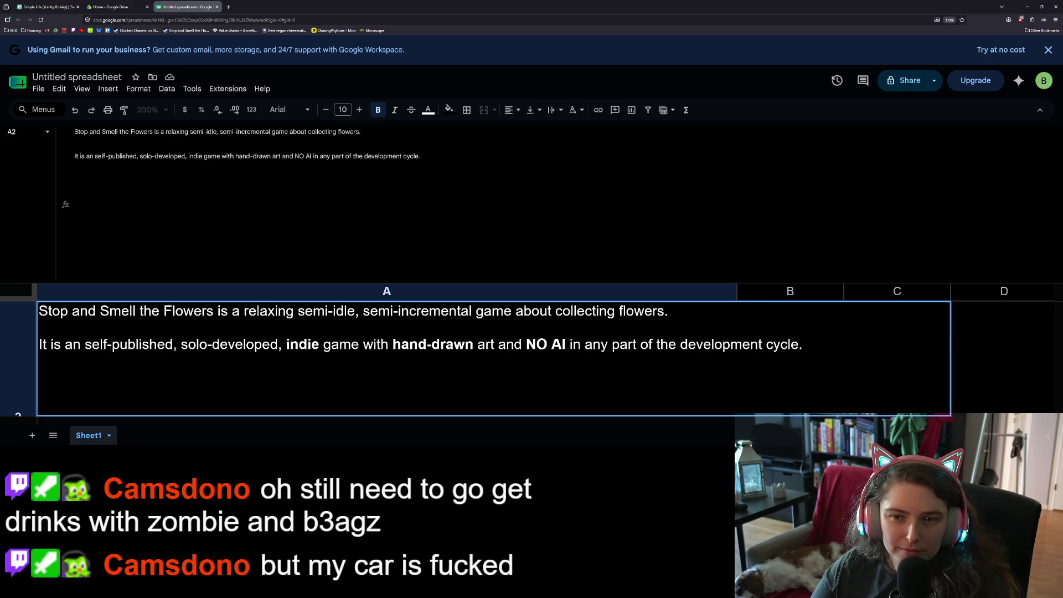
{"action": "left_click", "coordinate": [74, 156]}
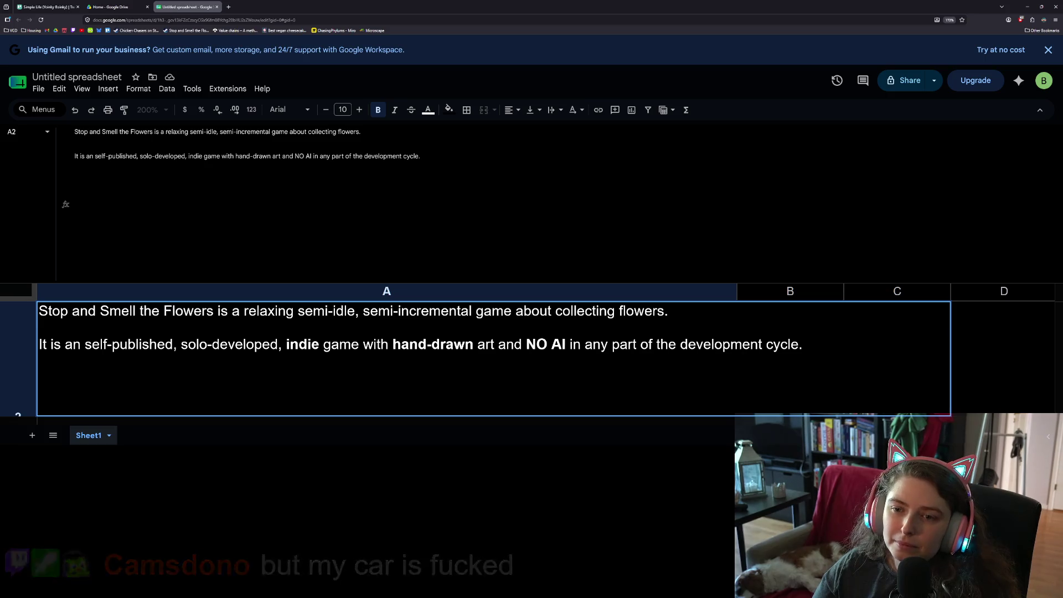
{"action": "left_click", "coordinate": [420, 156]}
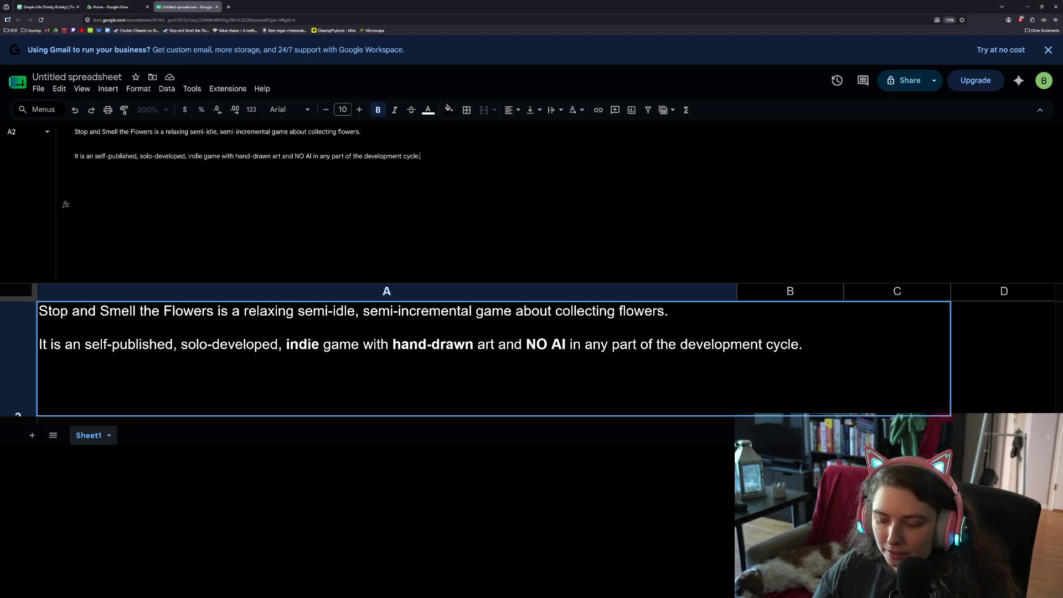
{"action": "left_click", "coordinate": [75, 167]}
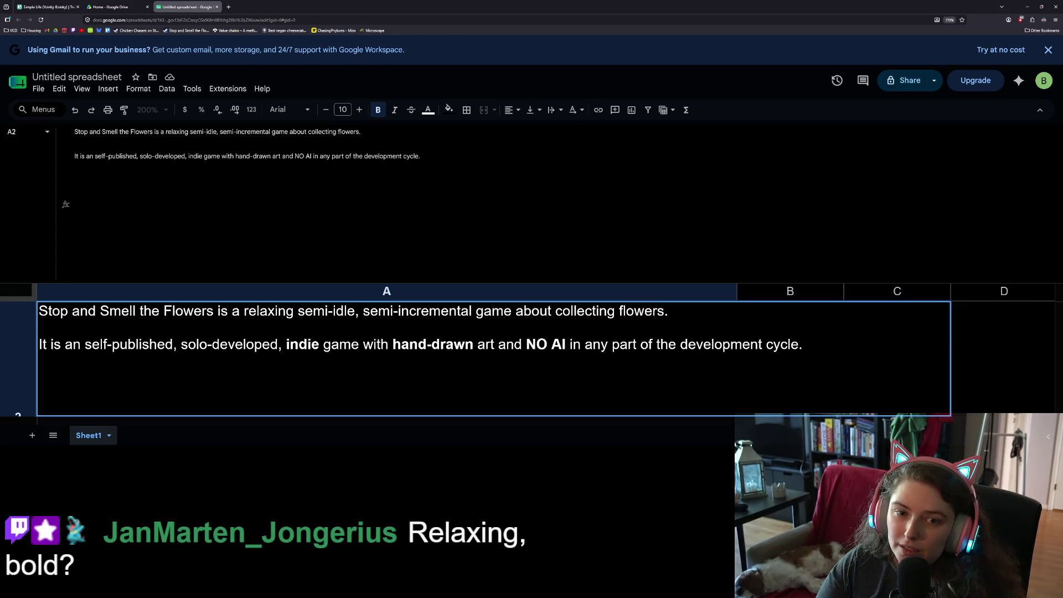
Step: Type 'Stop and Smell the Flowers is releasing on Monday, July 27th and will be participating in June NextFest which starts June 15th'
{"action": "type", "text": "Stop nad"}
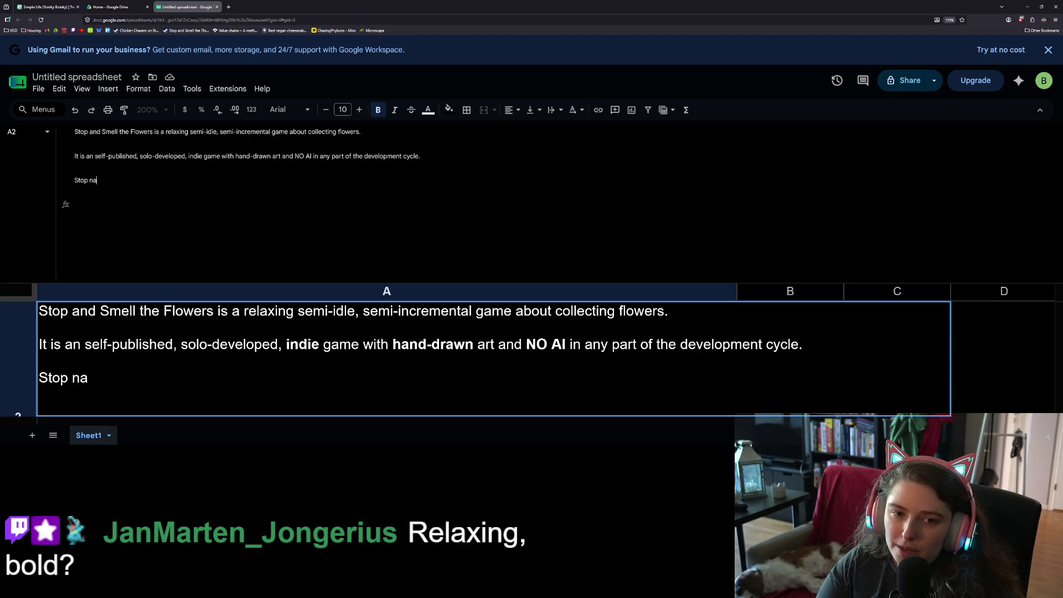
{"action": "key", "text": "BackSpace"}
{"action": "key", "text": "BackSpace"}
{"action": "type", "text": "and Smellt h"}
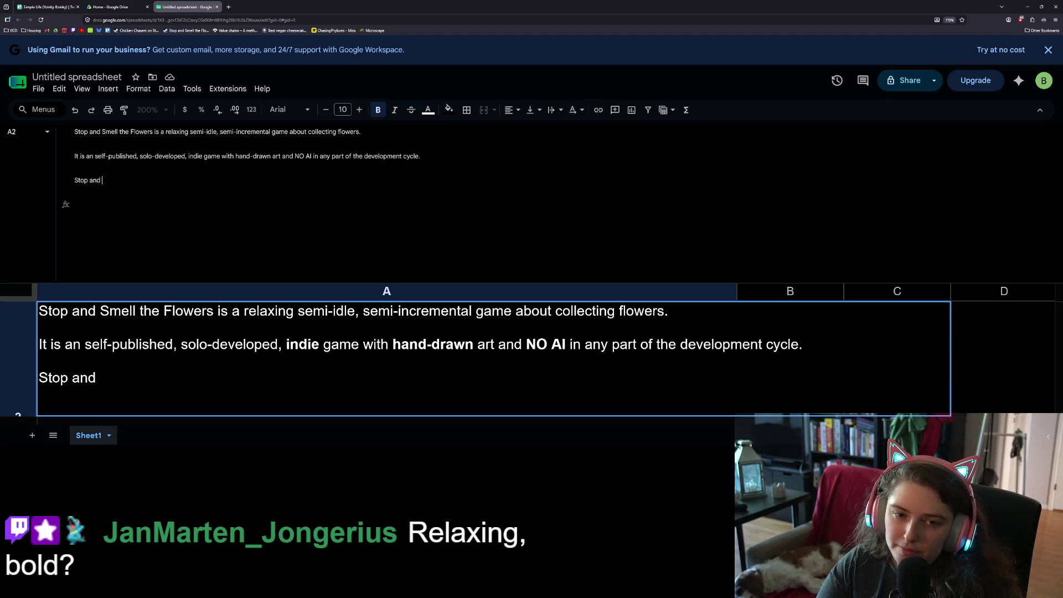
{"action": "type", "text": "e"}
{"action": "key", "text": "BackSpace"}
{"action": "key", "text": "BackSpace"}
{"action": "key", "text": "BackSpace"}
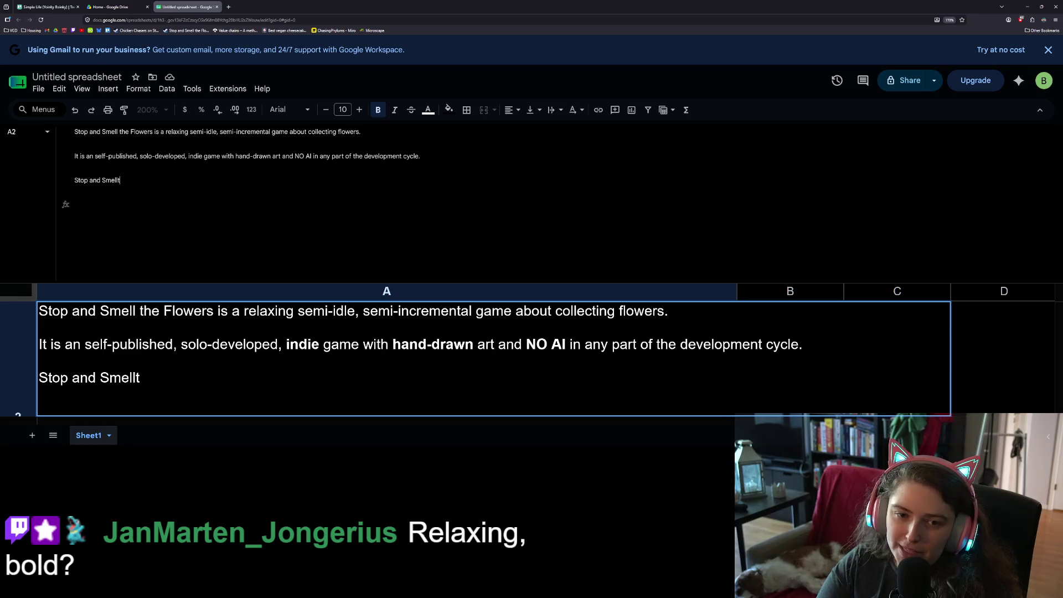
{"action": "type", "text": "the Flowers is "}
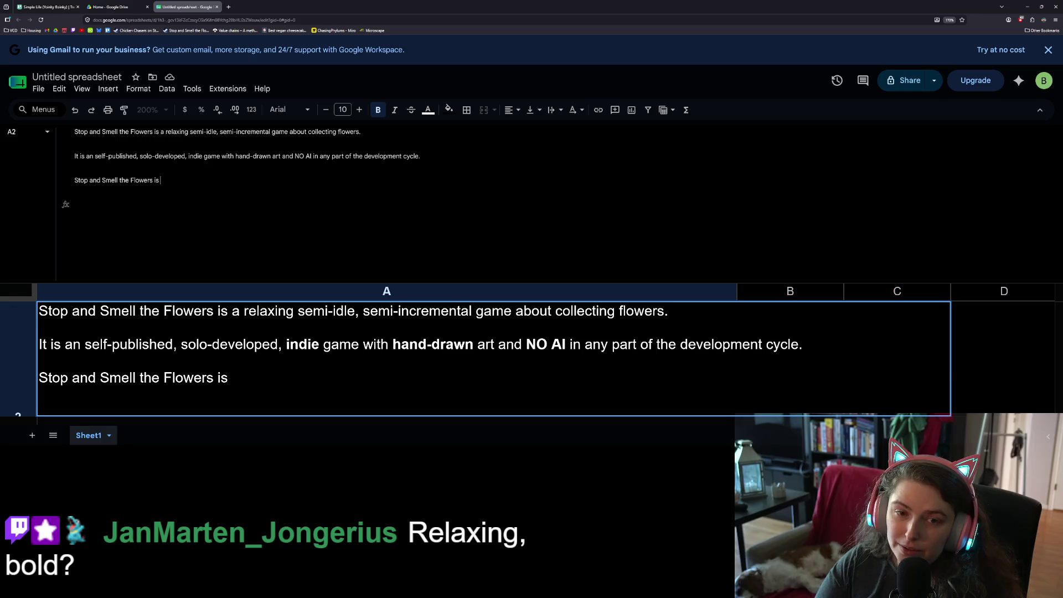
{"action": "type", "text": "releasing on "}
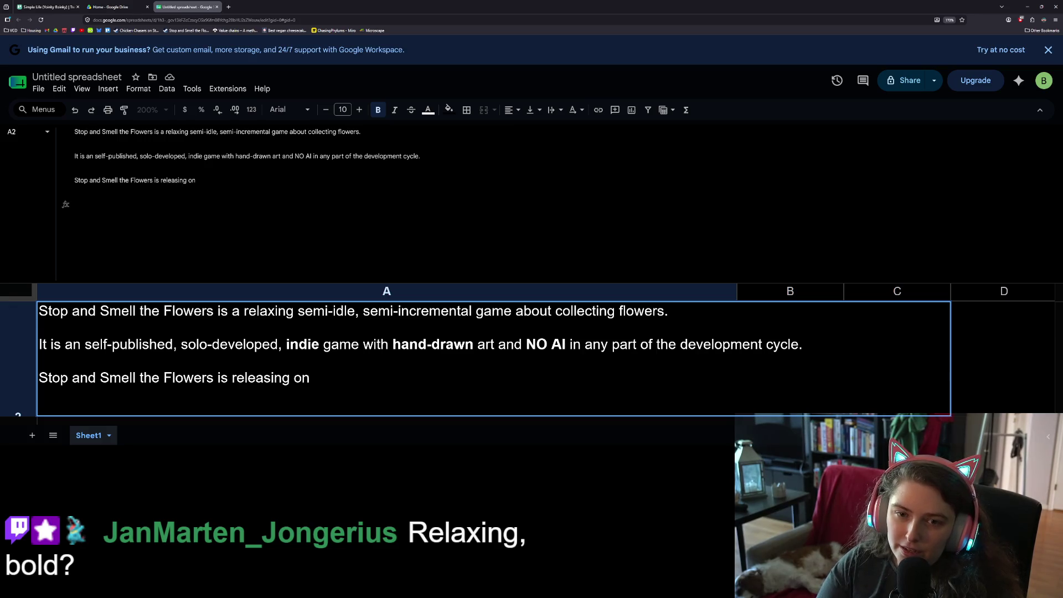
{"action": "type", "text": "Monday, Jul"}
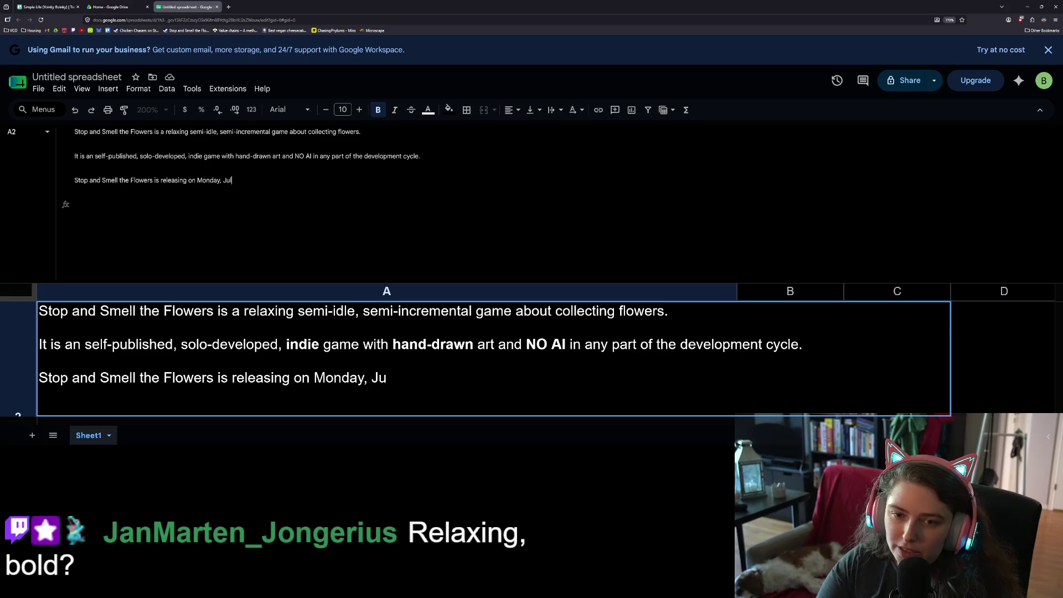
{"action": "type", "text": "y "}
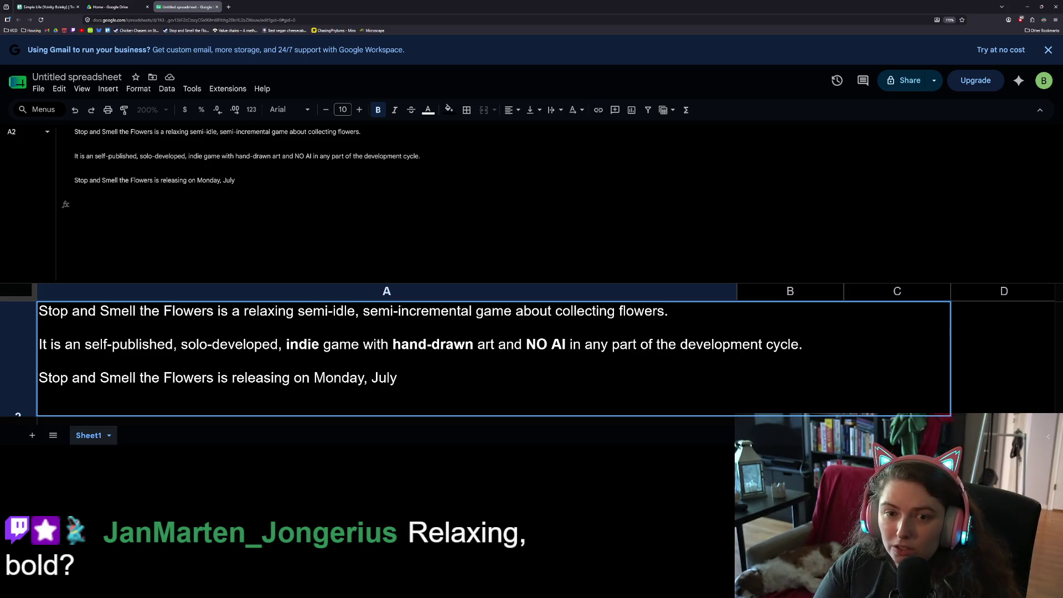
{"action": "type", "text": "267"}
{"action": "key", "text": "BackSpace"}
{"action": "key", "text": "BackSpace"}
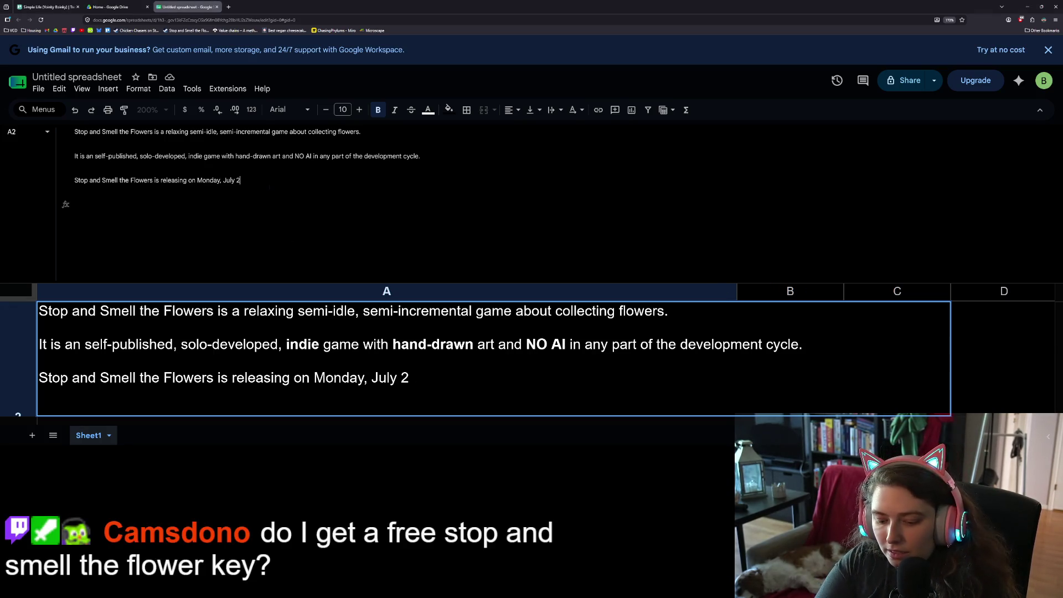
{"action": "type", "text": "7th and will b"}
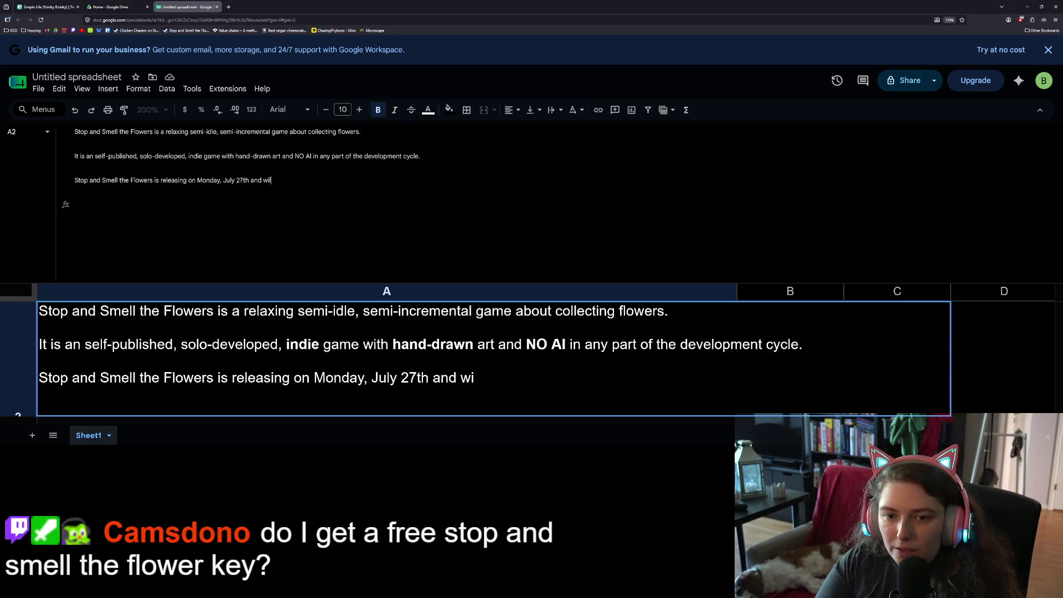
{"action": "type", "text": "e particia"}
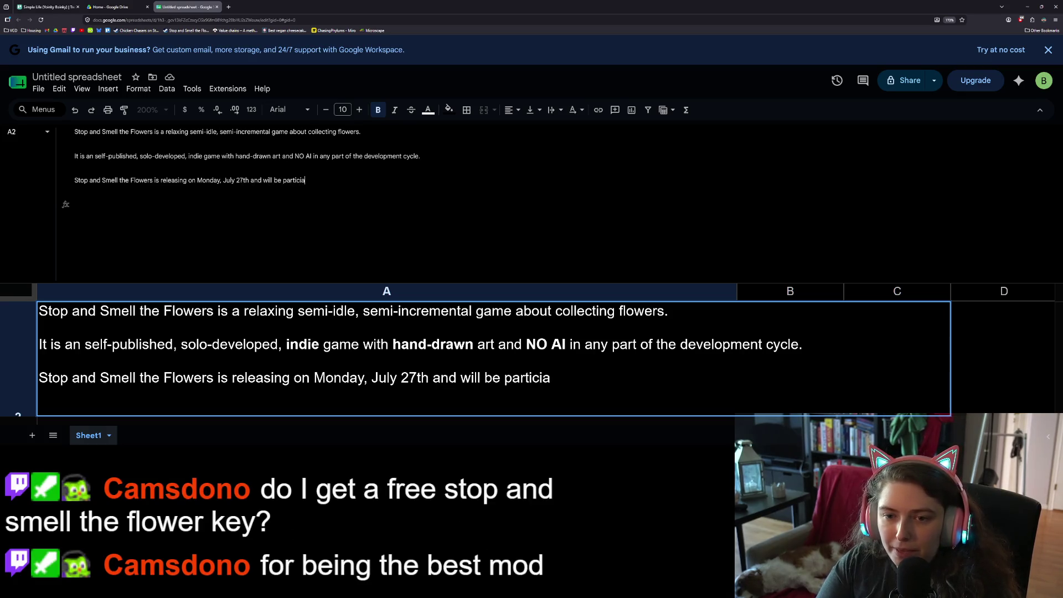
{"action": "key", "text": "BackSpace"}
{"action": "key", "text": "BackSpace"}
{"action": "type", "text": "o"}
{"action": "key", "text": "BackSpace"}
{"action": "type", "text": "ipating "}
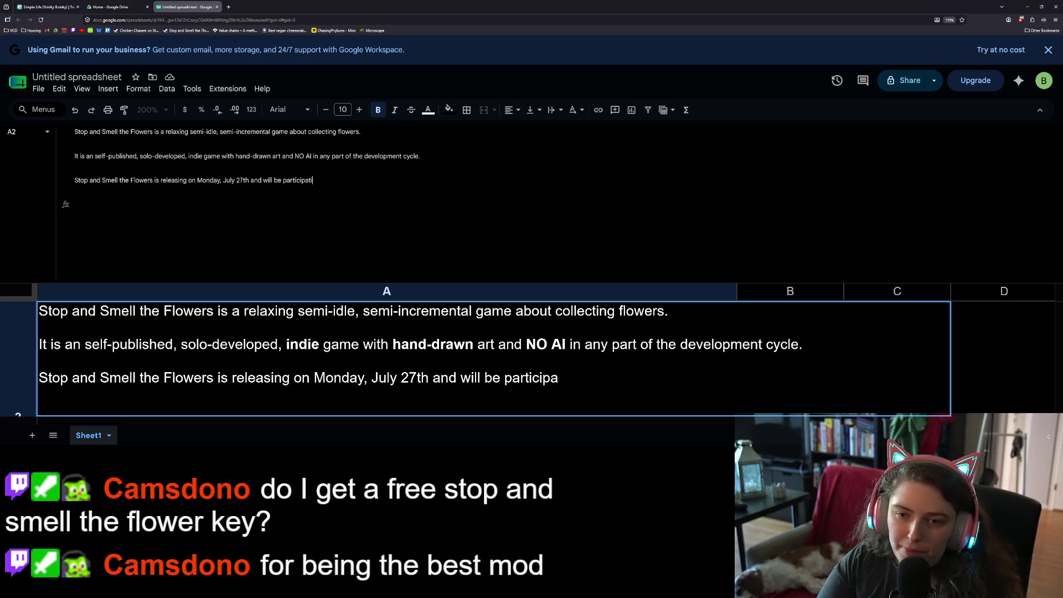
{"action": "type", "text": "in June Ne"}
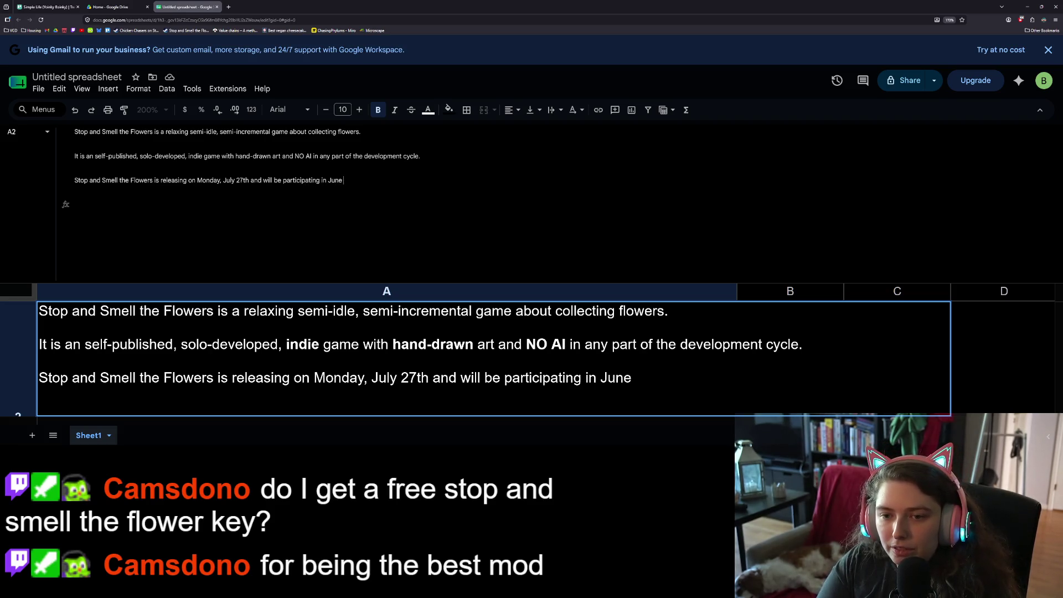
{"action": "type", "text": "xtFest w"}
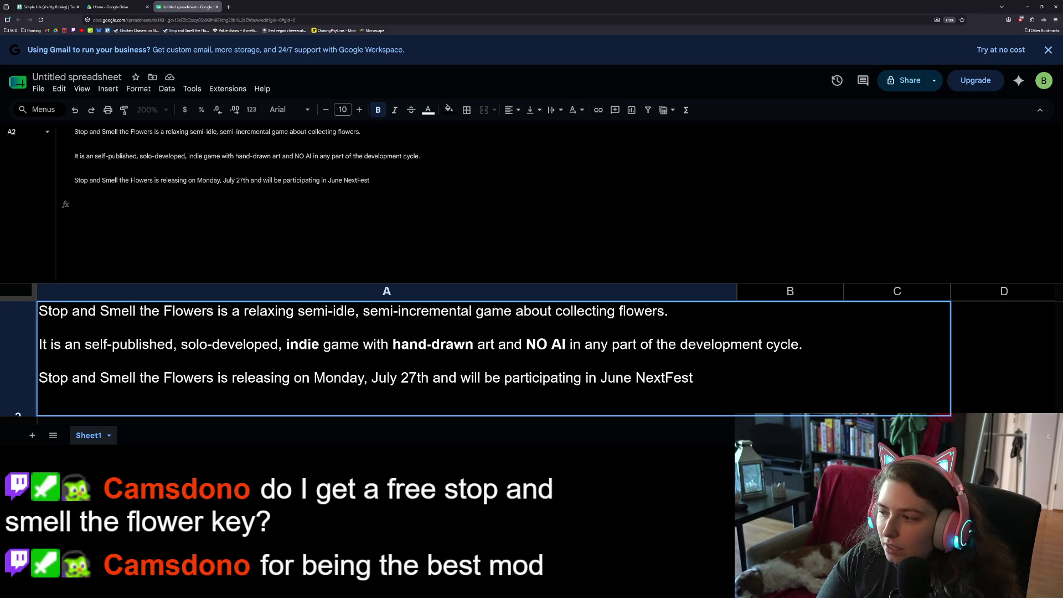
{"action": "type", "text": "hich star"}
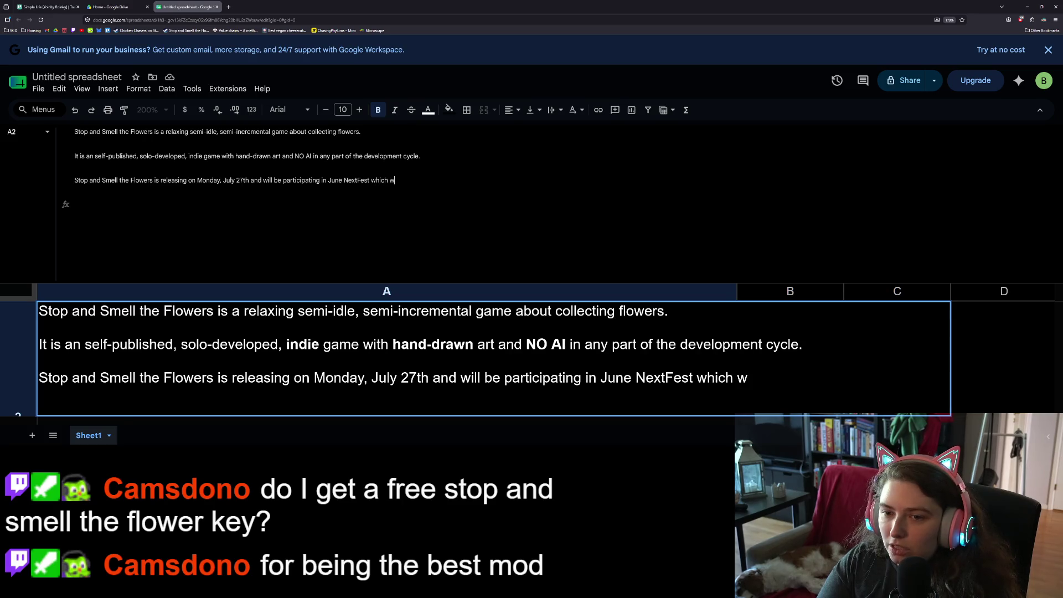
{"action": "type", "text": "ts June 1"}
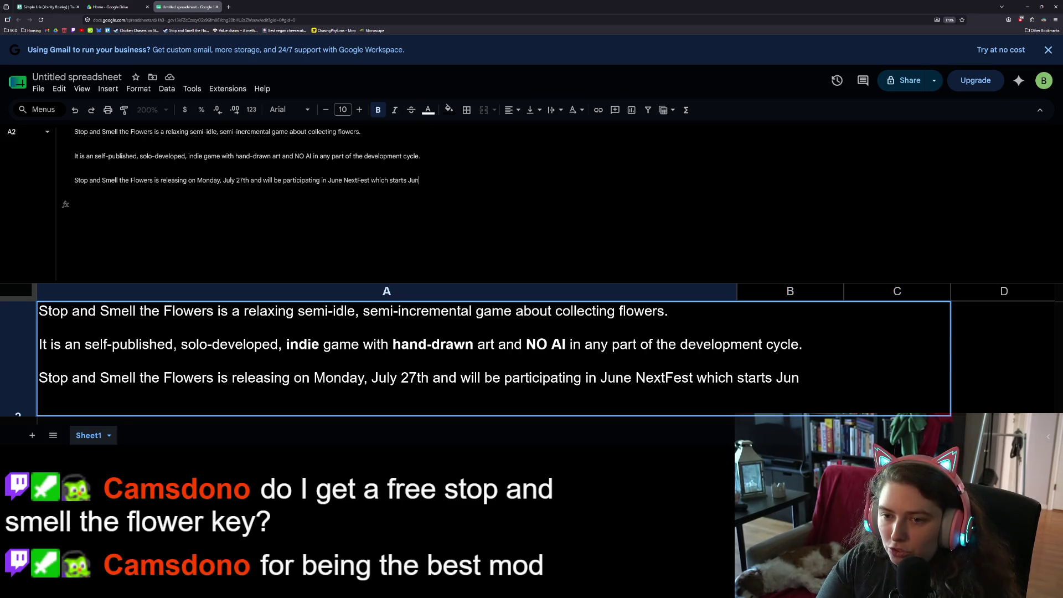
{"action": "type", "text": "5th"}
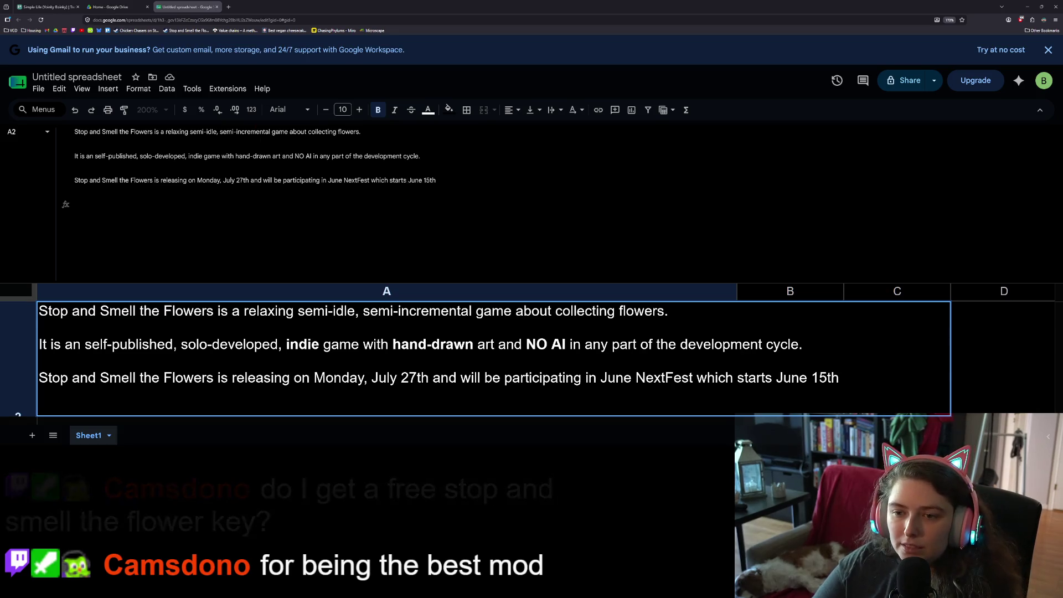
Step: Insert 'Monday,' before 'June 15th' in the release paragraph
{"action": "left_click", "coordinate": [408, 180]}
{"action": "type", "text": "Monday,"}
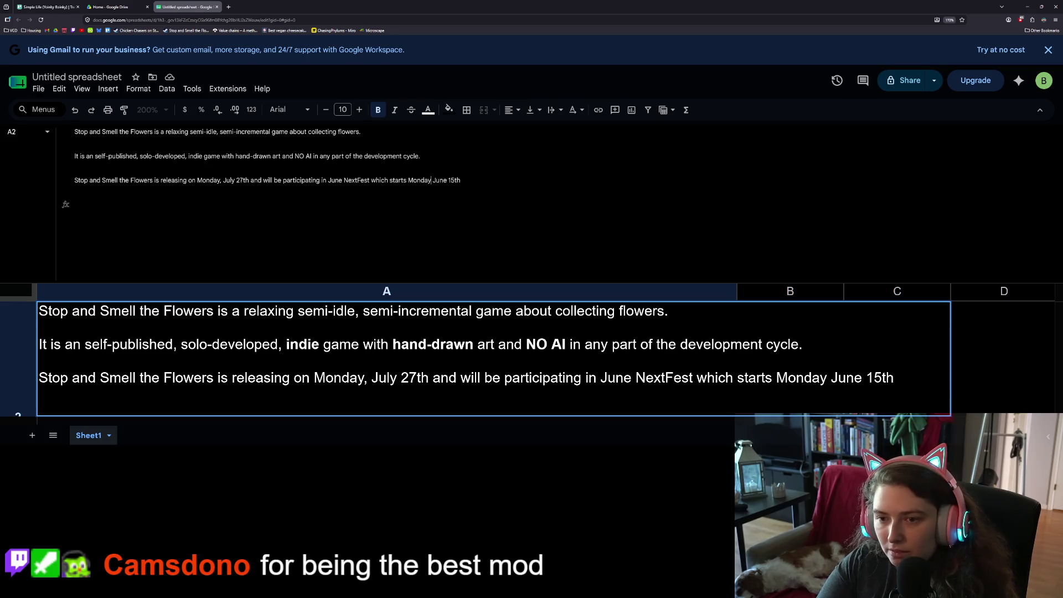
{"action": "left_click", "coordinate": [463, 180]}
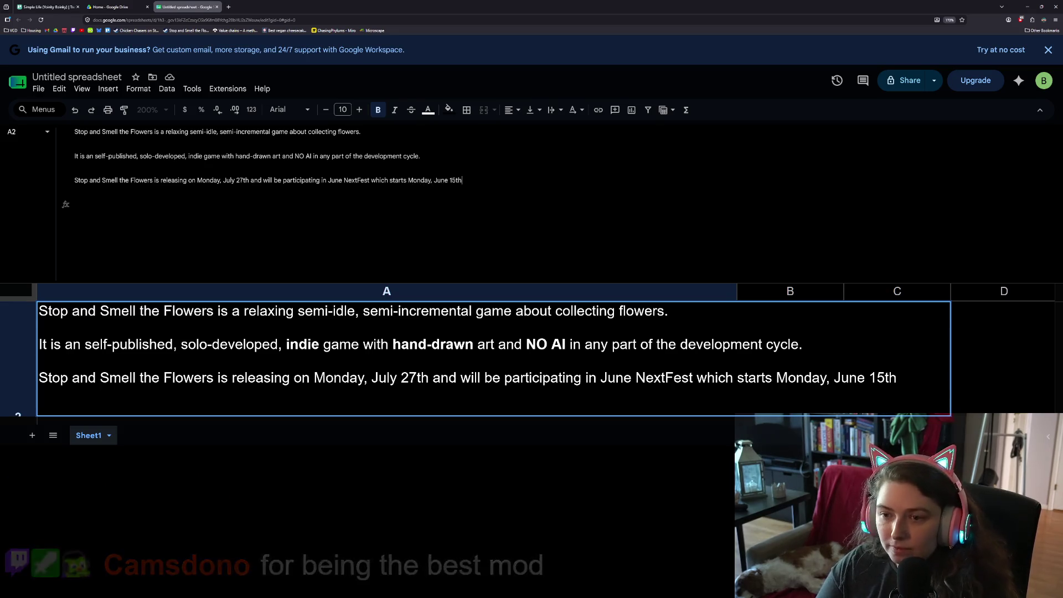
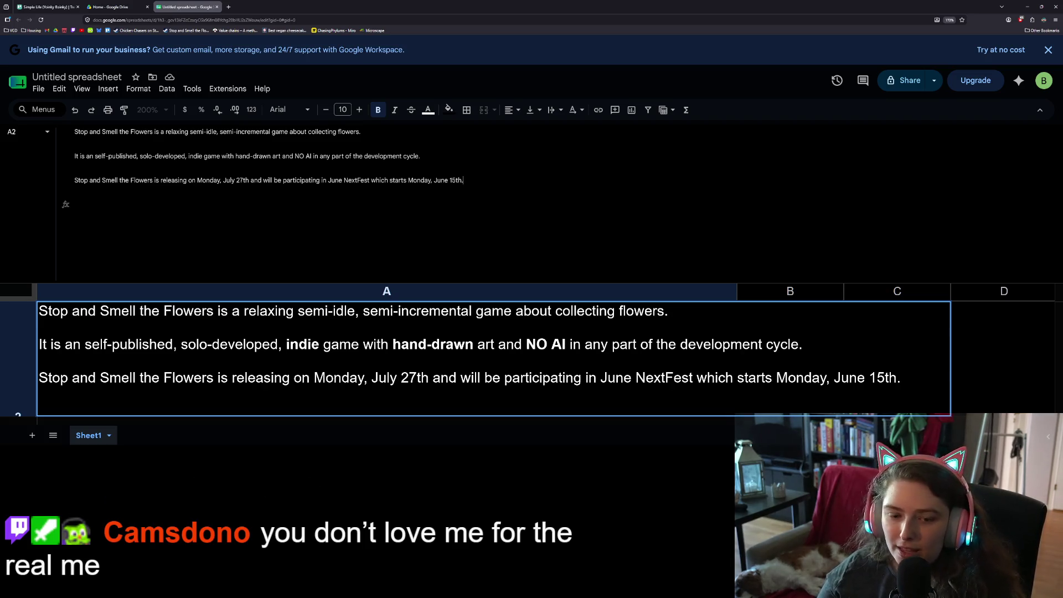
Step: On a new line in A2, type that a Steam key to the full game is included
{"action": "key", "text": "alt+Return"}
{"action": "type", "text": "I am including "}
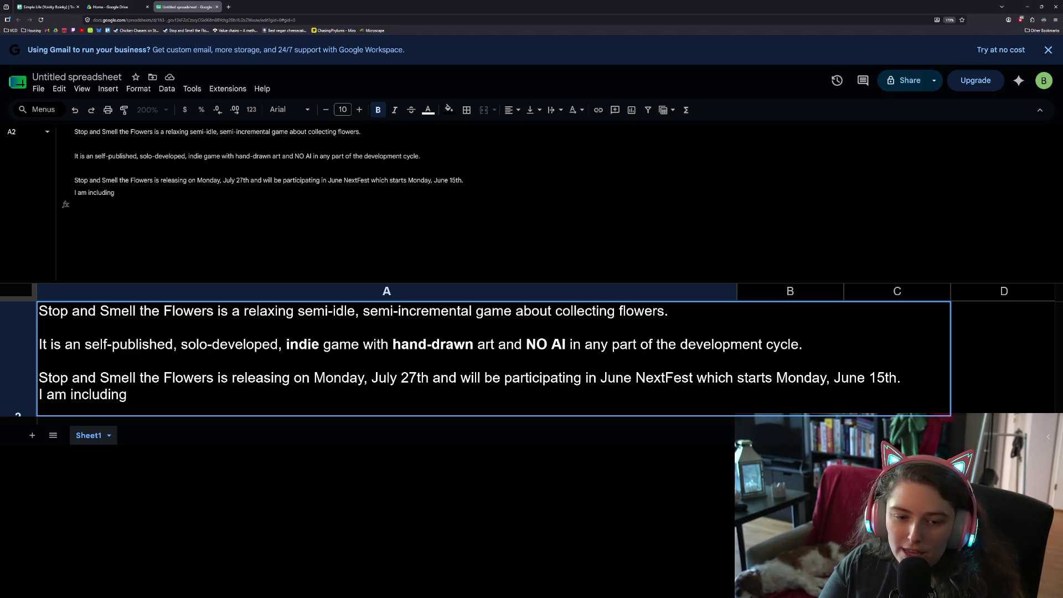
{"action": "type", "text": "ey"}
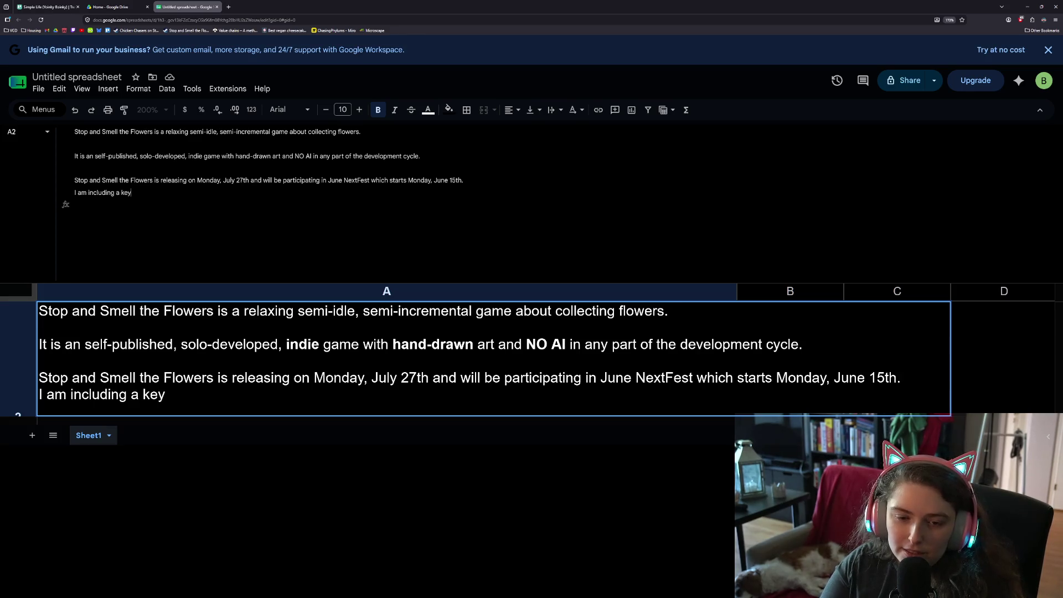
{"action": "key", "text": "BackSpace"}
{"action": "key", "text": "BackSpace"}
{"action": "key", "text": "BackSpace"}
{"action": "type", "text": "st"}
{"action": "key", "text": "BackSpace"}
{"action": "key", "text": "BackSpace"}
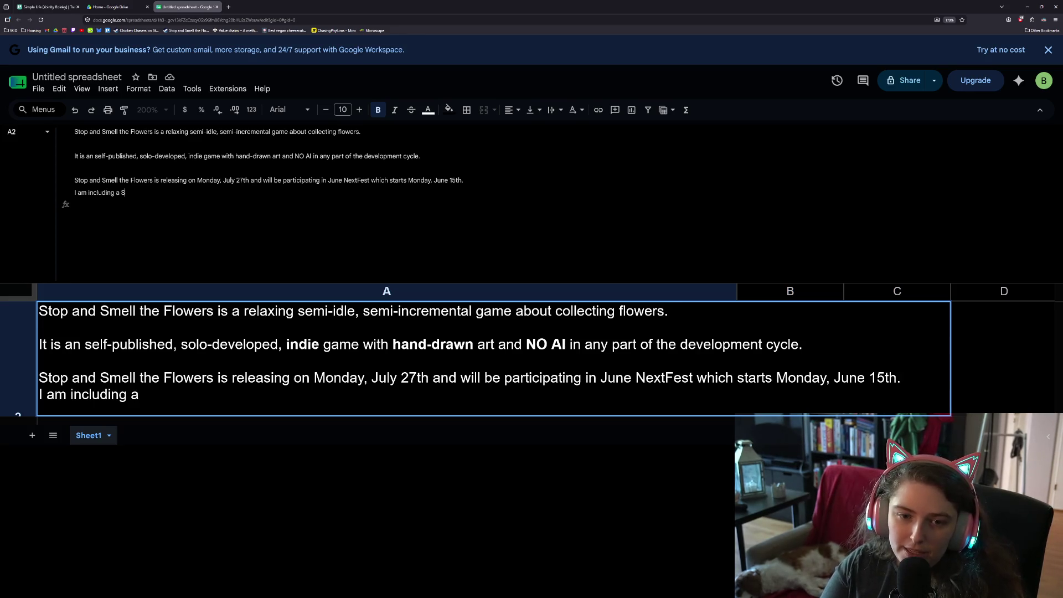
{"action": "type", "text": "Steam k"}
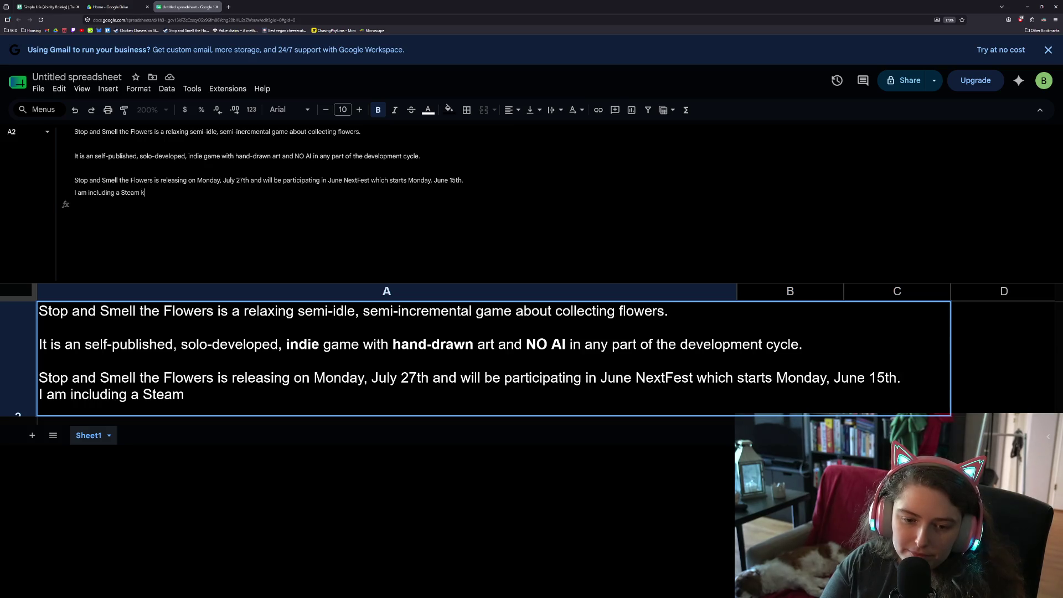
{"action": "type", "text": "ey to the full gam"}
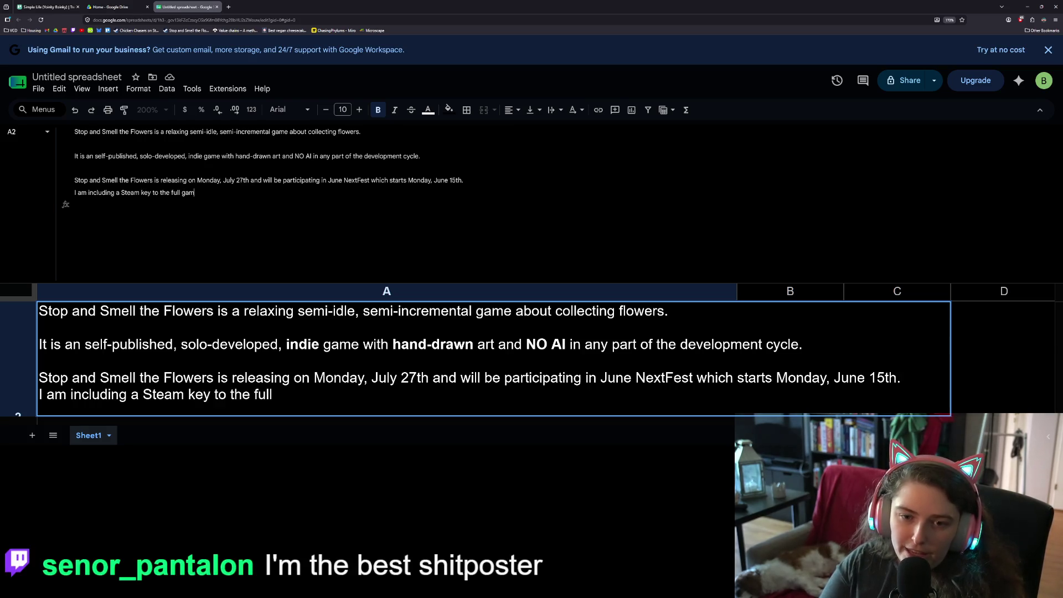
{"action": "type", "text": "e, and would lov"}
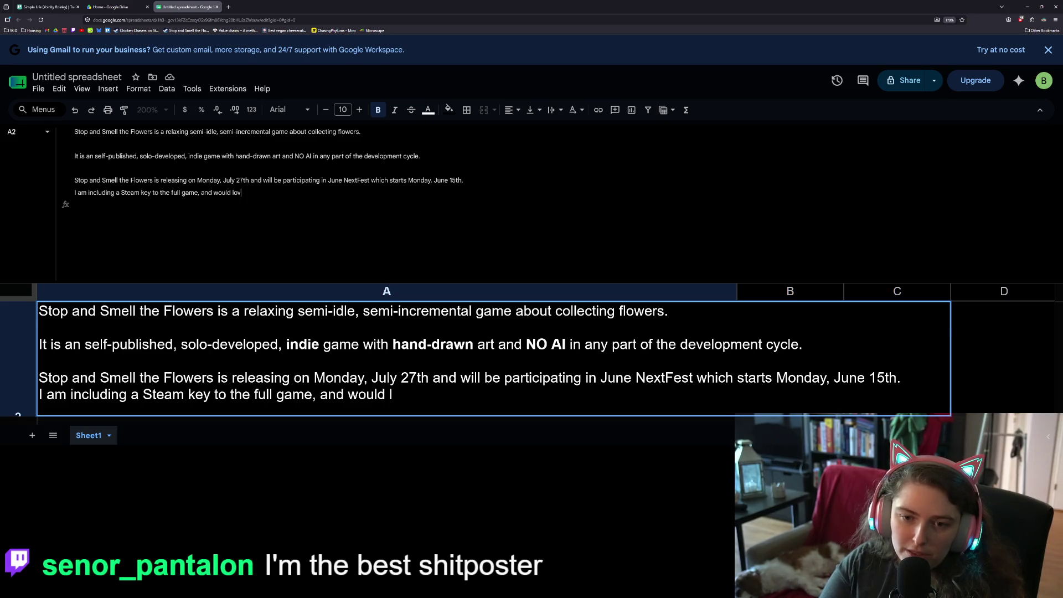
{"action": "type", "text": "e it if you "}
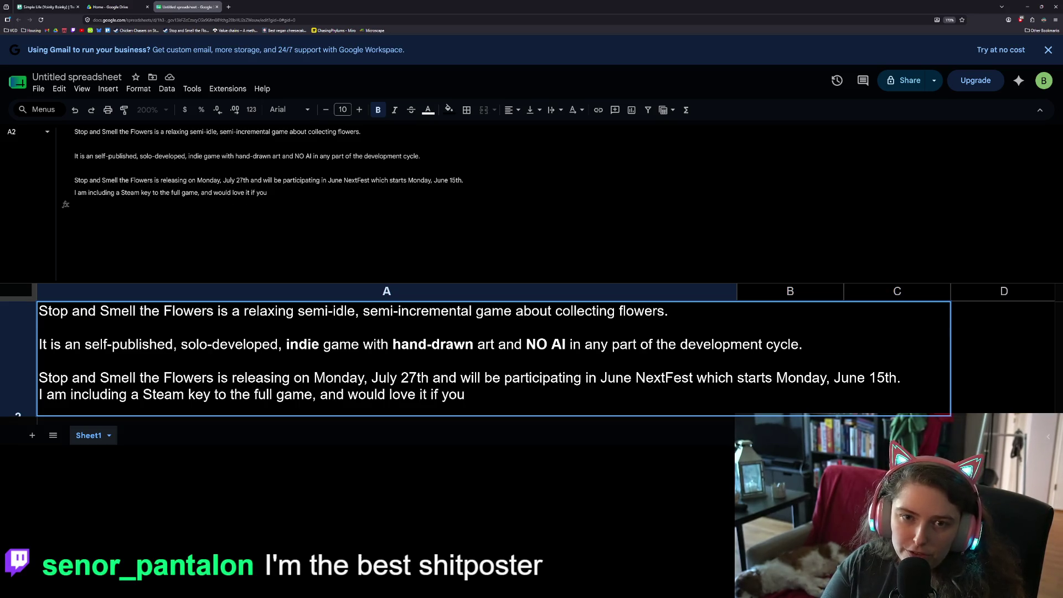
{"action": "type", "text": "checked out the"}
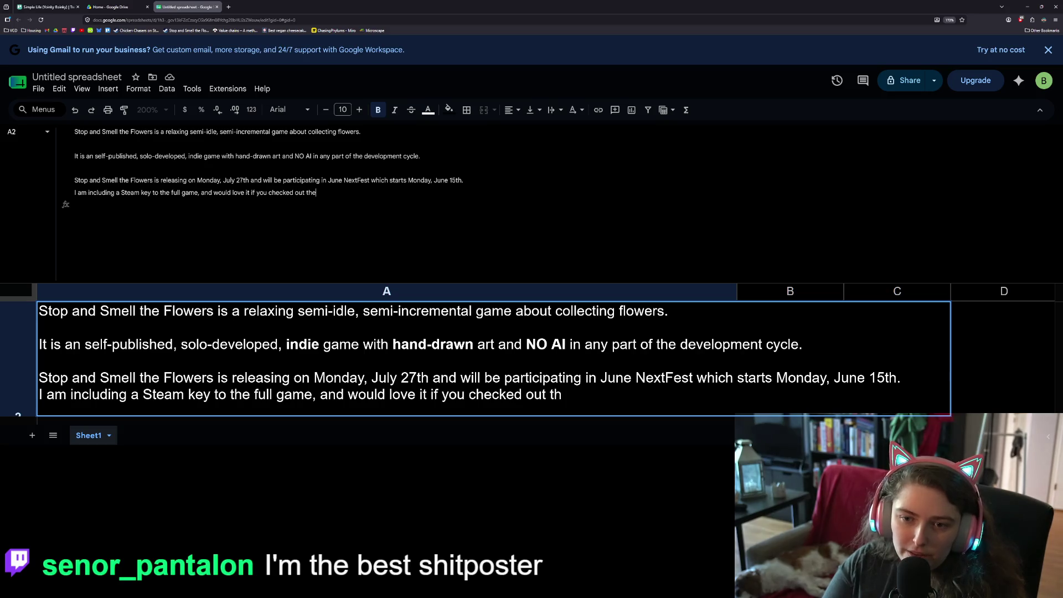
{"action": "type", "text": " game"}
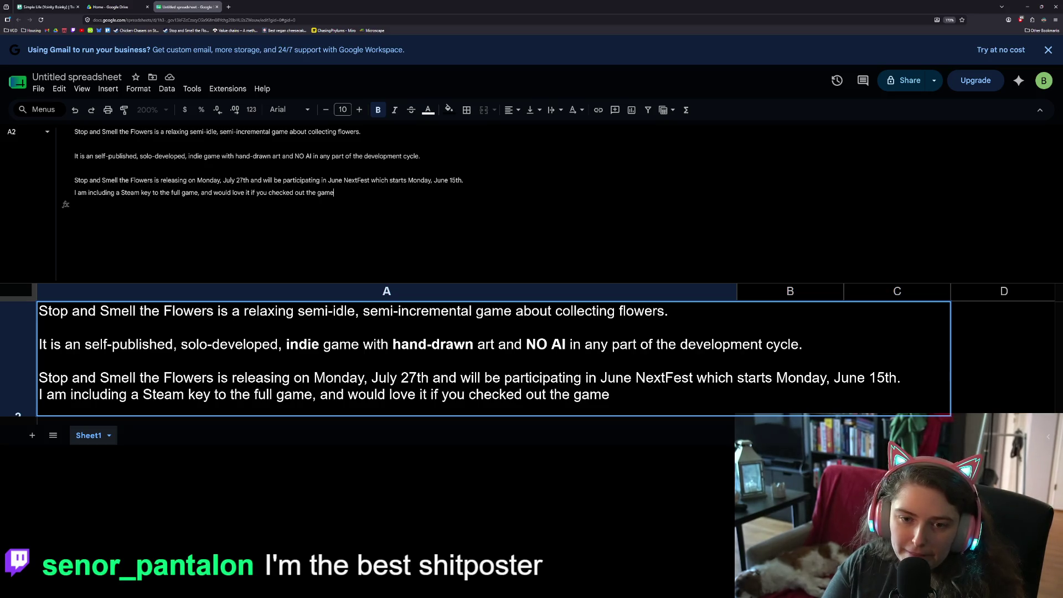
{"action": "key", "text": "BackSpace"}
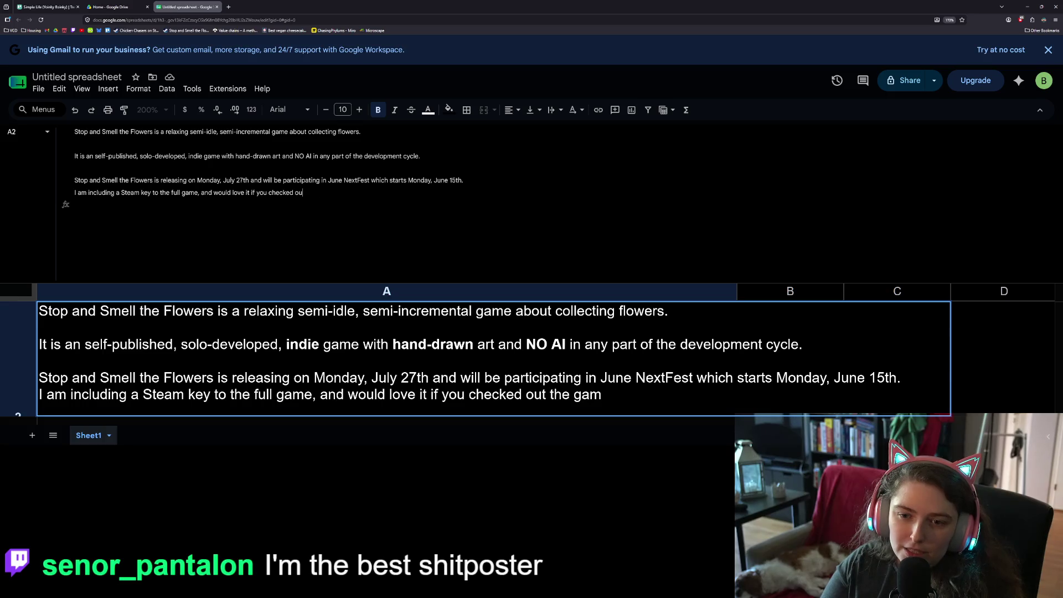
{"action": "key", "text": "BackSpace"}
{"action": "key", "text": "BackSpace"}
{"action": "key", "text": "BackSpace"}
{"action": "type", "text": "it out"}
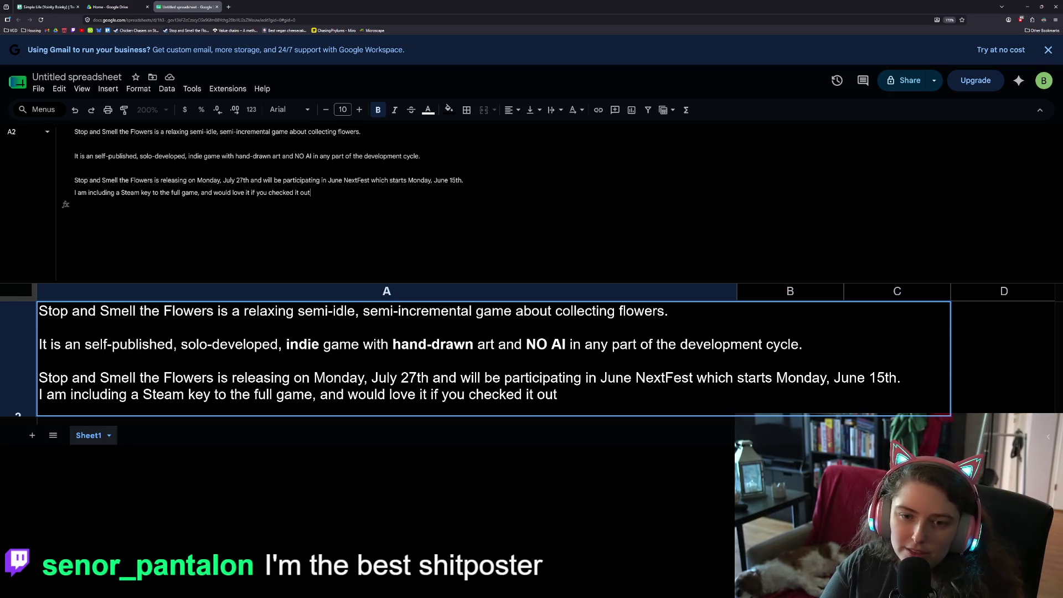
{"action": "type", "text": "!"}
Step: Reword the ending to ' - I would love it if you checked out the game!'
{"action": "key", "text": "BackSpace"}
{"action": "key", "text": "BackSpace"}
{"action": "key", "text": "BackSpace"}
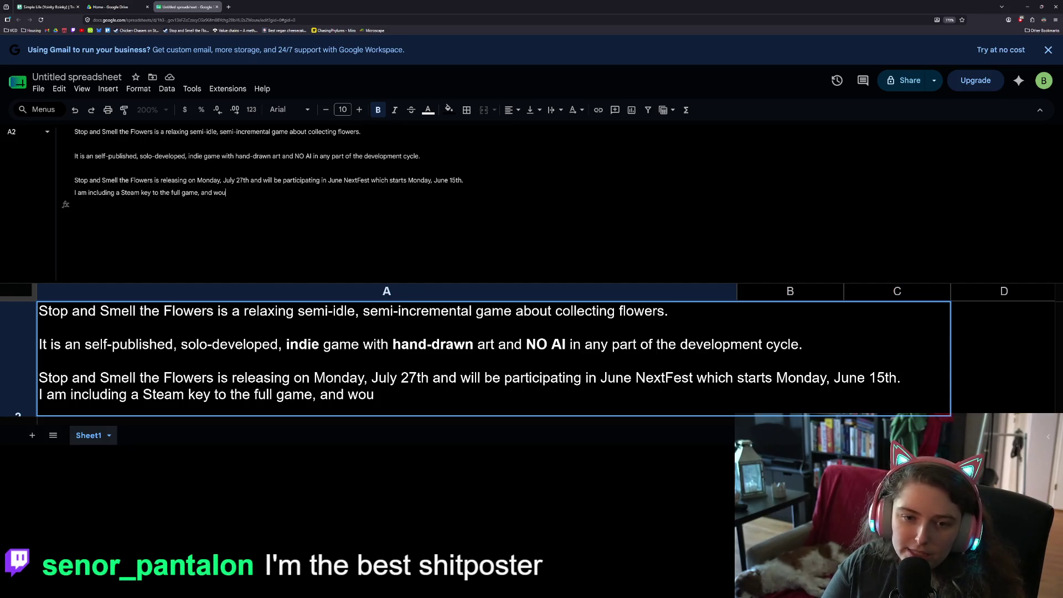
{"action": "key", "text": "BackSpace"}
{"action": "key", "text": "BackSpace"}
{"action": "key", "text": "BackSpace"}
{"action": "type", "text": "-- "}
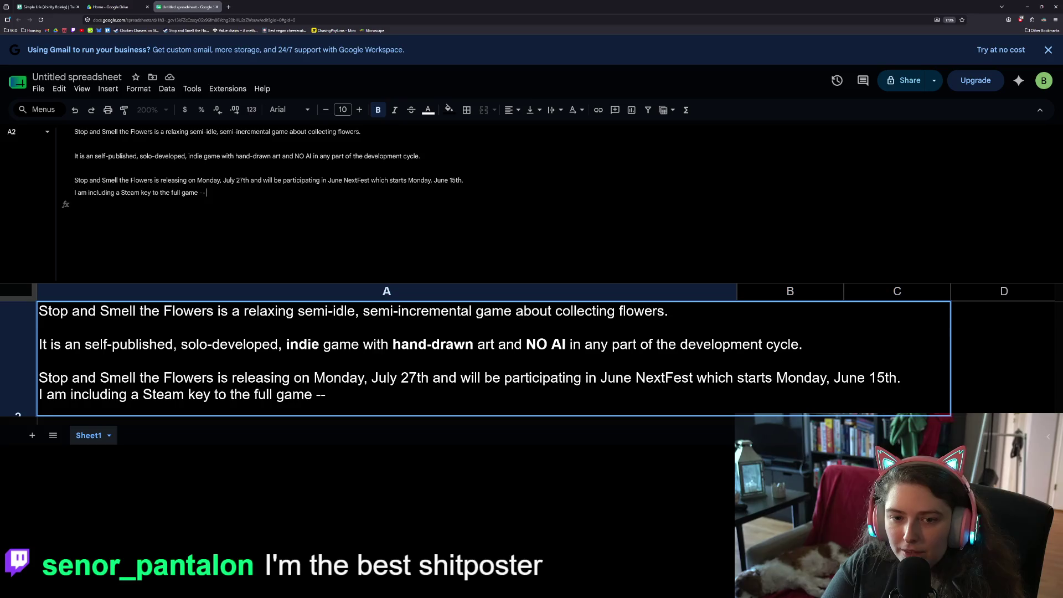
{"action": "type", "text": "I would love it i"}
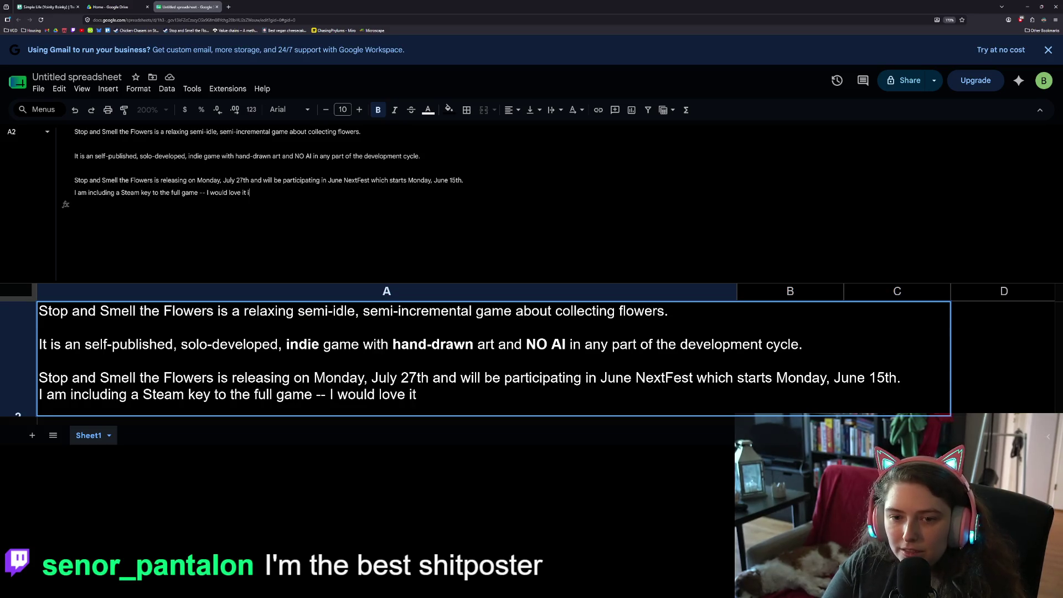
{"action": "type", "text": "f you c"}
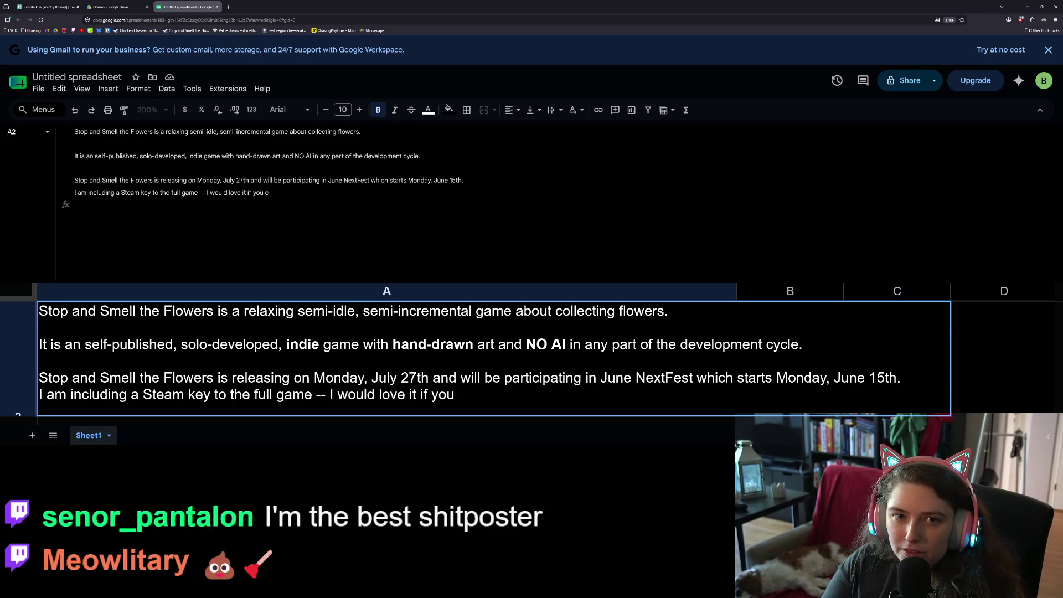
{"action": "type", "text": "hecked it out"}
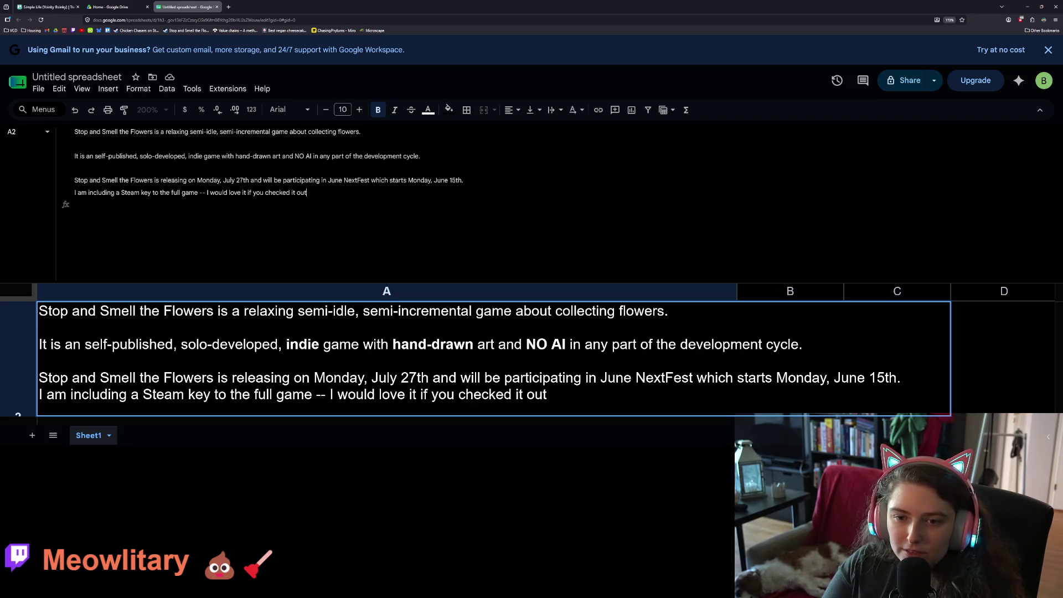
{"action": "key", "text": "BackSpace"}
{"action": "key", "text": "BackSpace"}
{"action": "key", "text": "BackSpace"}
{"action": "type", "text": "th"}
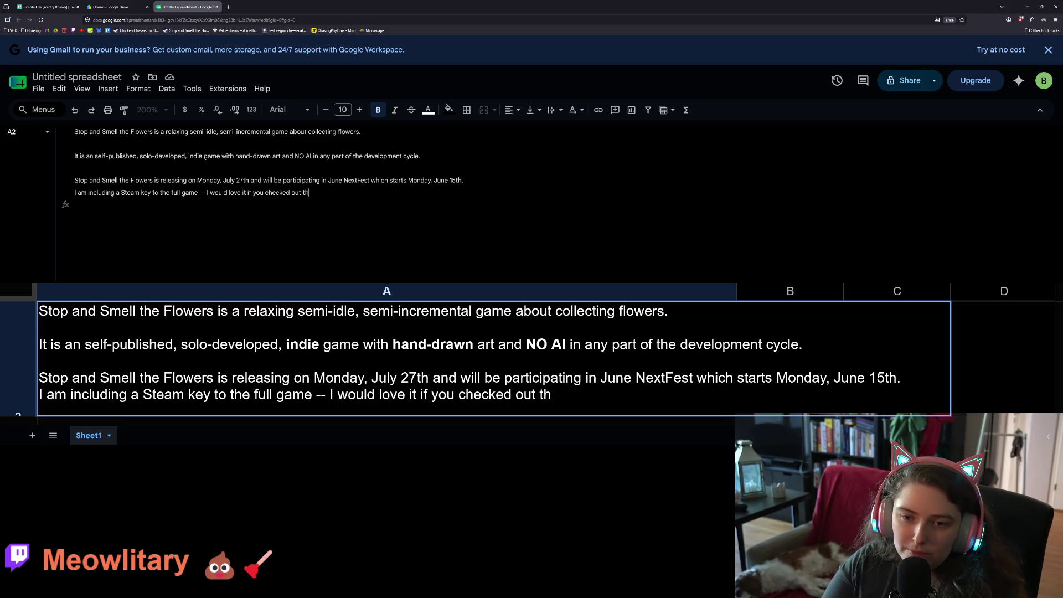
{"action": "type", "text": "e game!"}
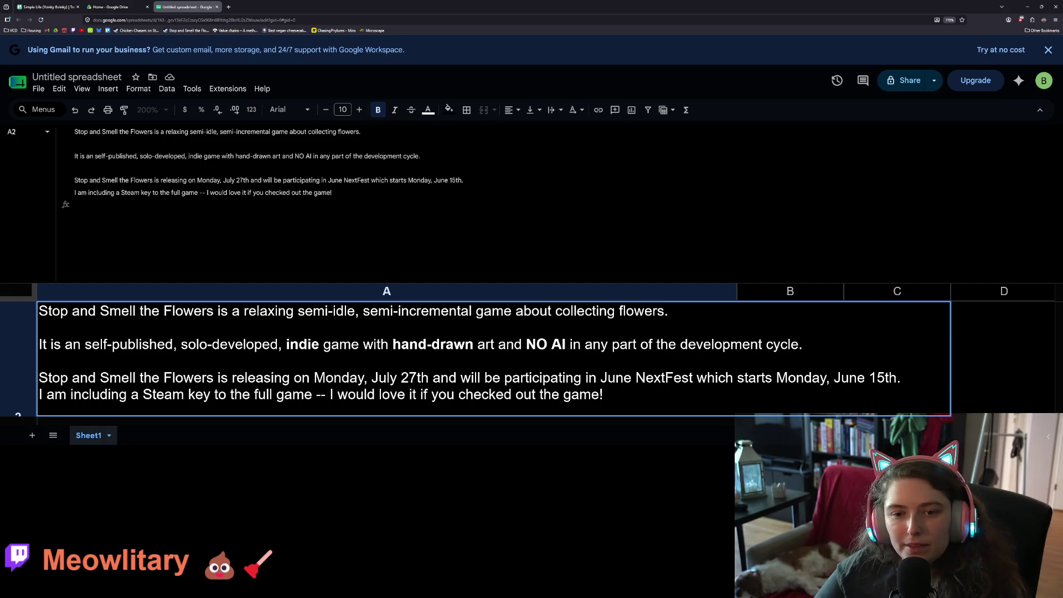
{"action": "key", "text": "BackSpace"}
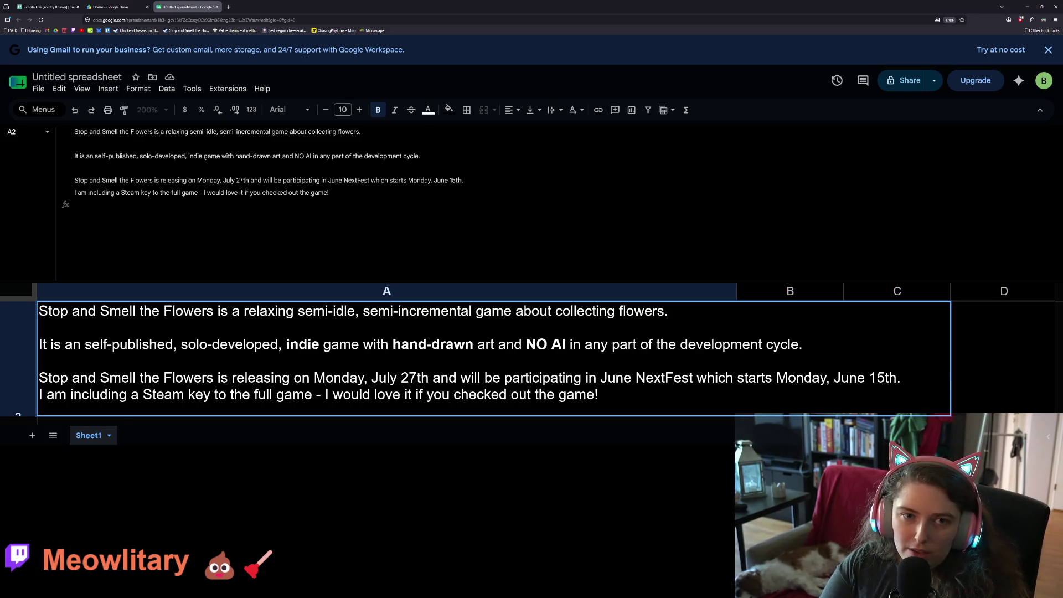
{"action": "type", "text": "wi"}
{"action": "key", "text": "BackSpace"}
{"action": "key", "text": "BackSpace"}
{"action": "key", "text": "BackSpace"}
{"action": "left_click", "coordinate": [329, 192]}
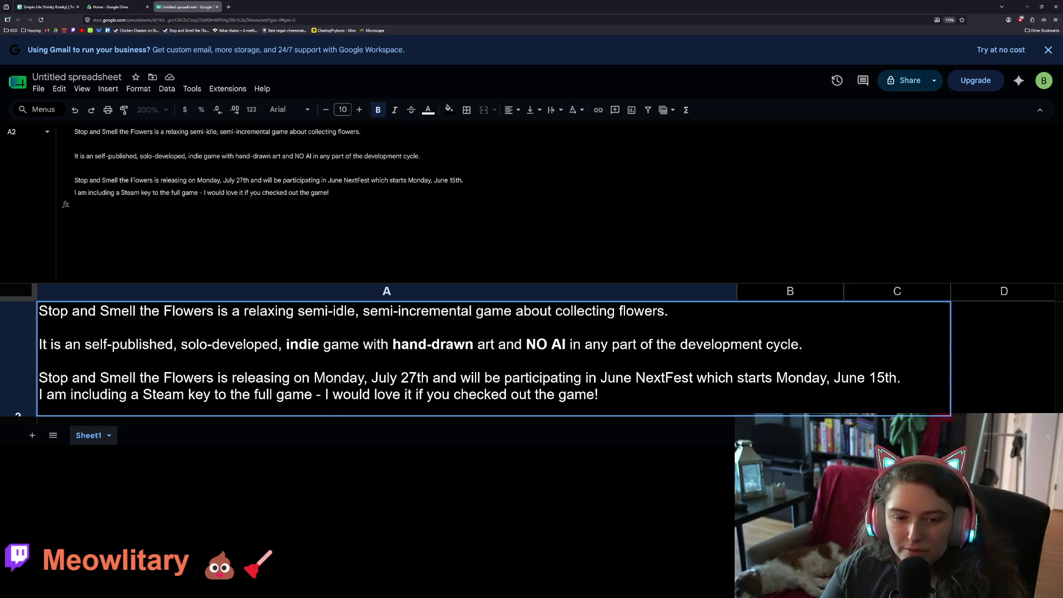
Step: Type 'There is no embargo on publishing any content you may create about Stop and Smell', with 'no embargo' bold
{"action": "type", "text": "There i"}
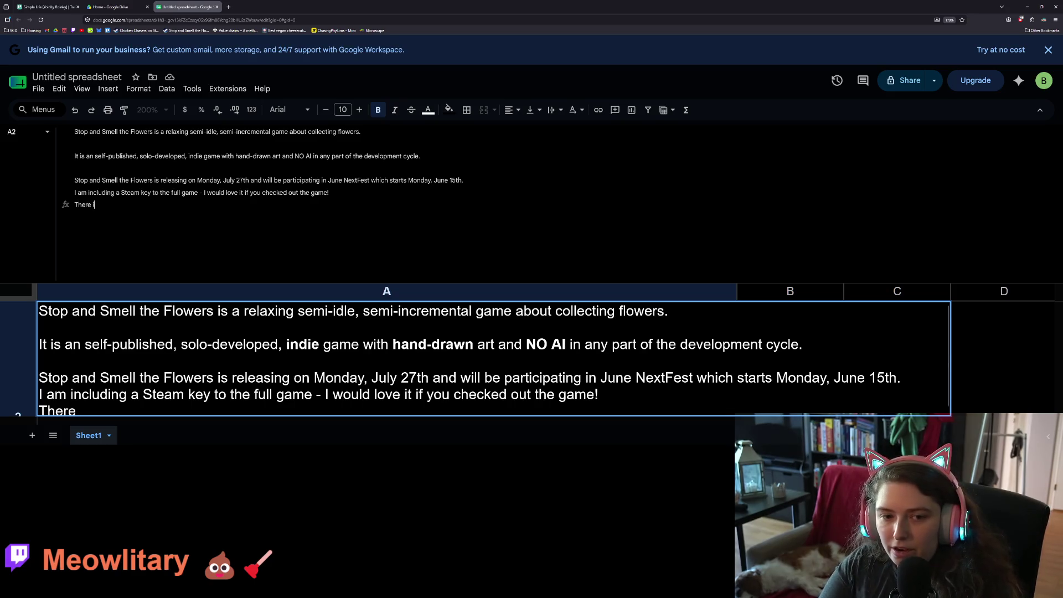
{"action": "type", "text": "s no"}
{"action": "key", "text": "BackSpace"}
{"action": "key", "text": "BackSpace"}
{"action": "key", "text": "BackSpace"}
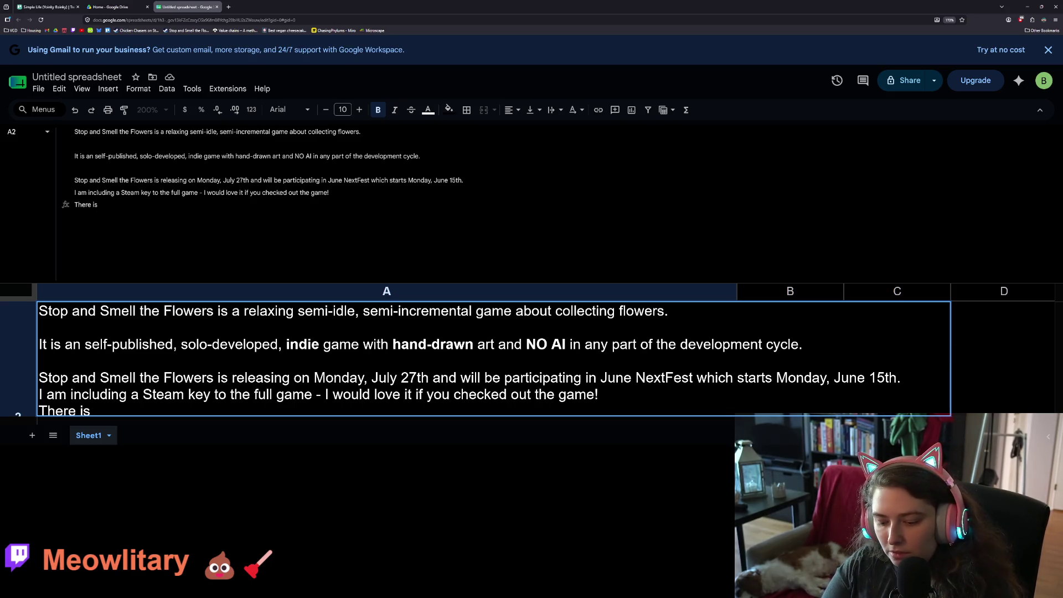
{"action": "type", "text": "no embargo"}
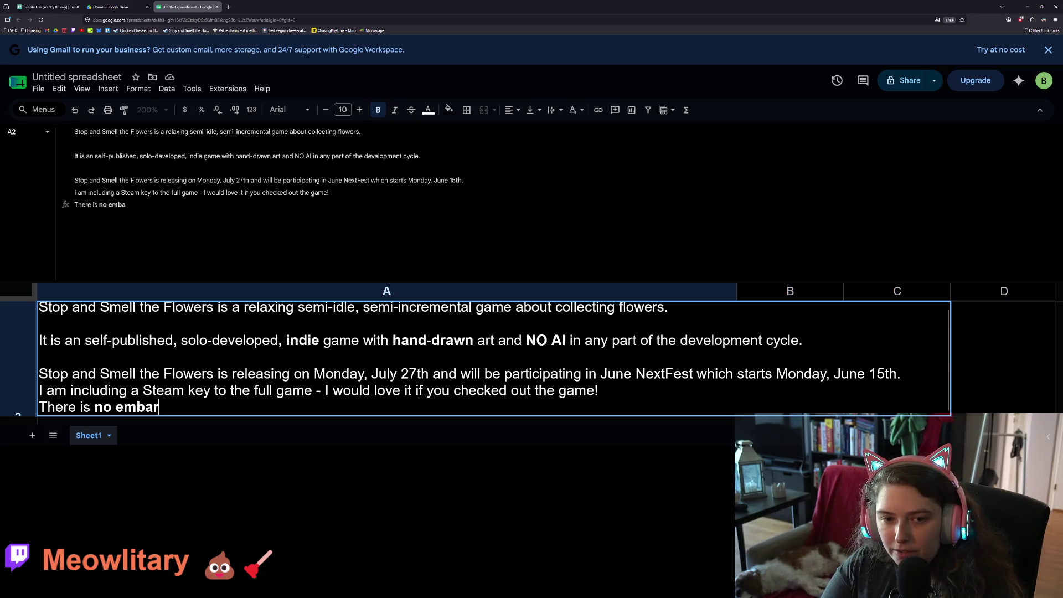
{"action": "key", "text": "ctrl+b"}
{"action": "type", "text": "on publ"}
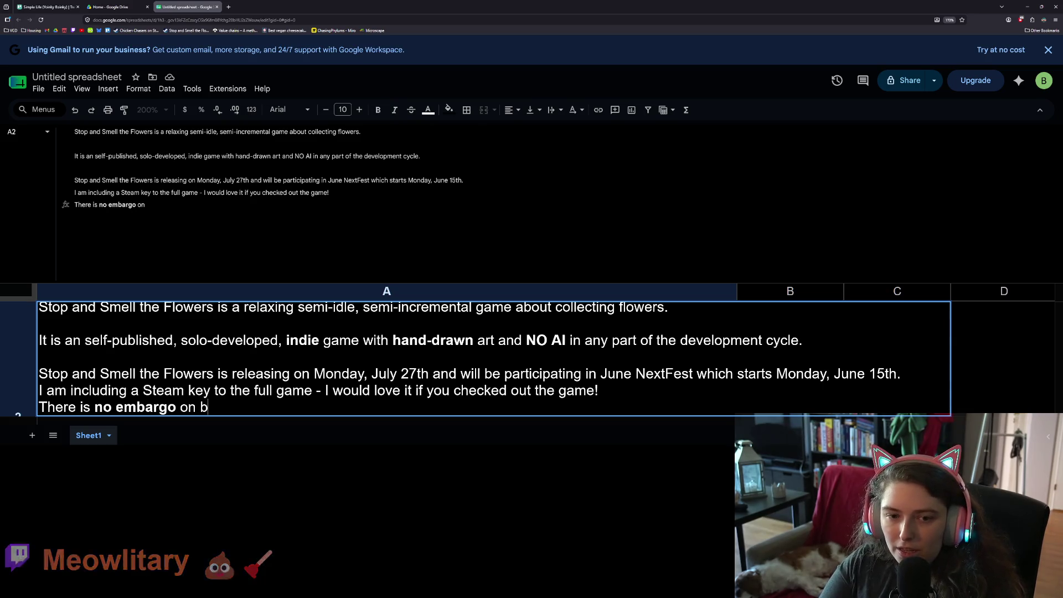
{"action": "type", "text": "ishe"}
{"action": "key", "text": "BackSpace"}
{"action": "type", "text": "ing "}
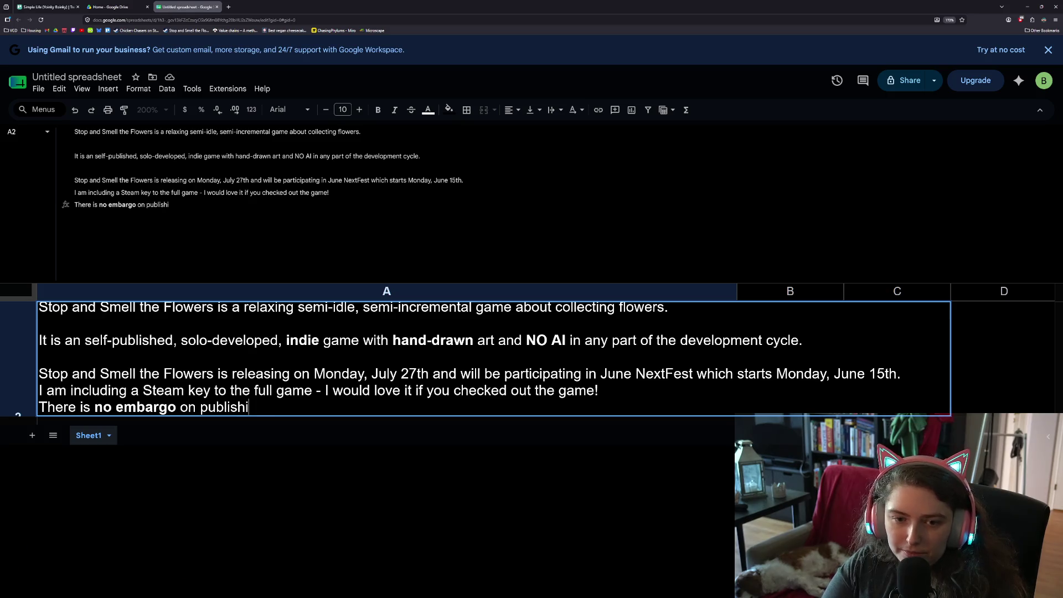
{"action": "type", "text": "any contetn"}
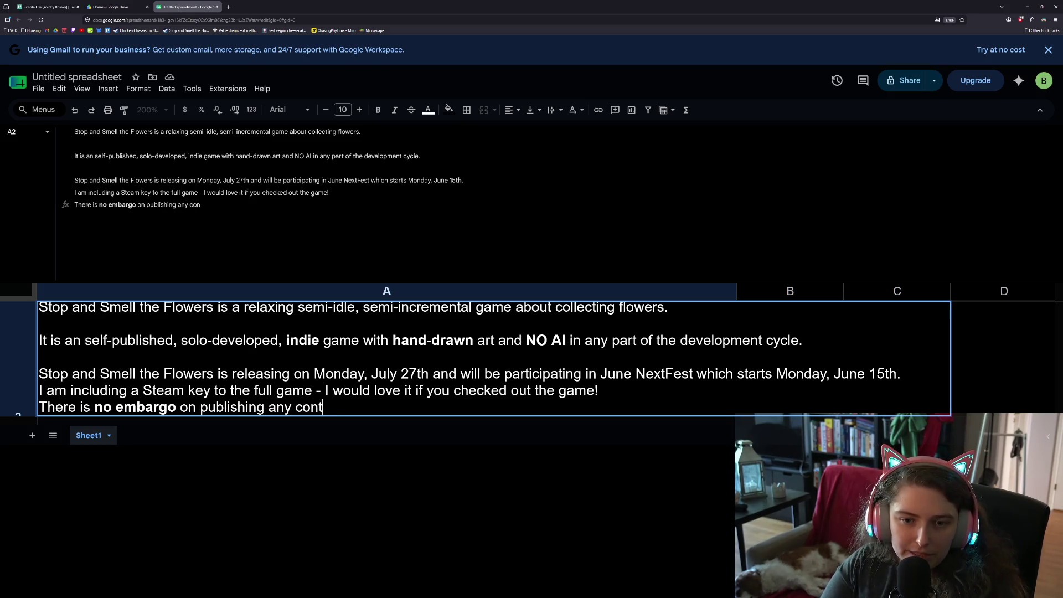
{"action": "key", "text": "BackSpace"}
{"action": "key", "text": "BackSpace"}
{"action": "type", "text": "nt you may "}
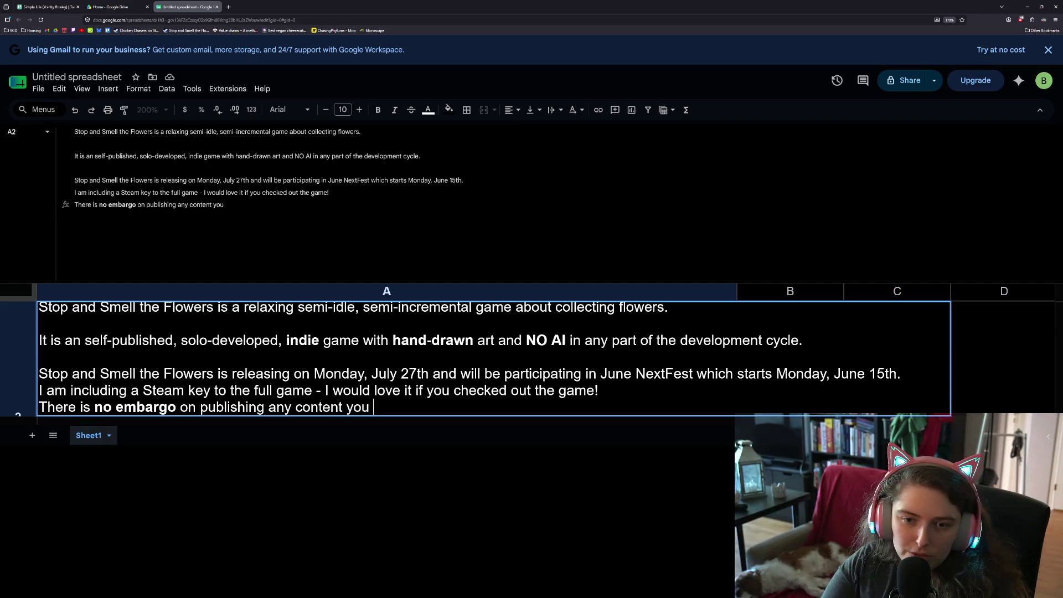
{"action": "type", "text": "create abou"}
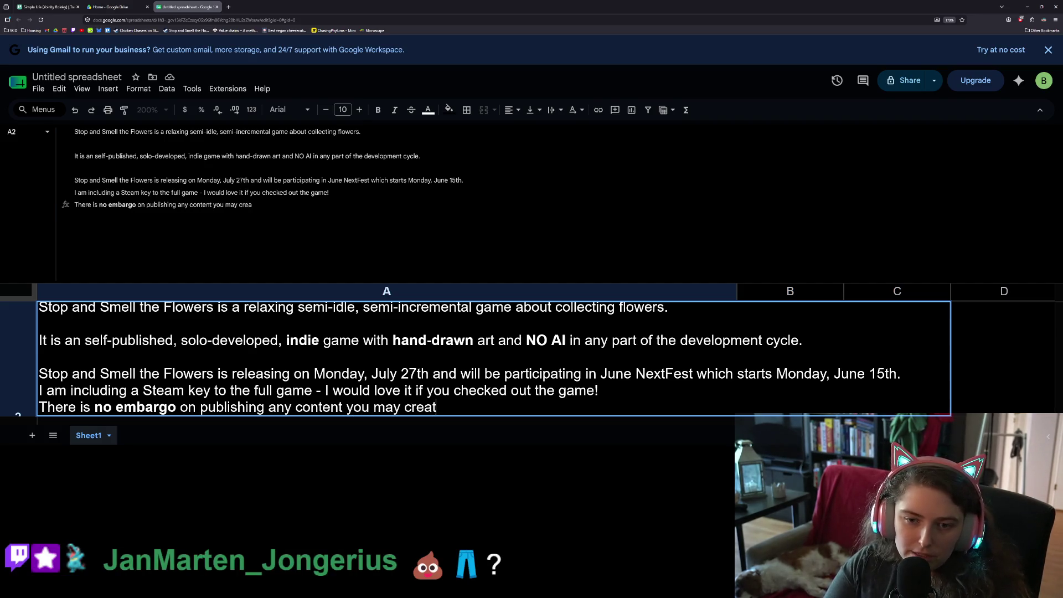
{"action": "type", "text": "t Stop and "}
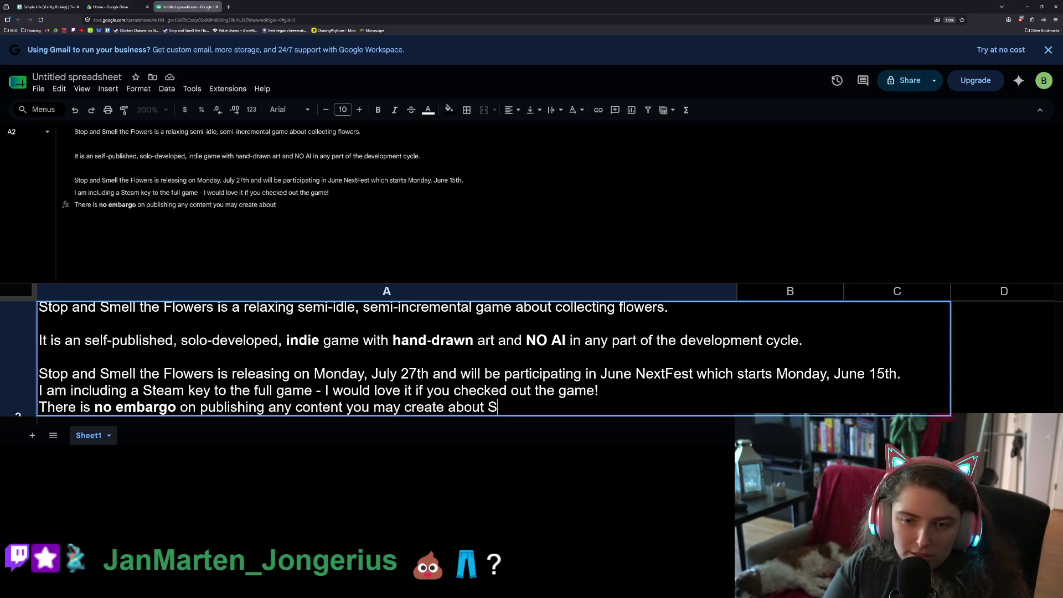
{"action": "type", "text": "Smellt he"}
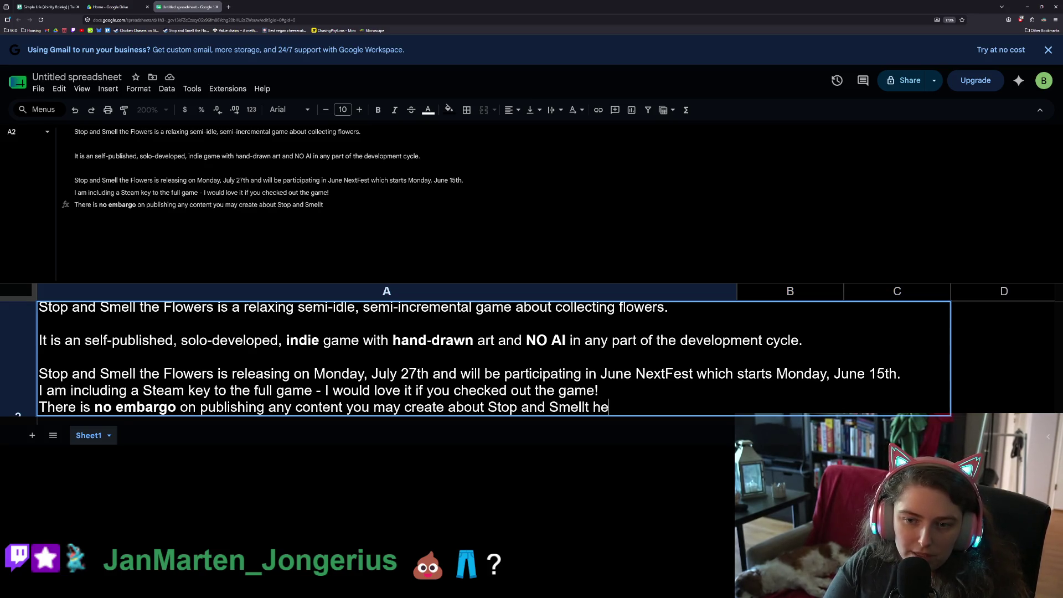
Step: Fix the 'Smellt he' typo to end with 'the Flowers' and break the line after 'game!'
{"action": "key", "text": "BackSpace"}
{"action": "key", "text": "BackSpace"}
{"action": "key", "text": "BackSpace"}
{"action": "type", "text": "the Fl"}
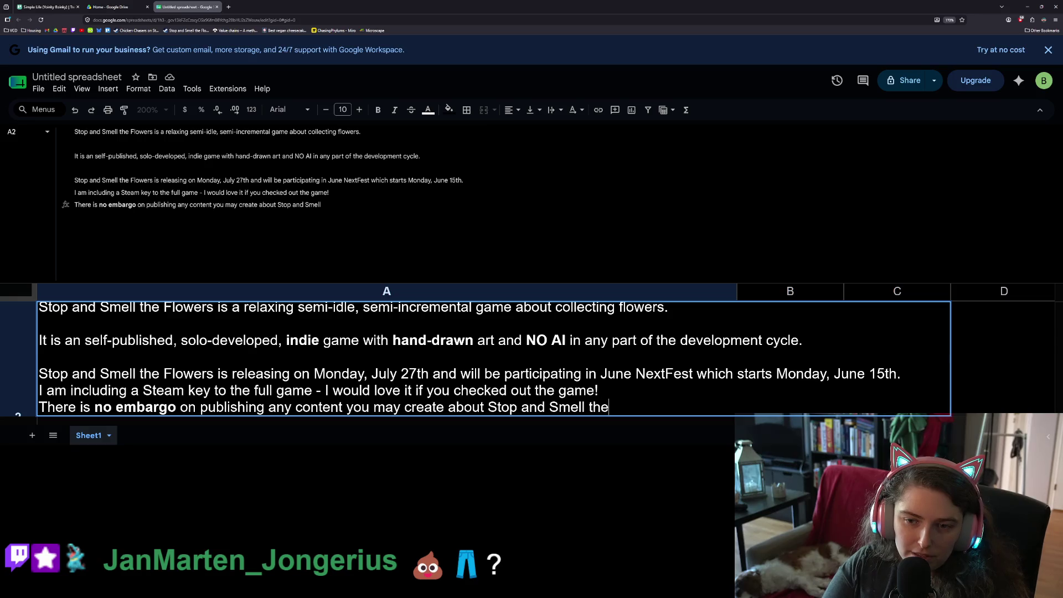
{"action": "type", "text": "owers."}
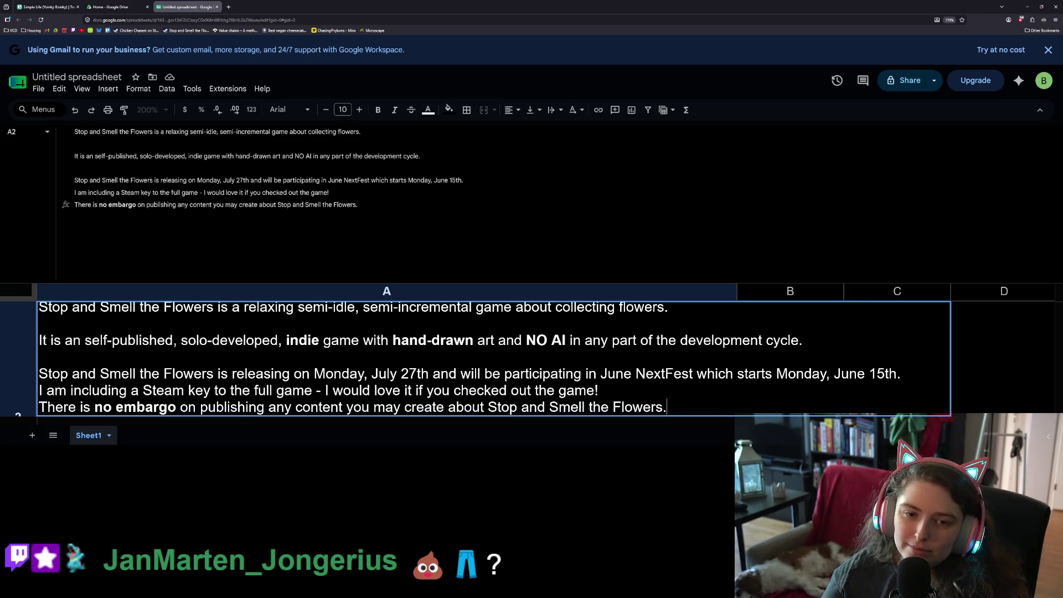
{"action": "left_click", "coordinate": [598, 391]}
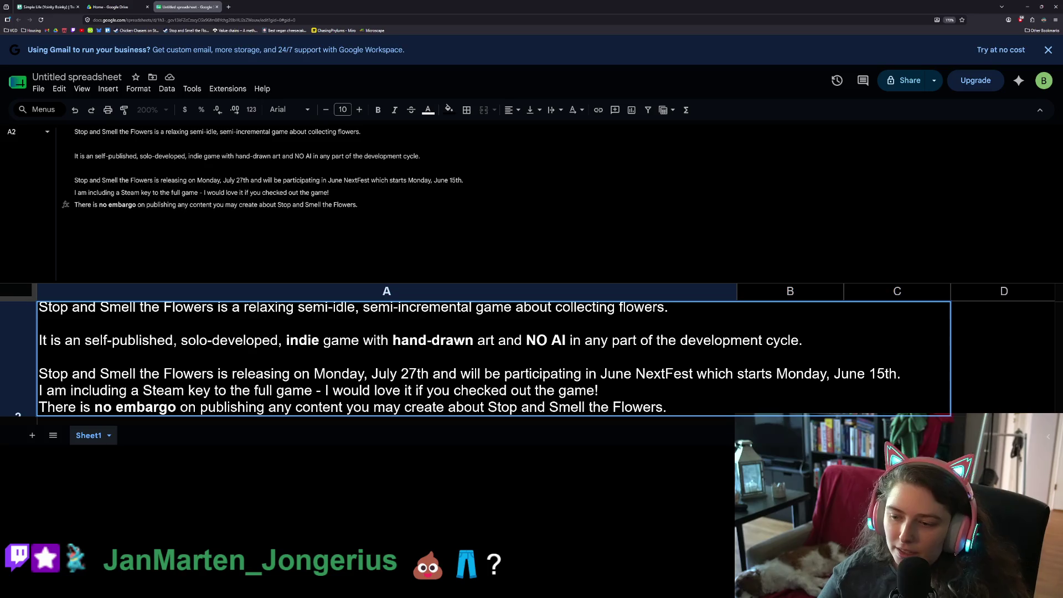
{"action": "key", "text": "ctrl+Return"}
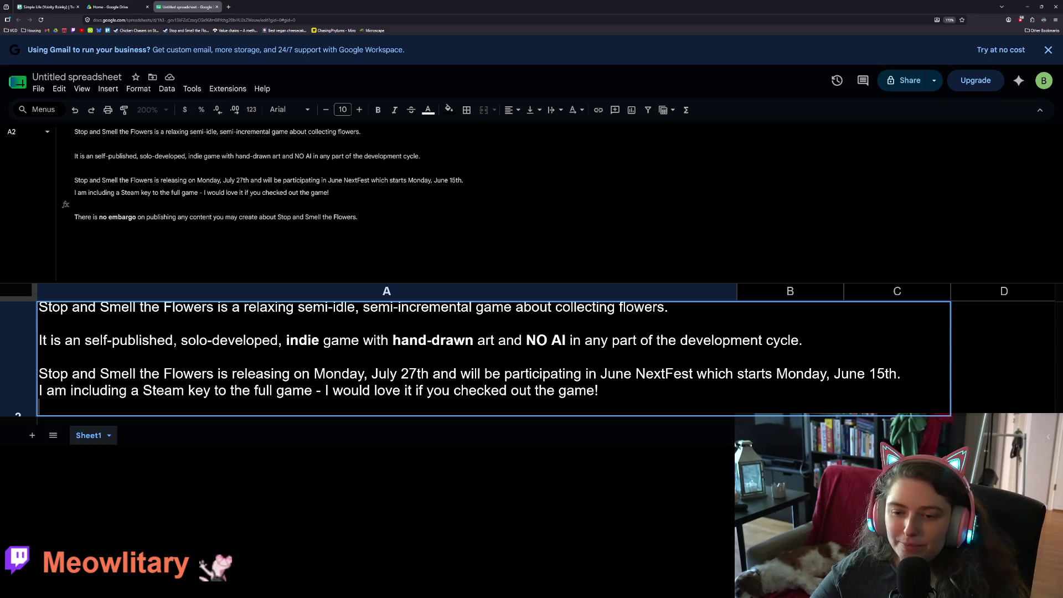
Step: Select the release date 'Monday, July 27th' in the A2 text
{"action": "left_click_drag", "start_coordinate": [314, 373], "coordinate": [436, 374]}
Step: Bold 'Monday, July 27th' and 'June NextFest' in the A2 text
{"action": "key", "text": "ctrl+b"}
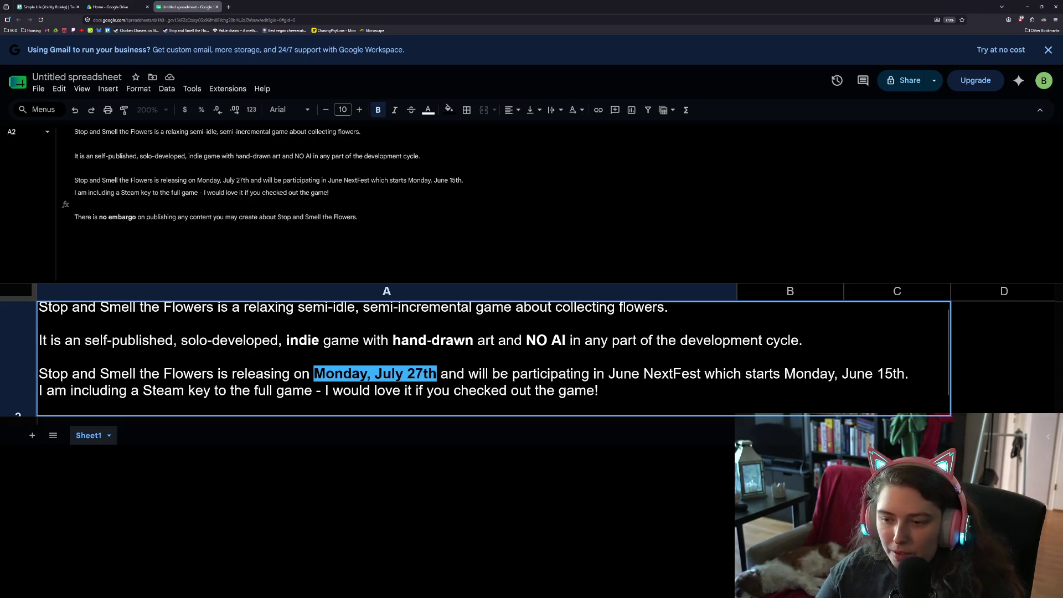
{"action": "left_click_drag", "start_coordinate": [608, 374], "coordinate": [701, 374]}
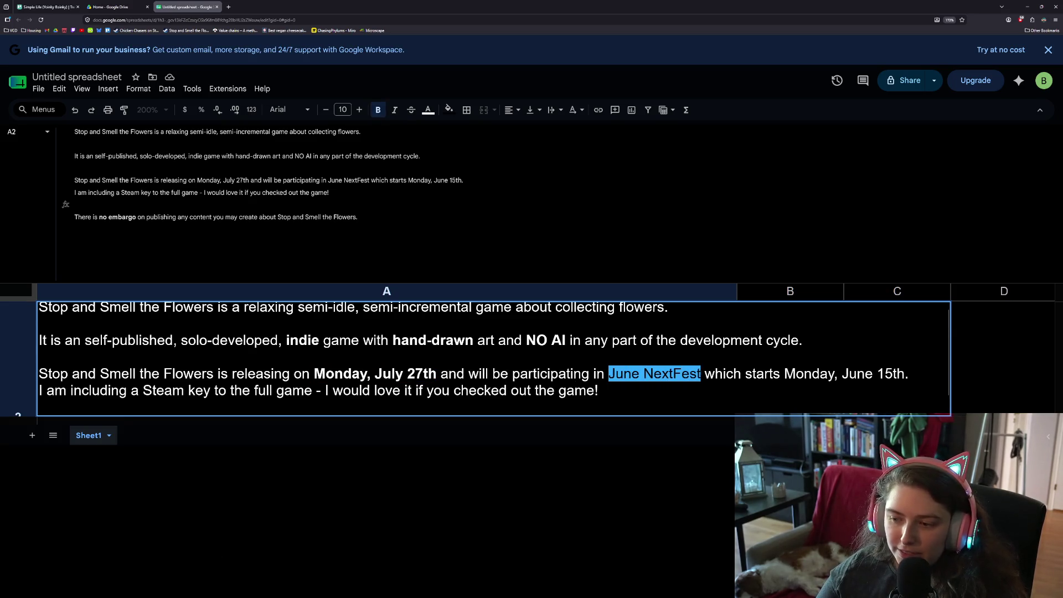
{"action": "key", "text": "ctrl+b"}
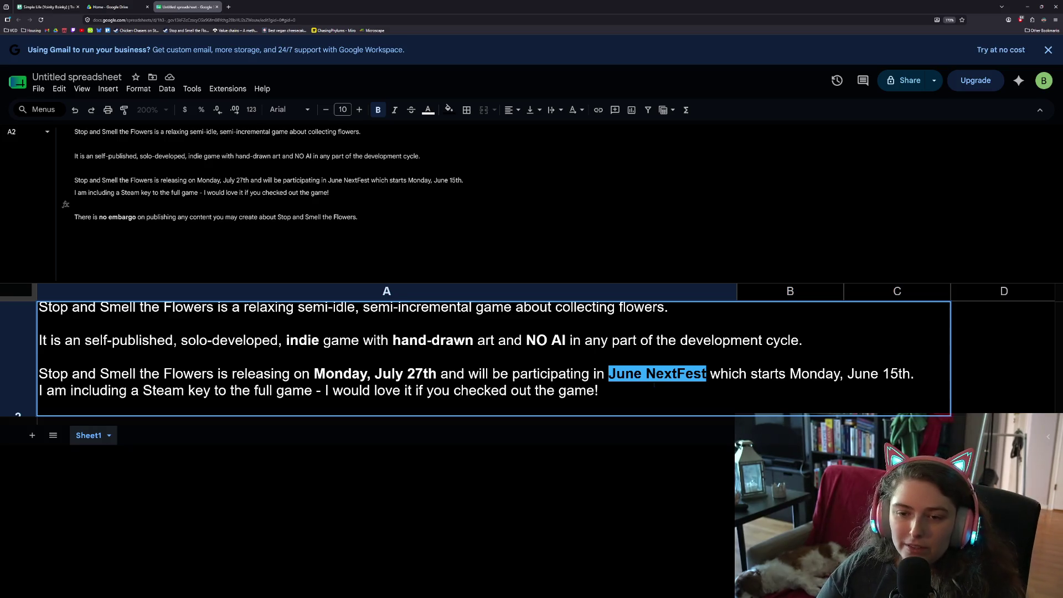
Step: Type 'I love you.' after the final 'Flowers.'
{"action": "scroll", "coordinate": [655, 387], "scroll_direction": "down", "scroll_amount": 1}
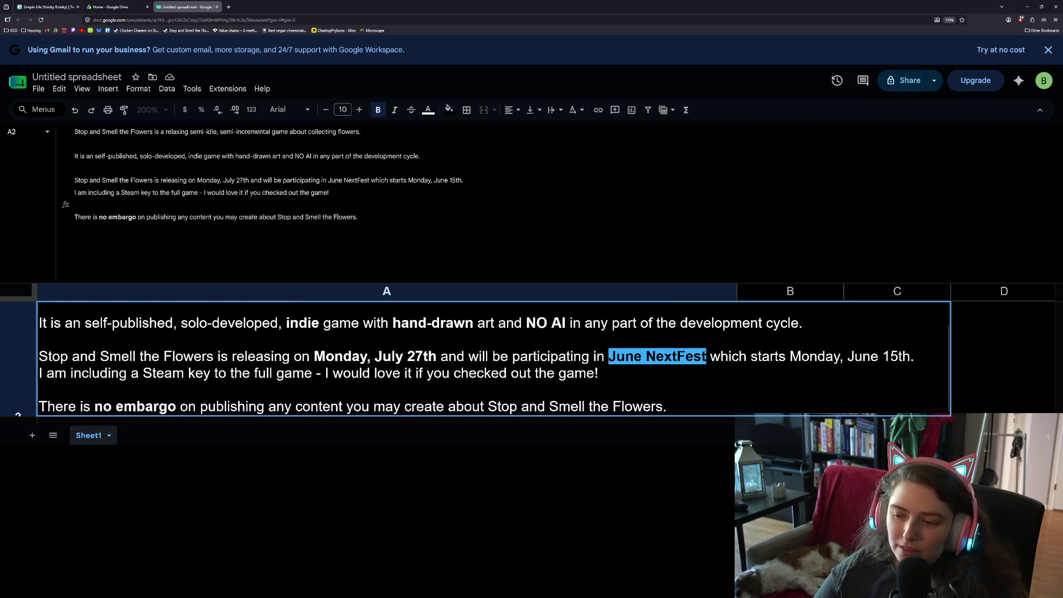
{"action": "left_click", "coordinate": [666, 406]}
{"action": "type", "text": "I lov"}
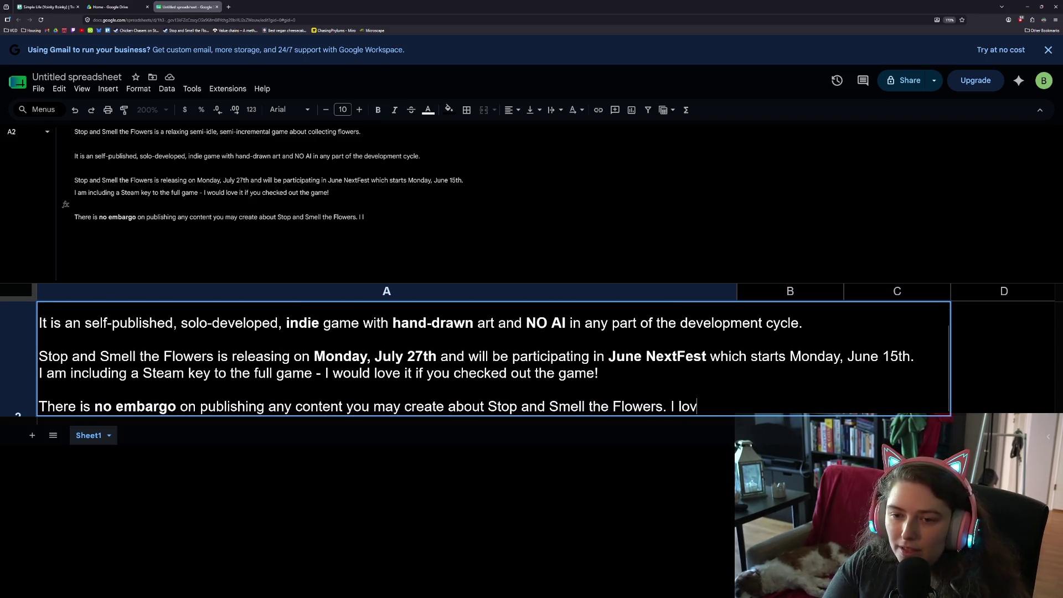
{"action": "type", "text": "e you."}
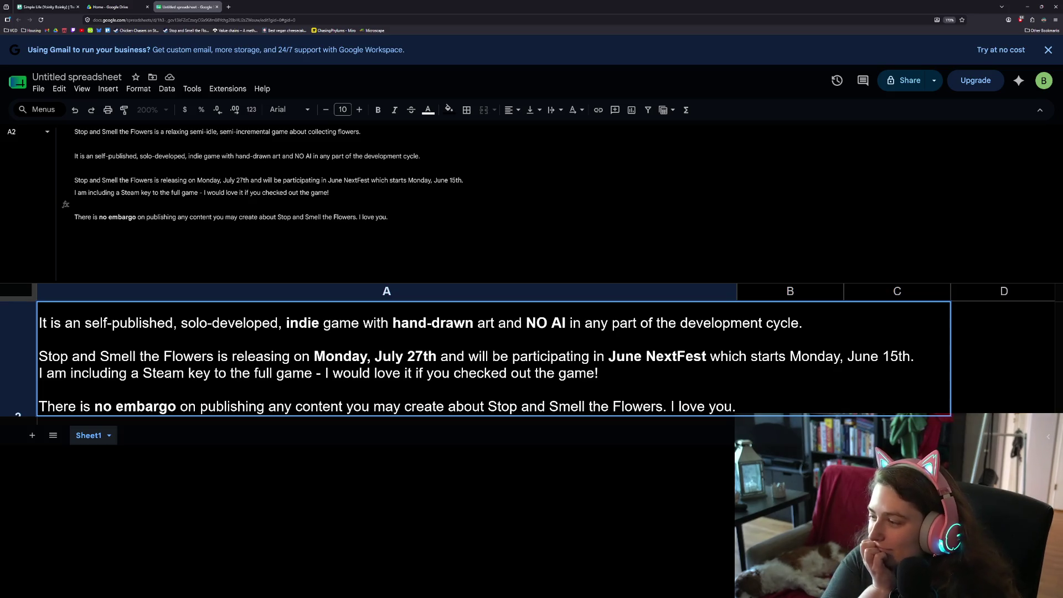
Step: Replace the typed 'love you' with 'Enjoy!' after 'Flowers.'
{"action": "key", "text": "BackSpace"}
{"action": "key", "text": "BackSpace"}
{"action": "key", "text": "BackSpace"}
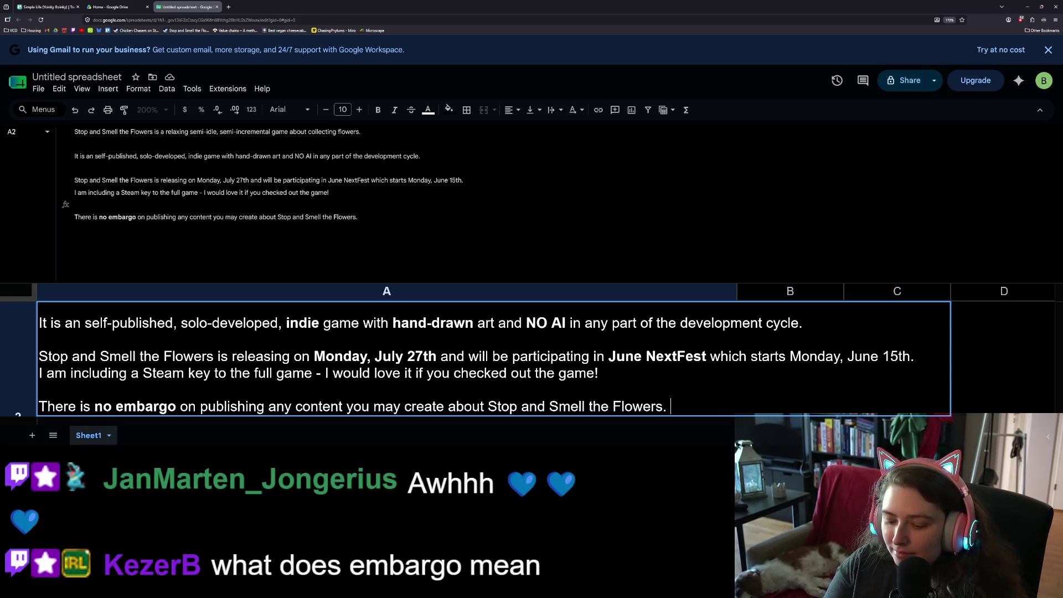
{"action": "type", "text": "Enjoyu"}
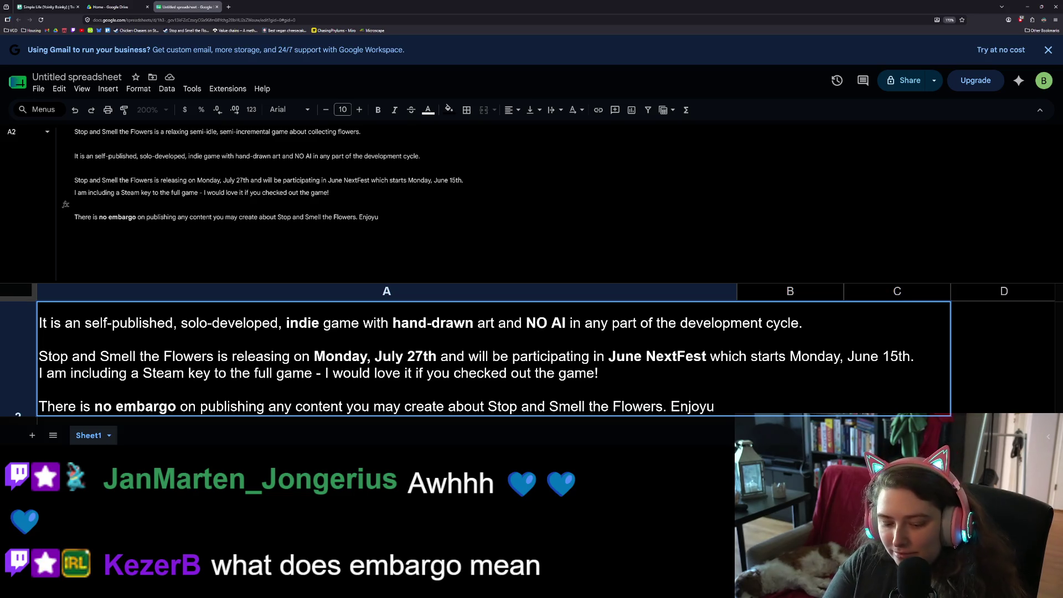
{"action": "key", "text": "BackSpace"}
{"action": "type", "text": "!"}
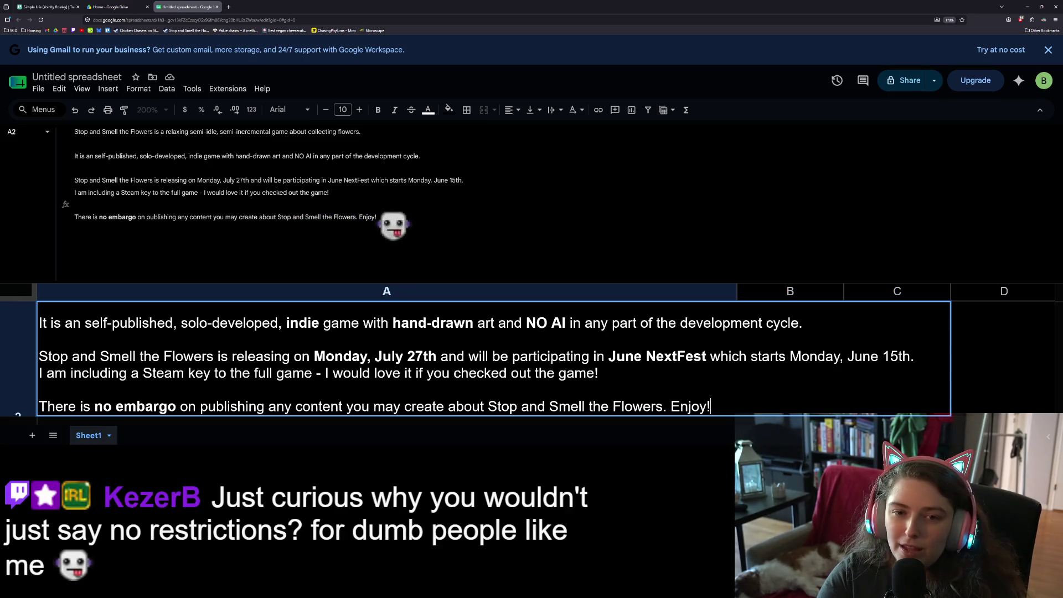
Step: Insert a '[Steam Link]' placeholder after the first sentence and move 'Enjoy!' onto its own line
{"action": "left_click", "coordinate": [416, 131]}
{"action": "type", "text": "[]"}
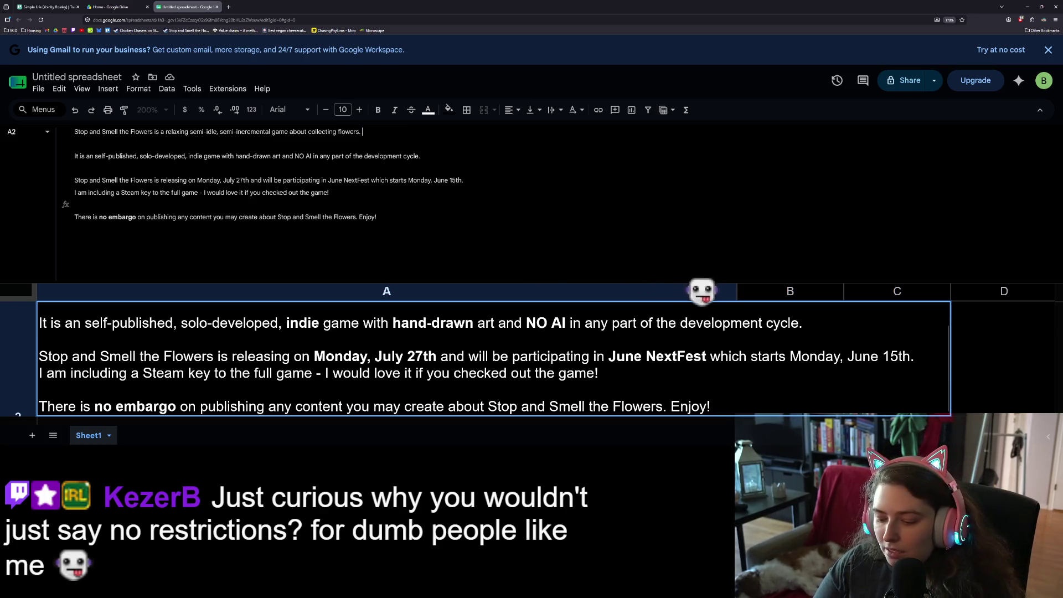
{"action": "type", "text": "St"}
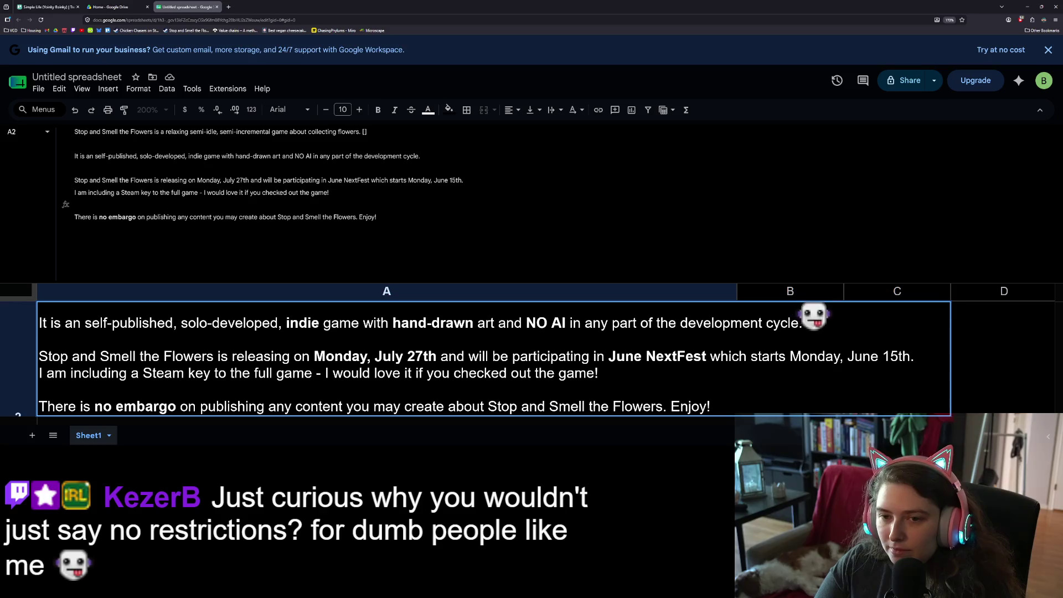
{"action": "type", "text": "eam Link"}
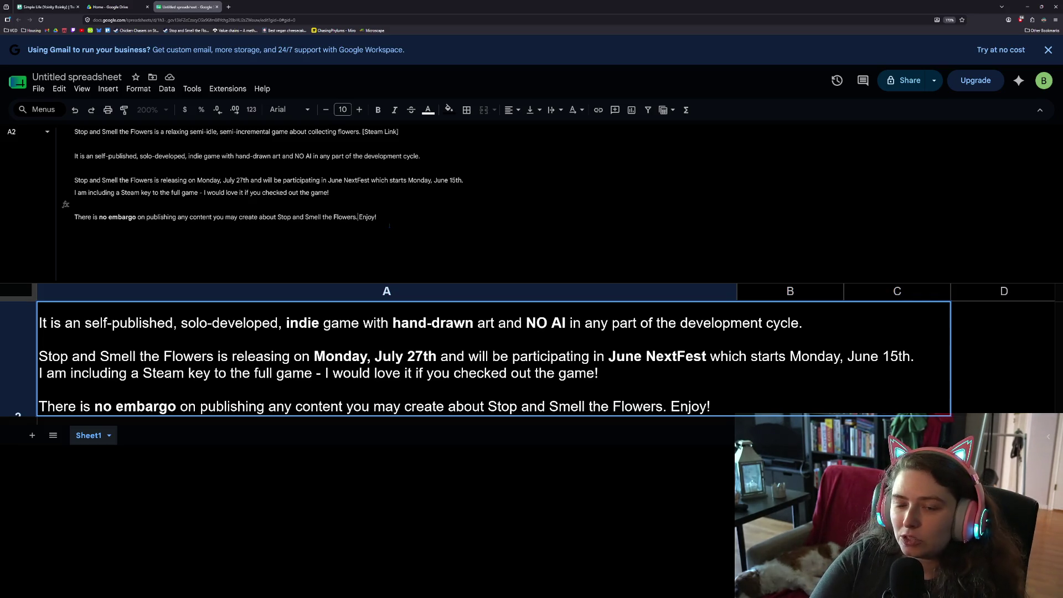
{"action": "key", "text": "BackSpace"}
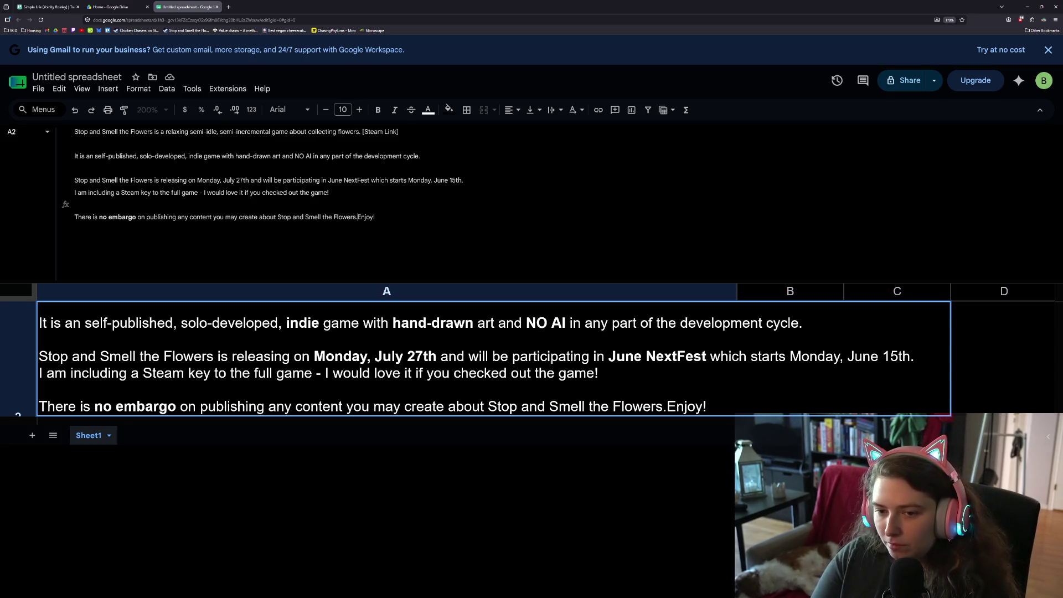
{"action": "key", "text": "alt+Return"}
{"action": "key", "text": "alt+Return"}
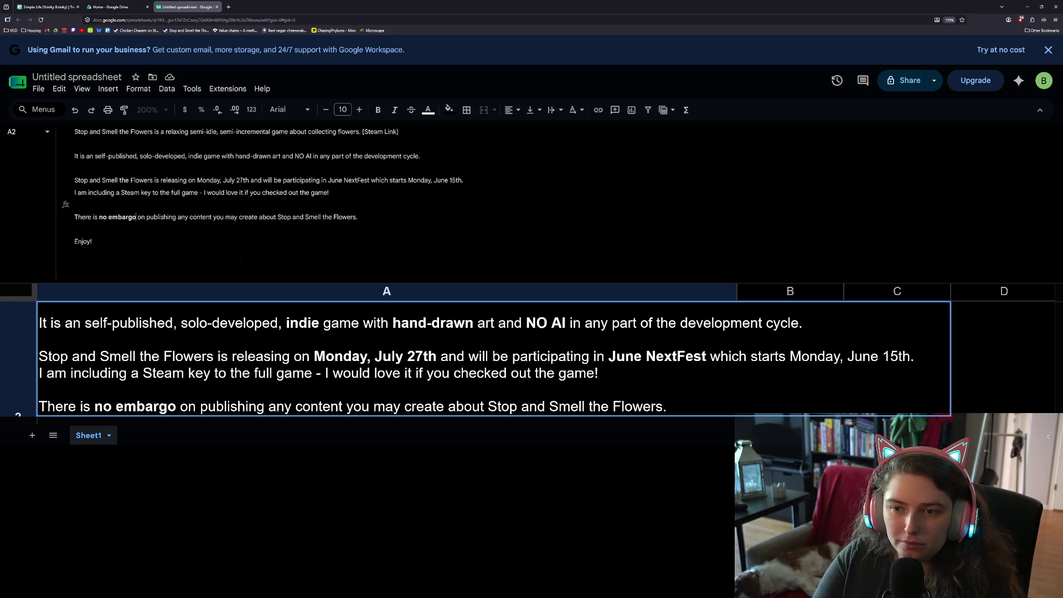
Step: Tidy the embargo sentence's punctuation and rejoin 'Enjoy!' to that line
{"action": "type", "text": ","}
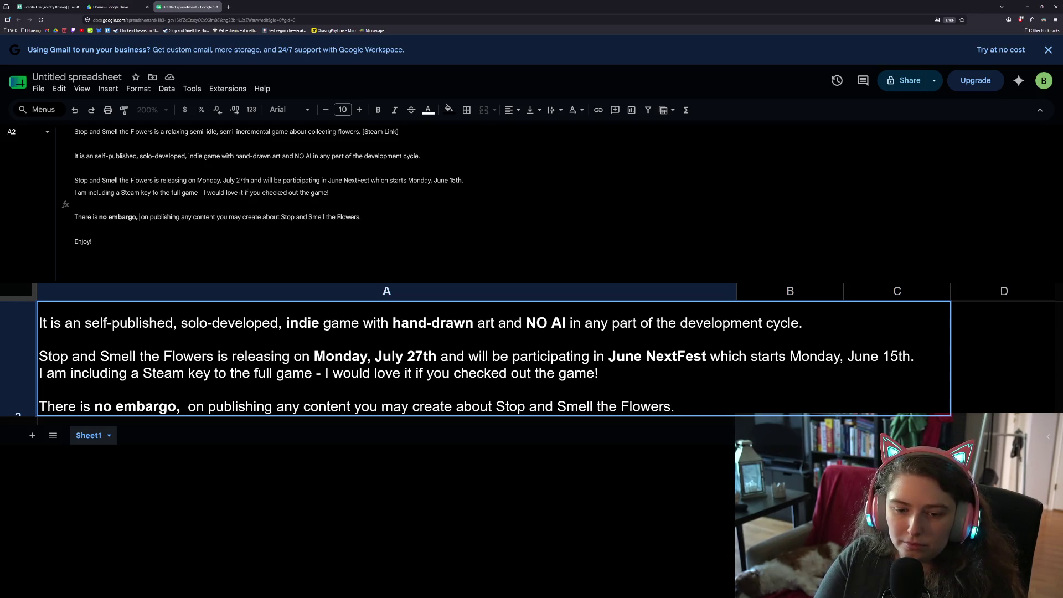
{"action": "key", "text": "BackSpace"}
{"action": "key", "text": "BackSpace"}
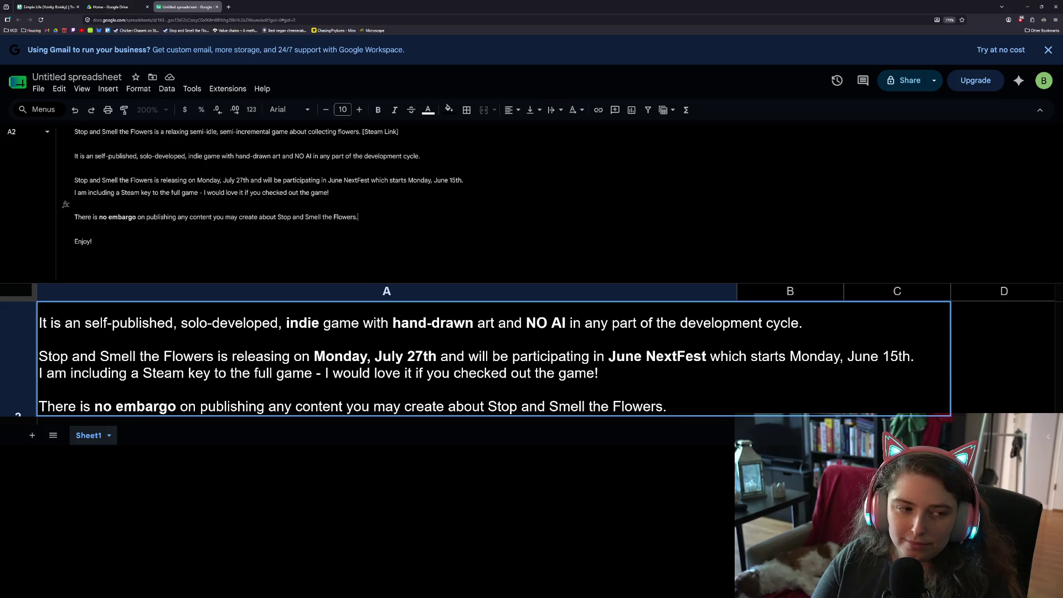
{"action": "type", "text": "The"}
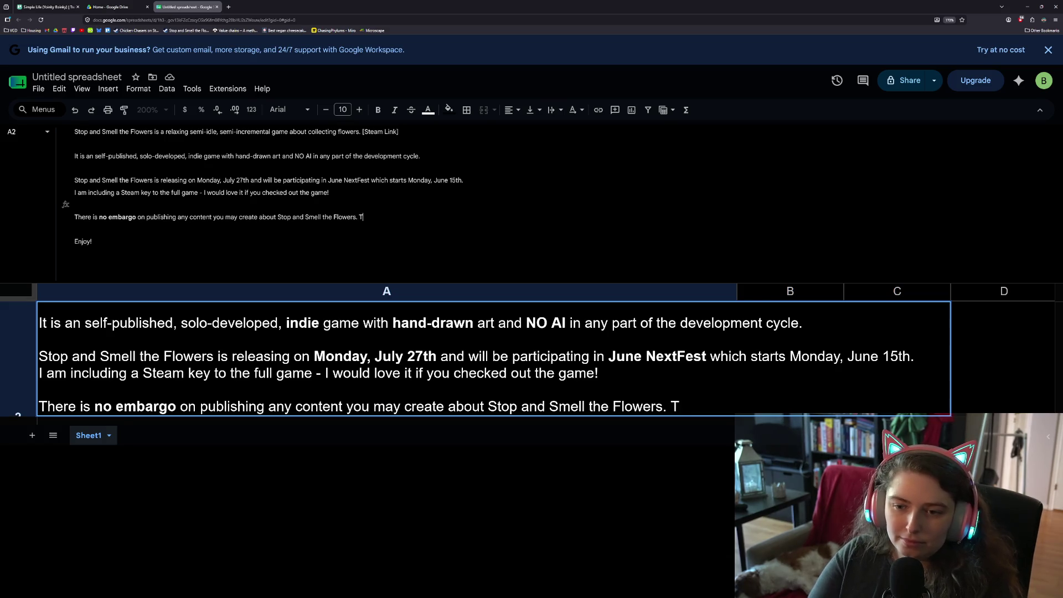
{"action": "key", "text": "BackSpace"}
{"action": "key", "text": "BackSpace"}
{"action": "key", "text": "BackSpace"}
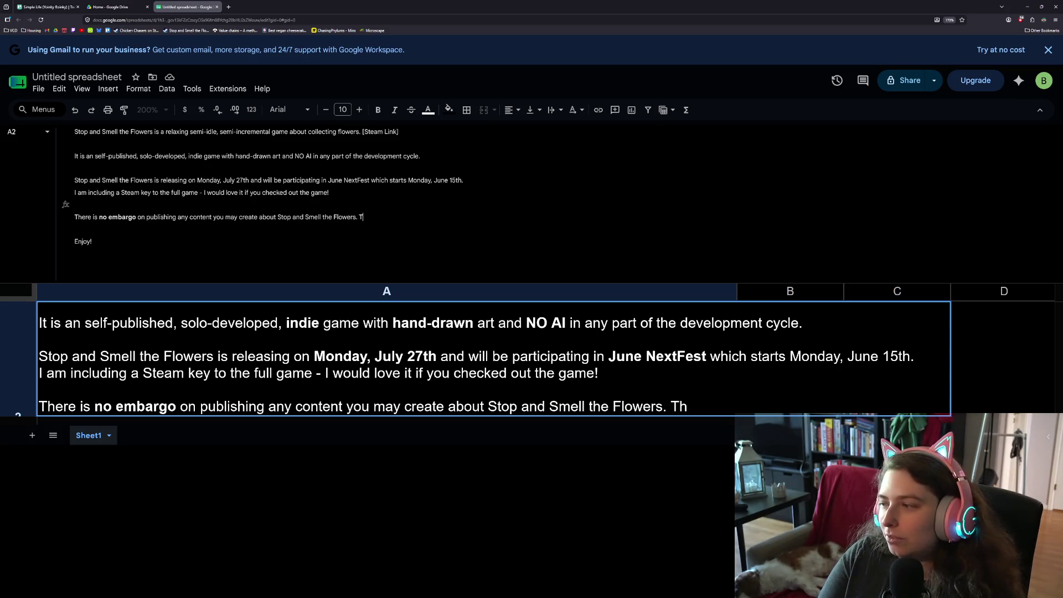
{"action": "key", "text": "Delete"}
{"action": "key", "text": "Delete"}
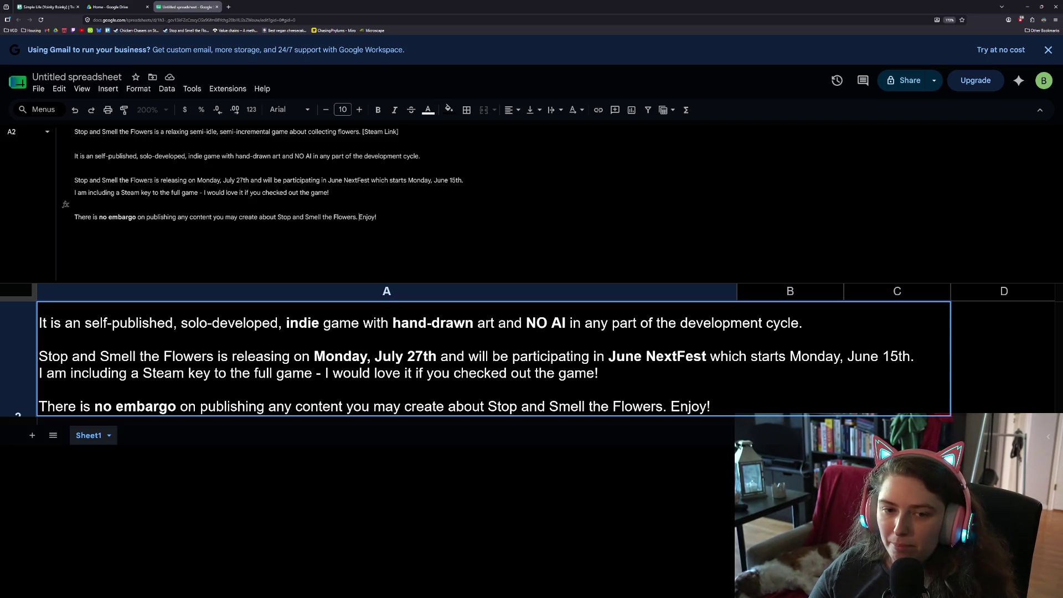
Step: Bold the 'Stop and Smell the Flowers' title in the first line and the embargo sentence
{"action": "left_click_drag", "start_coordinate": [153, 180], "coordinate": [74, 180]}
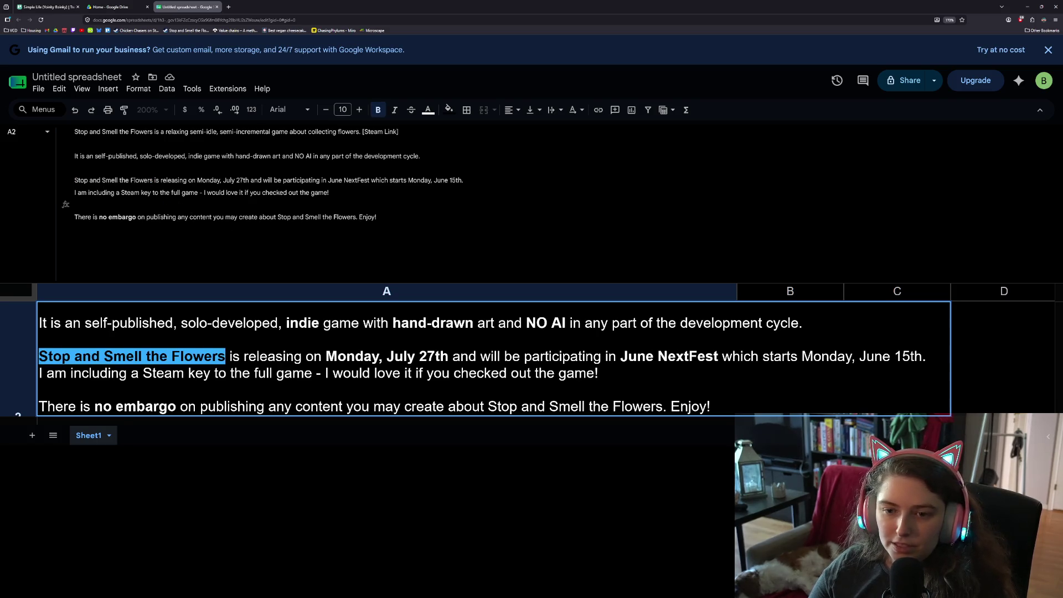
{"action": "key", "text": "ctrl+b"}
{"action": "left_click_drag", "start_coordinate": [277, 217], "coordinate": [353, 217]}
{"action": "key", "text": "ctrl+b"}
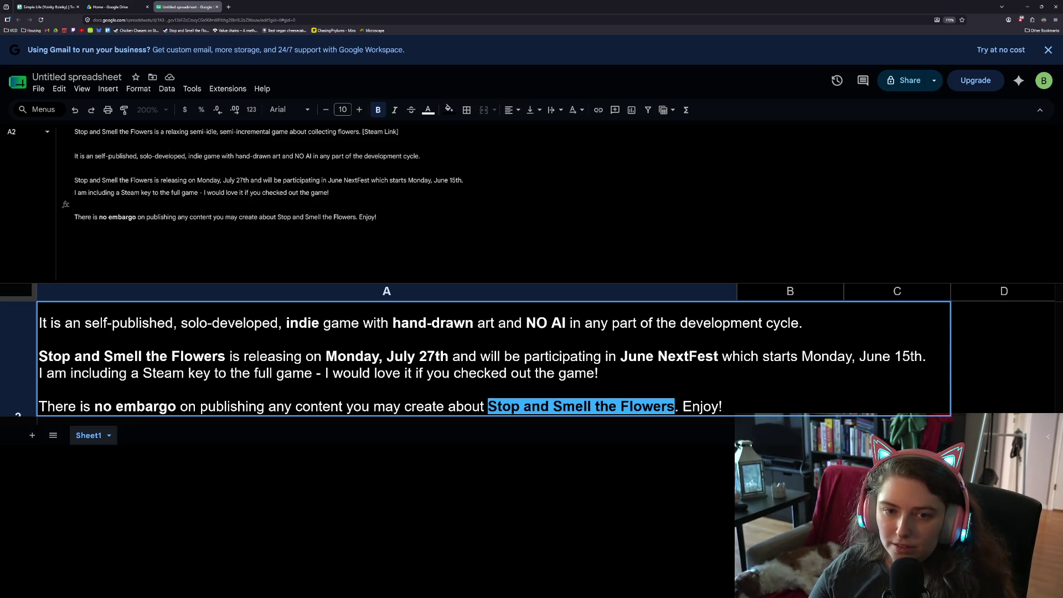
{"action": "left_click_drag", "start_coordinate": [153, 131], "coordinate": [74, 132]}
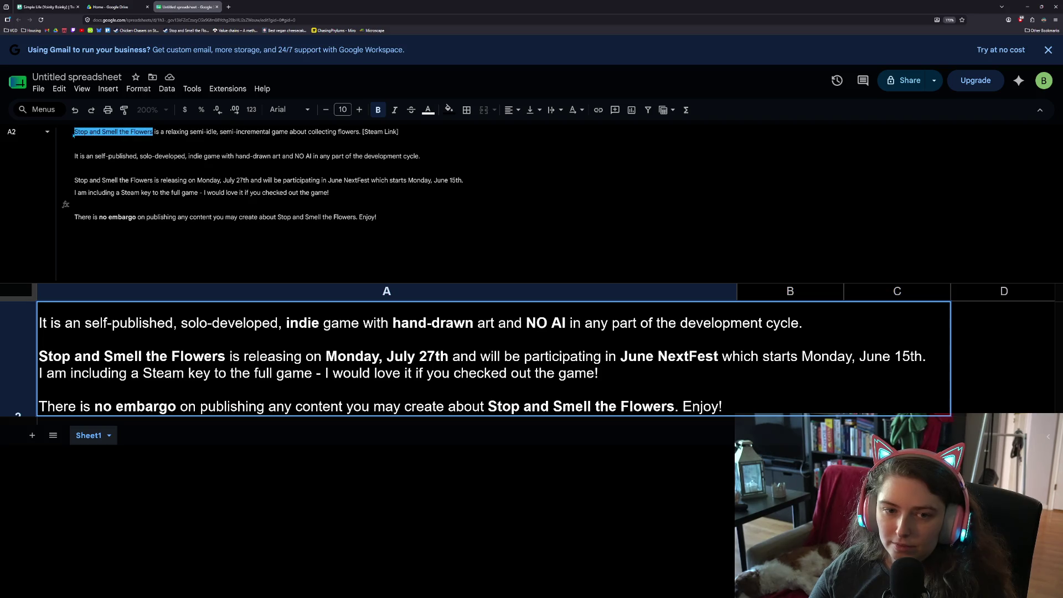
{"action": "key", "text": "ctrl+b"}
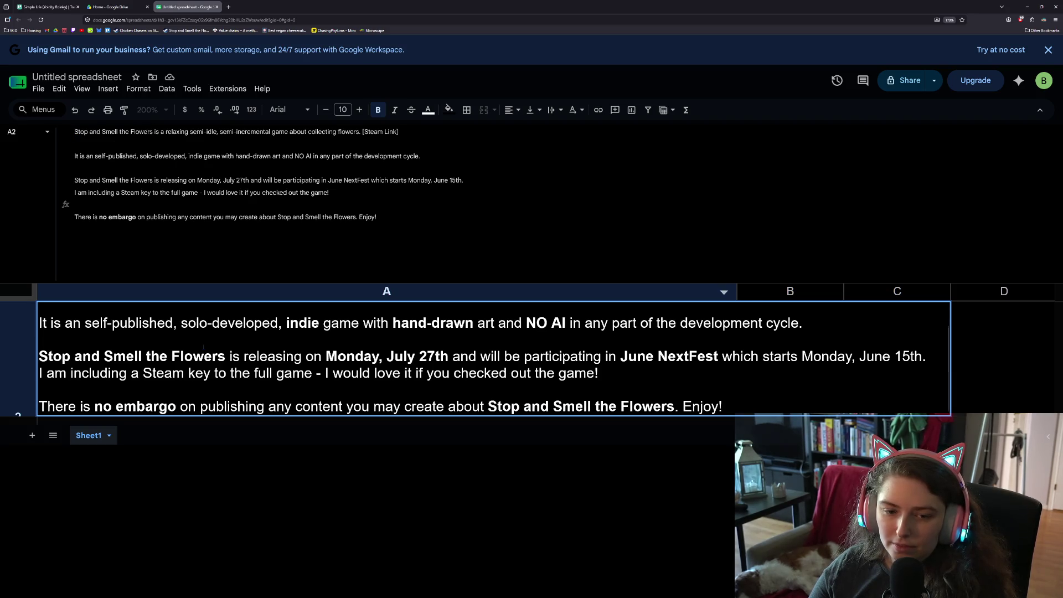
{"action": "left_click", "coordinate": [245, 345]}
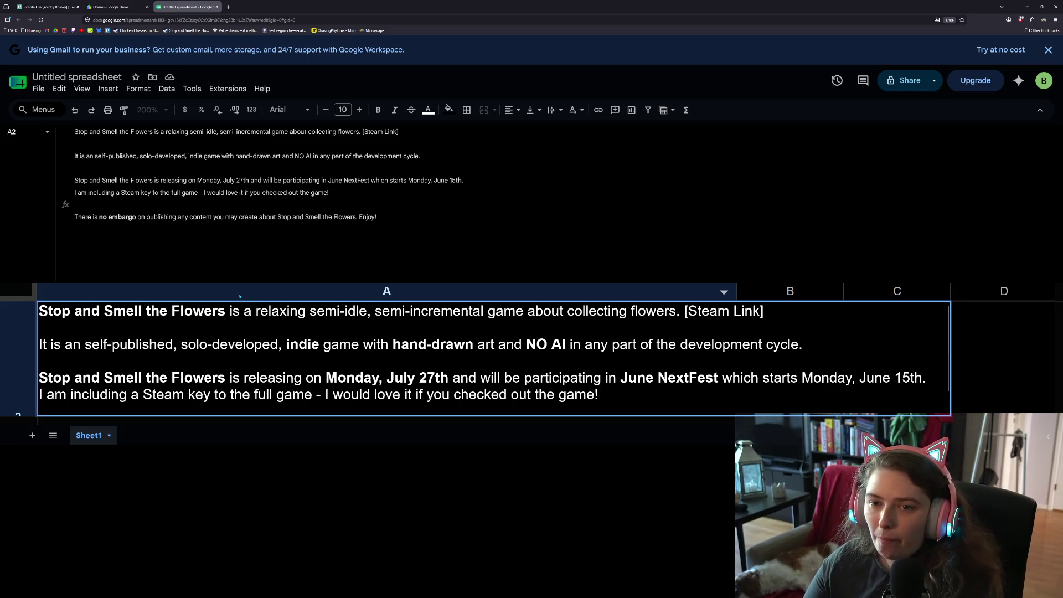
{"action": "left_click_drag", "start_coordinate": [226, 311], "coordinate": [40, 306]}
{"action": "left_click", "coordinate": [428, 109]}
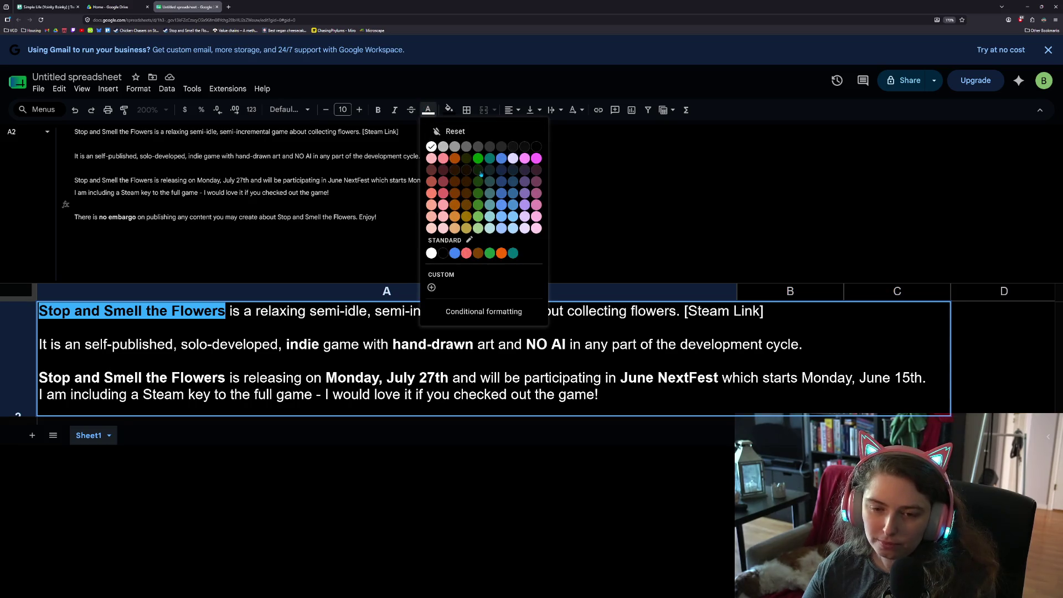
{"action": "left_click", "coordinate": [434, 113]}
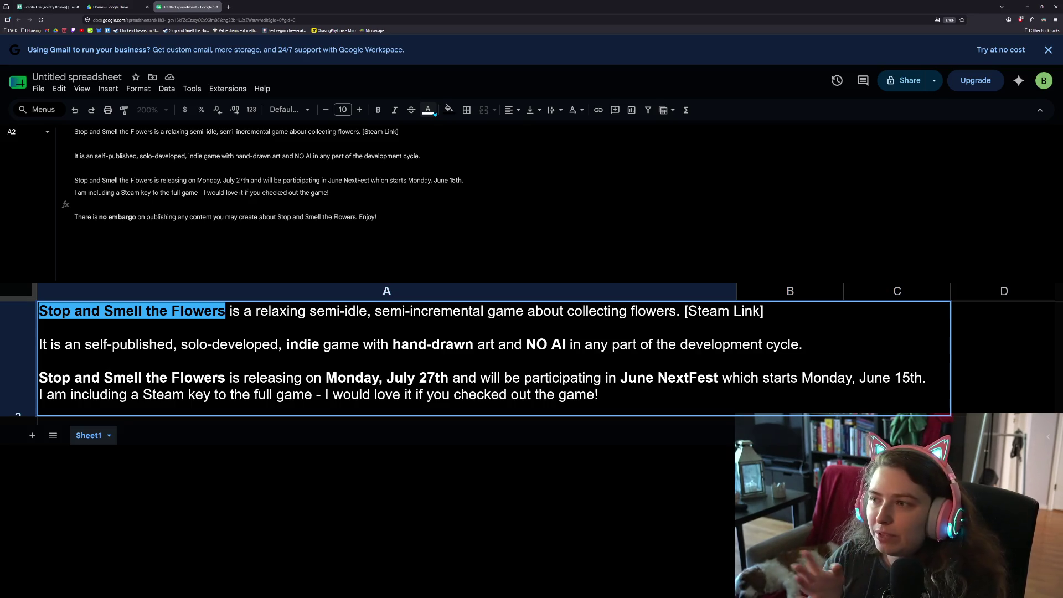
{"action": "key", "text": "Left"}
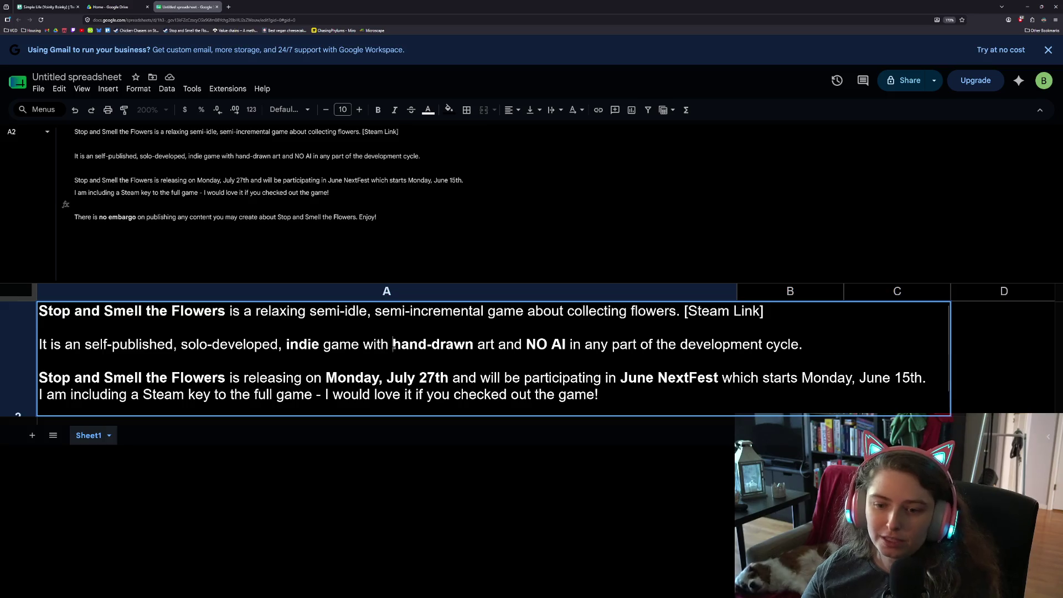
{"action": "left_click", "coordinate": [416, 131]}
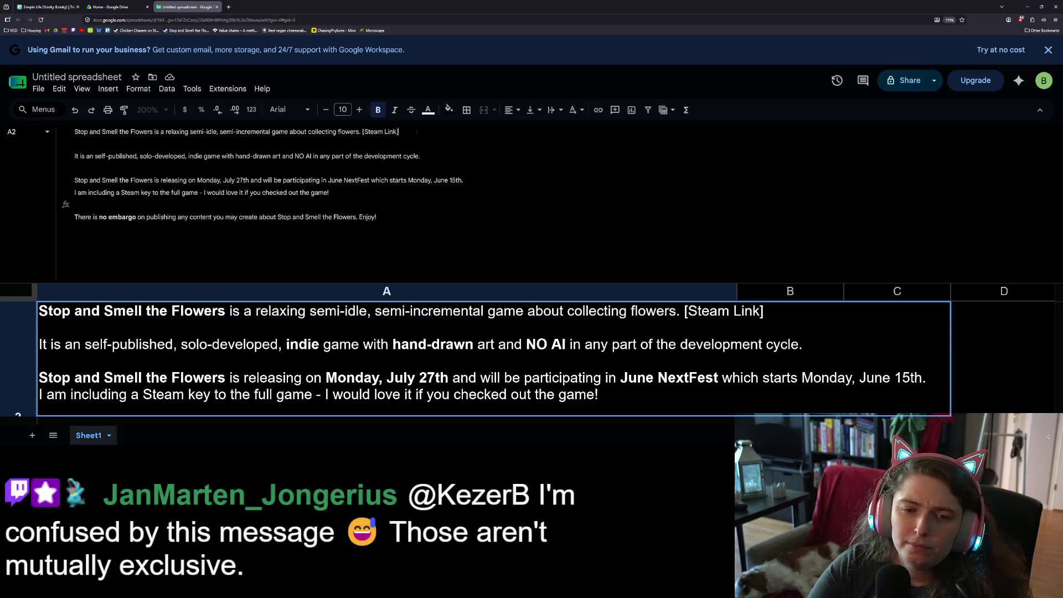
{"action": "left_click", "coordinate": [400, 233]}
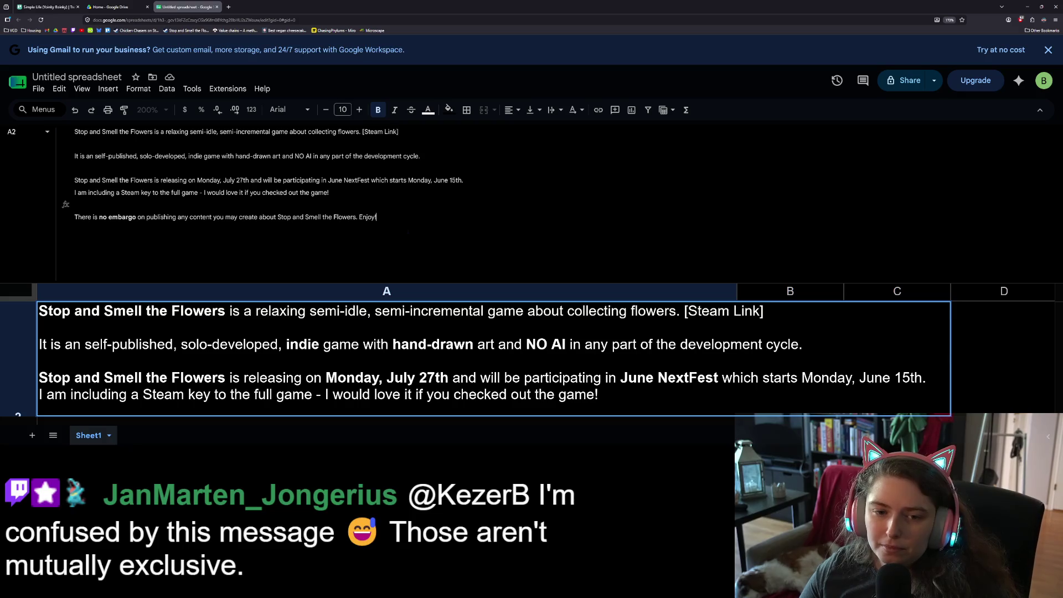
Step: After a blank line below 'Enjoy!', add '[Steam Game Key]' above the '[Steam Link]' line
{"action": "key", "text": "alt+Return"}
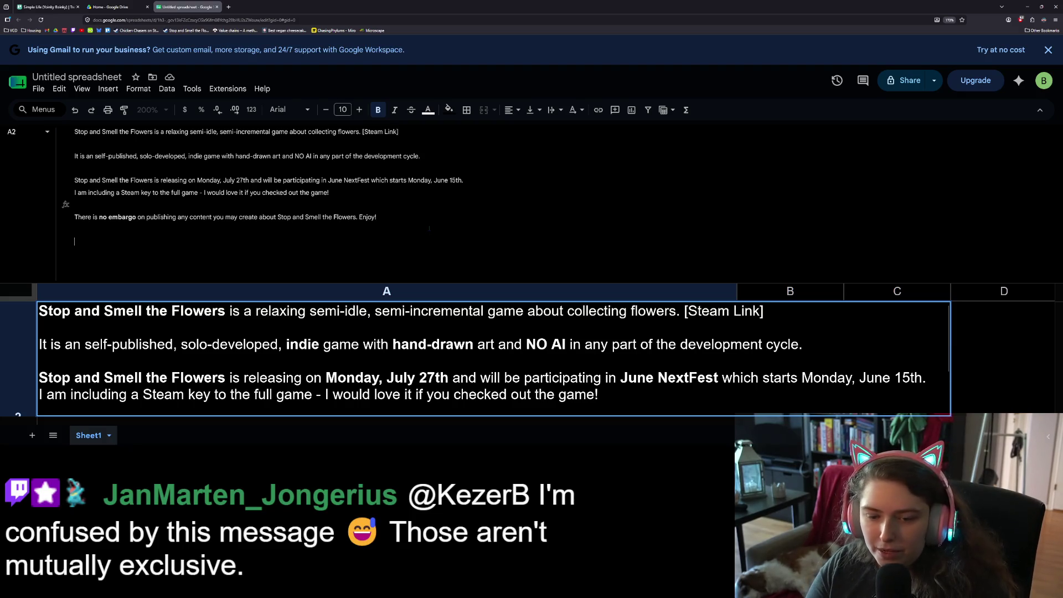
{"action": "key", "text": "alt+Return"}
{"action": "type", "text": "[Steam Link"}
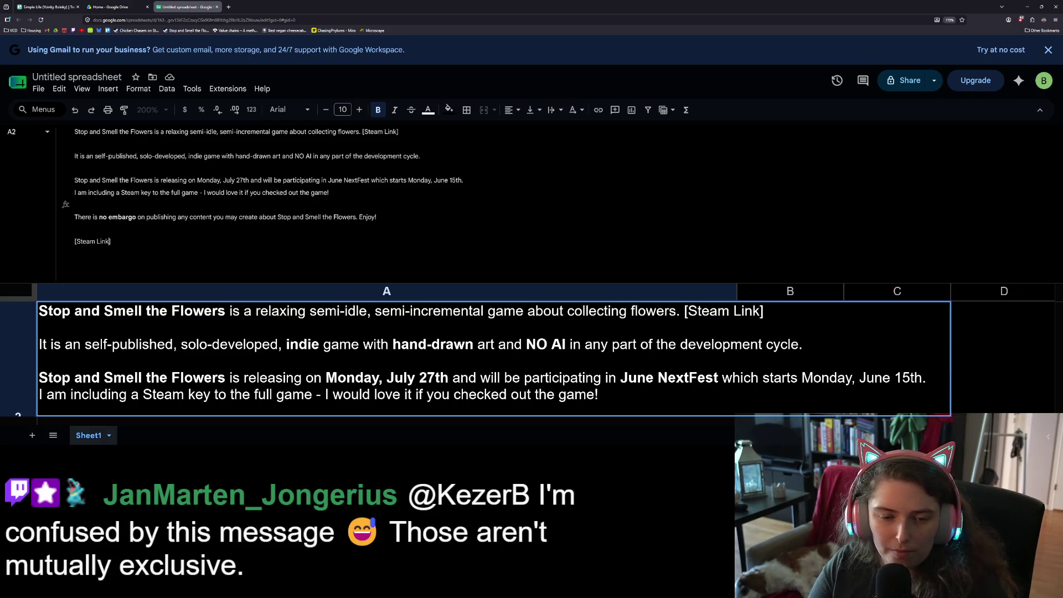
{"action": "key", "text": "alt+Return"}
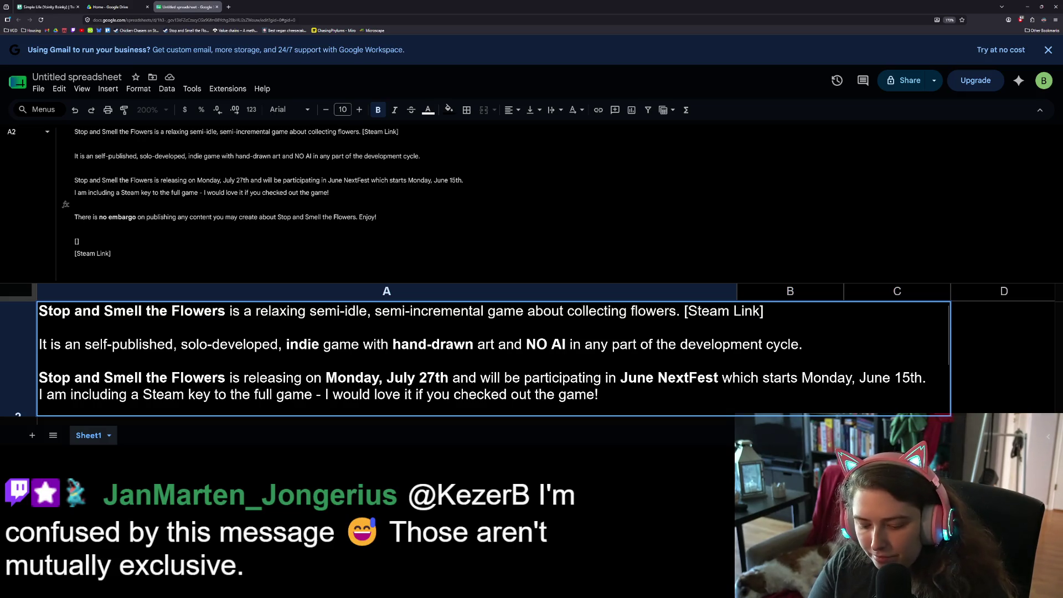
{"action": "type", "text": "Steam"}
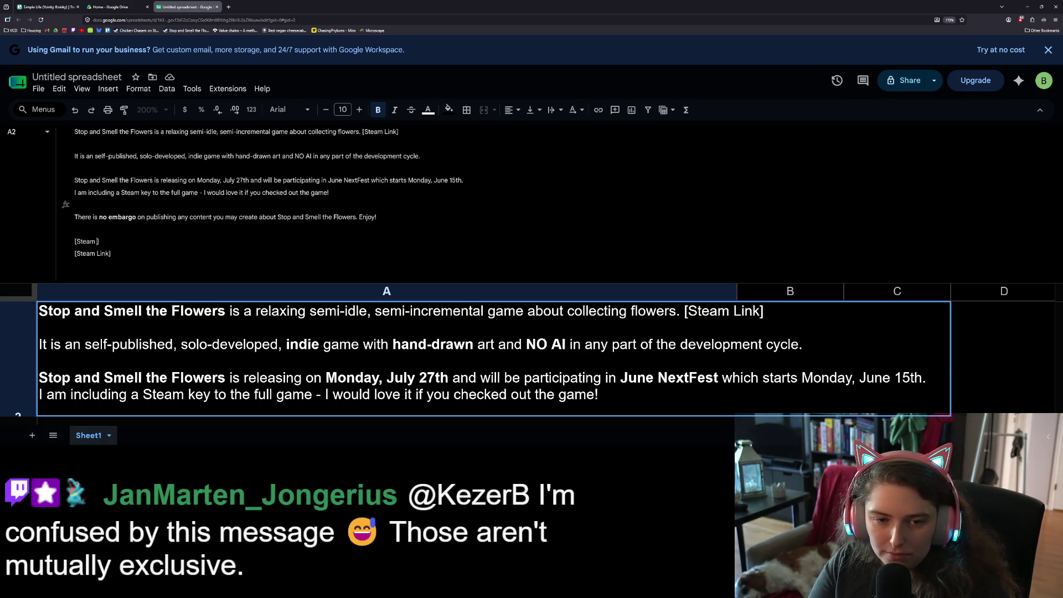
{"action": "type", "text": " Key"}
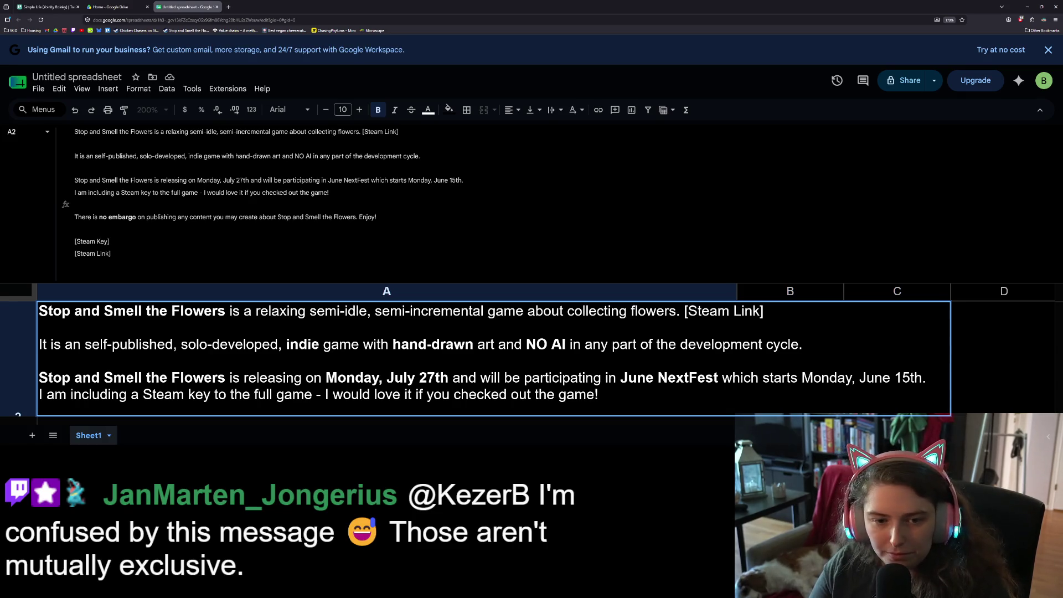
{"action": "type", "text": "Game"}
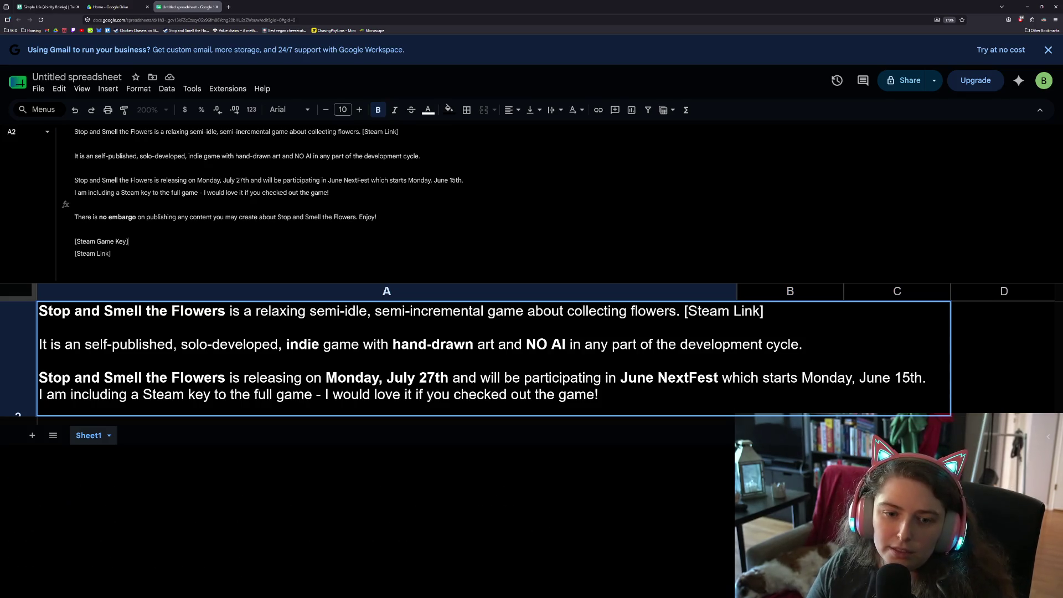
Step: Add a '[Graphic (gif?)]' line below '[Steam Link]' and commit the cell
{"action": "left_click", "coordinate": [111, 254]}
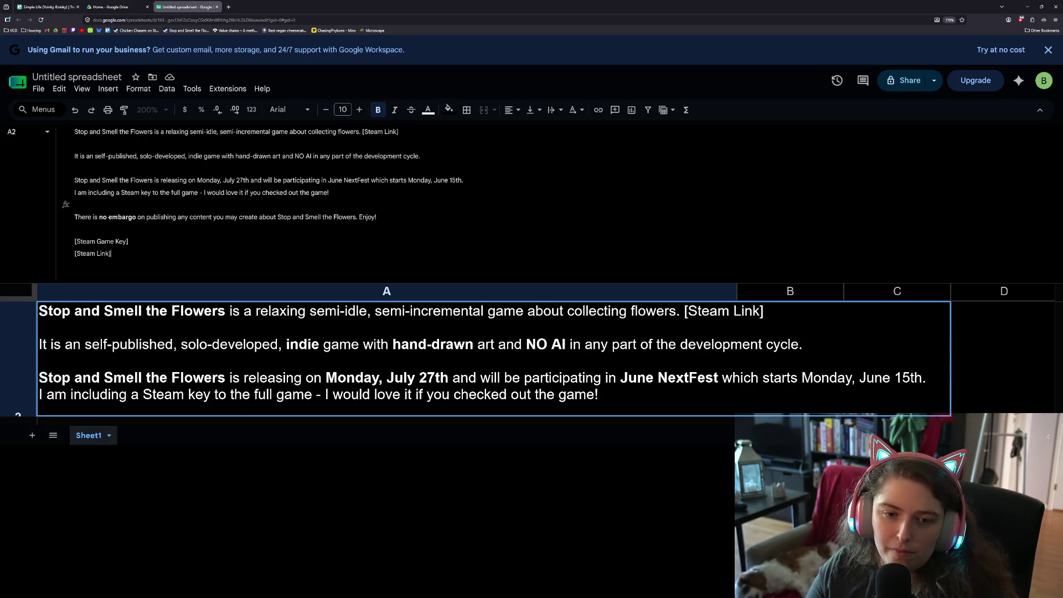
{"action": "key", "text": "alt+Return"}
{"action": "key", "text": "alt+Return"}
{"action": "type", "text": "[]"}
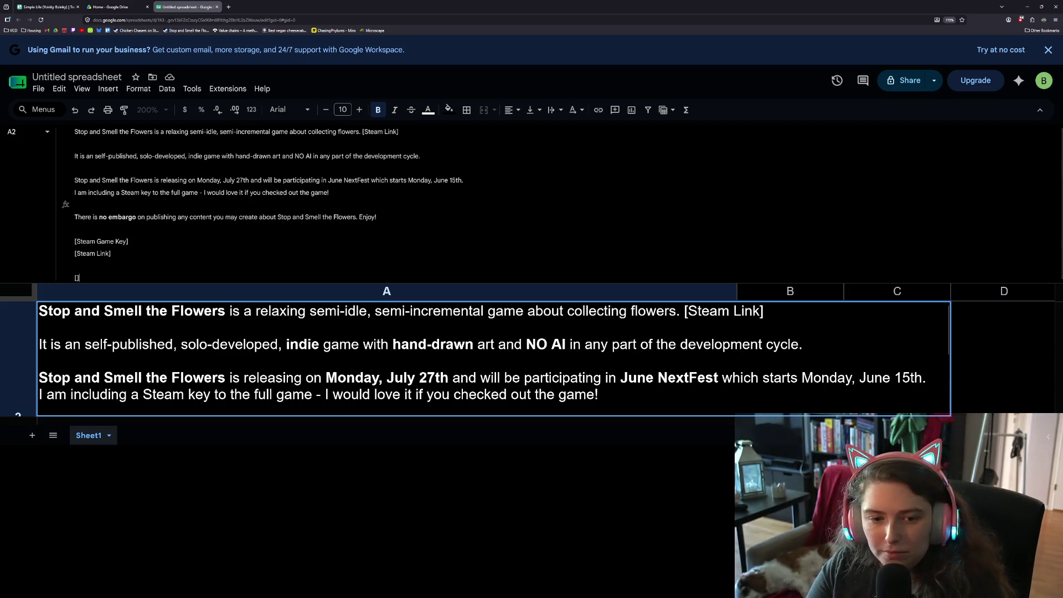
{"action": "type", "text": "Graphic ("}
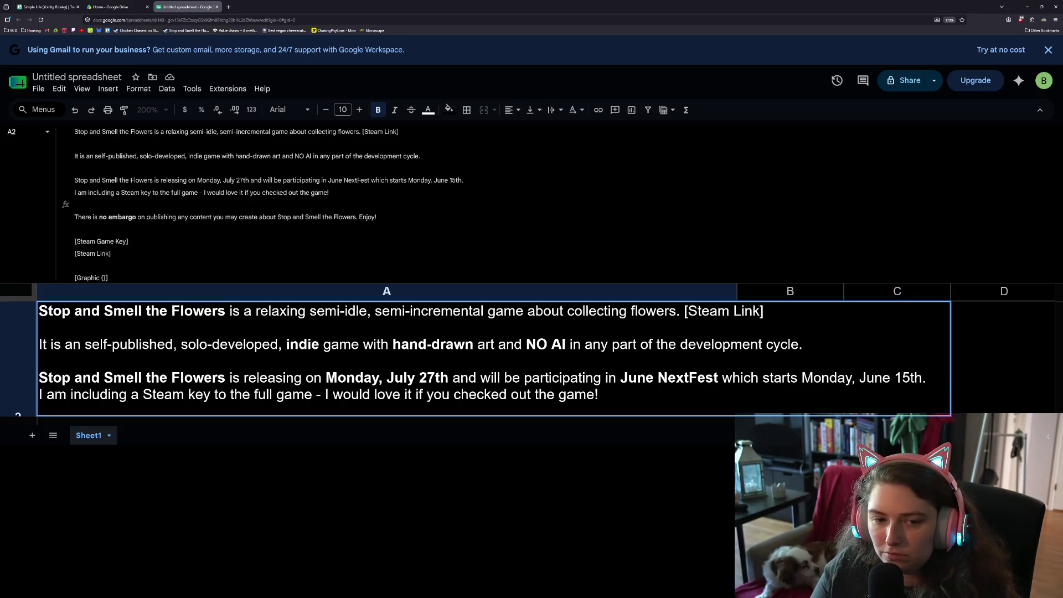
{"action": "type", "text": "gif?"}
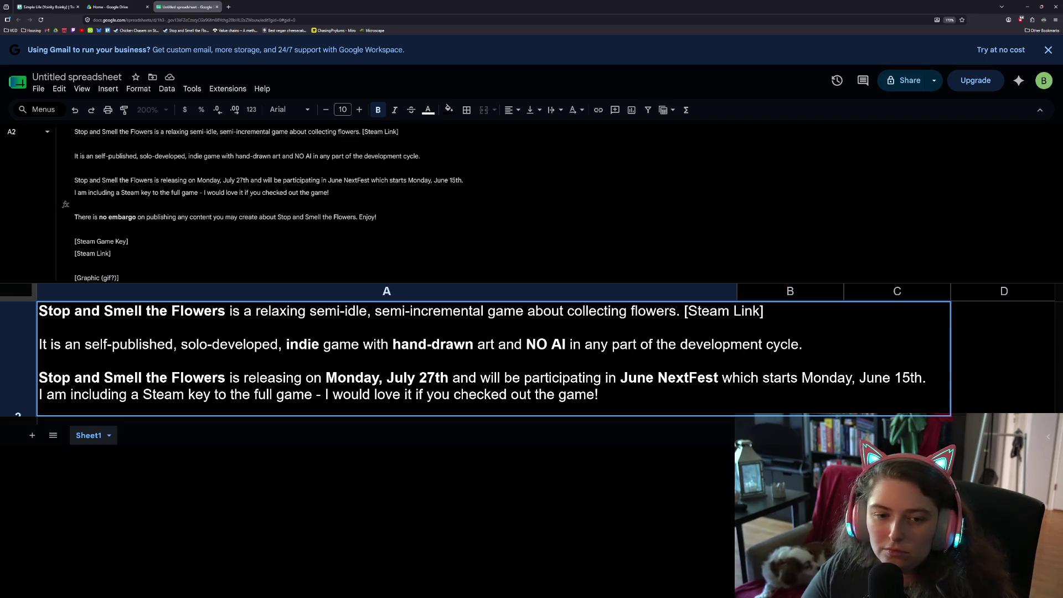
{"action": "key", "text": "Return"}
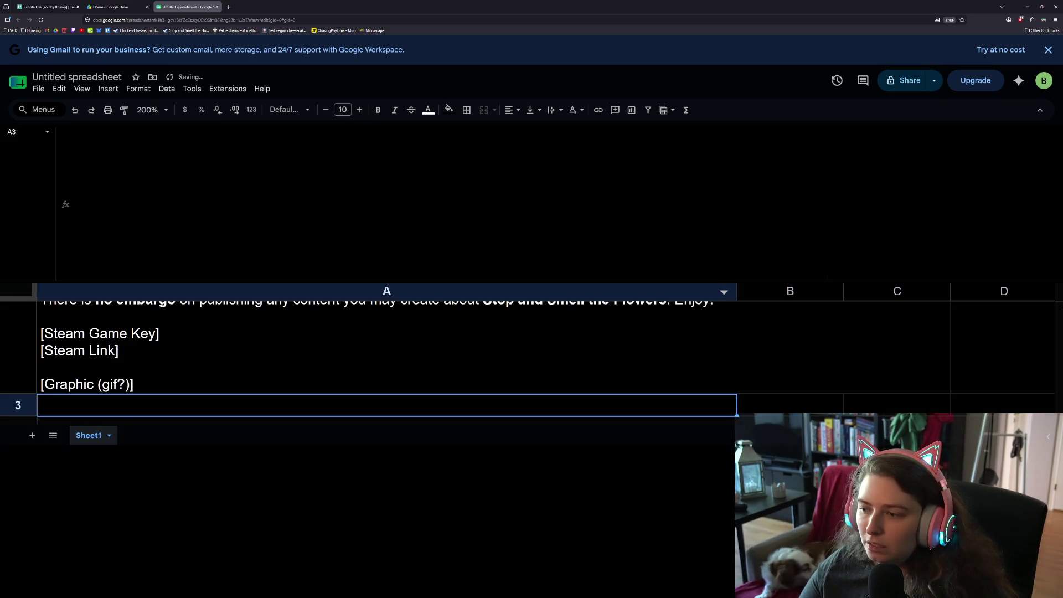
Step: Shrink the formula bar, adjust browser zoom, and drag column A wider to fit the pitch
{"action": "left_click_drag", "start_coordinate": [827, 279], "coordinate": [801, 78]}
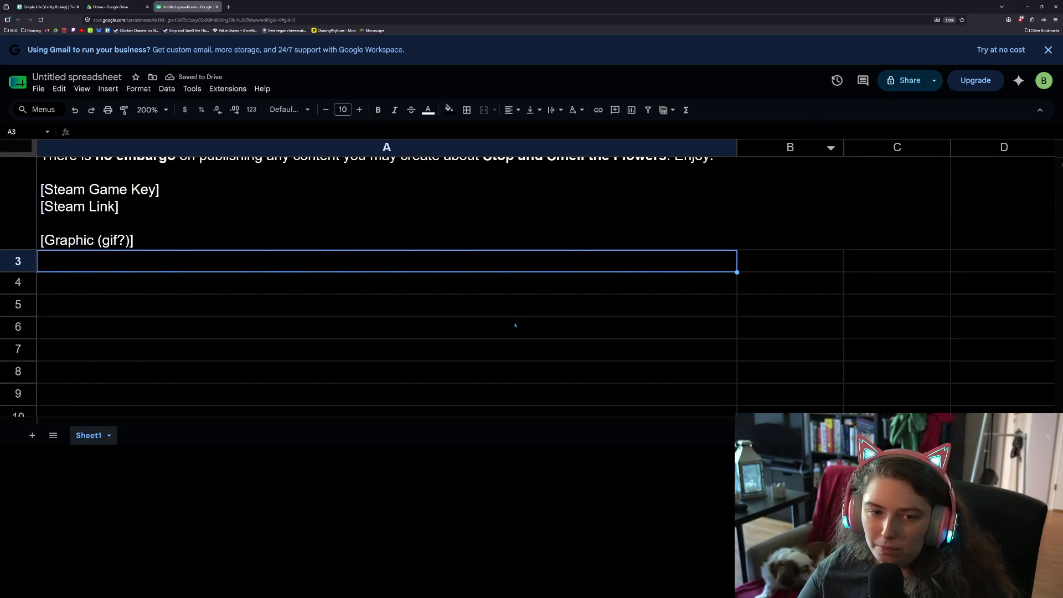
{"action": "key", "text": "ctrl+minus"}
{"action": "key", "text": "ctrl+minus"}
{"action": "key", "text": "ctrl+plus"}
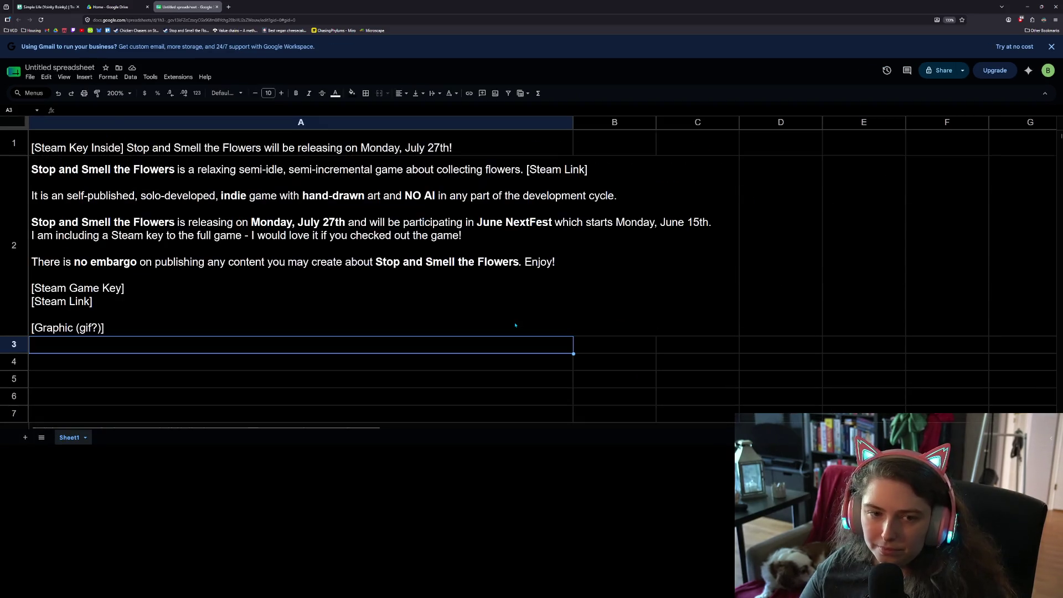
{"action": "left_click_drag", "start_coordinate": [573, 123], "coordinate": [740, 123]}
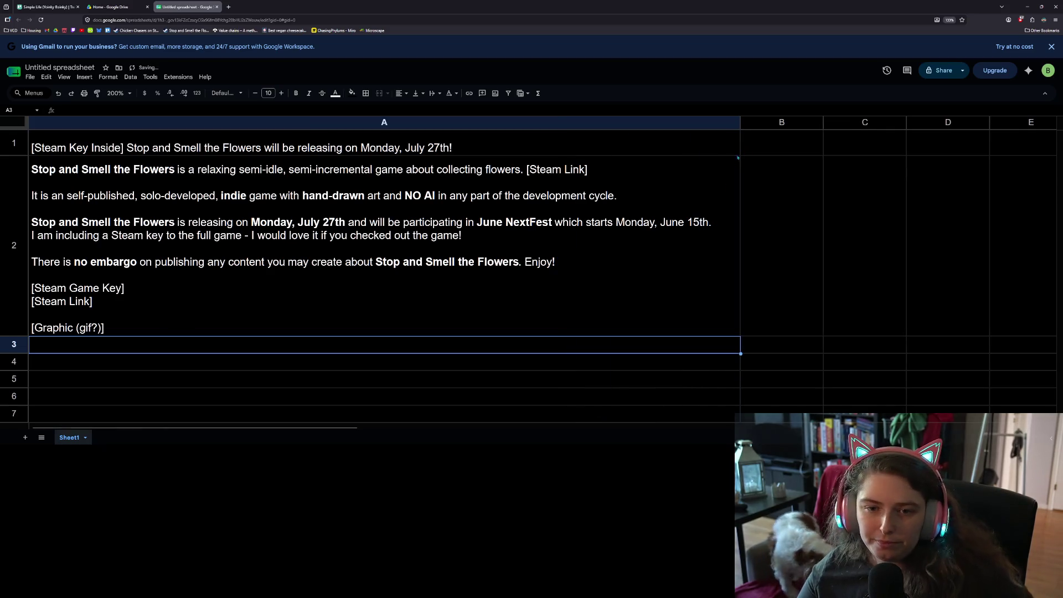
{"action": "key", "text": "Up"}
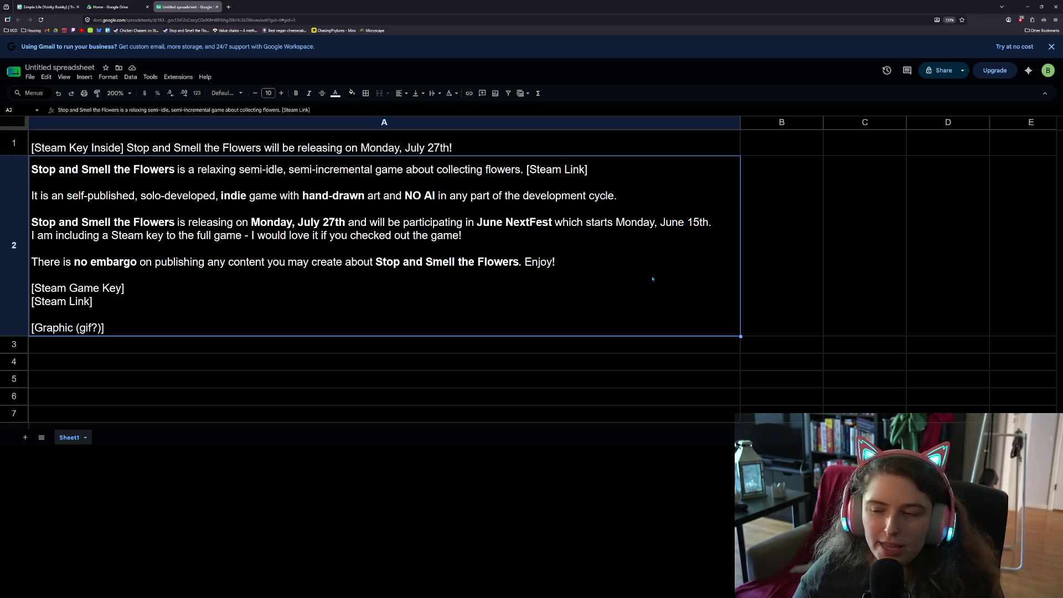
Step: Change the square brackets around Steam Link and Steam Game Key to curly braces
{"action": "double_click", "coordinate": [533, 163]}
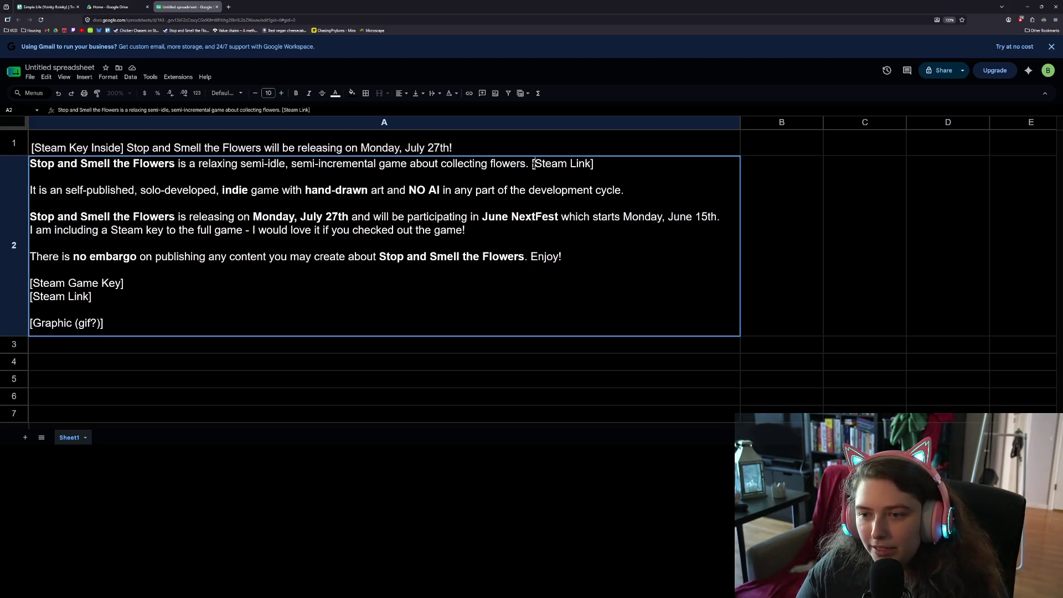
{"action": "key", "text": "Delete"}
{"action": "type", "text": "{"}
{"action": "left_click", "coordinate": [592, 163]}
{"action": "key", "text": "Delete"}
{"action": "type", "text": "}"}
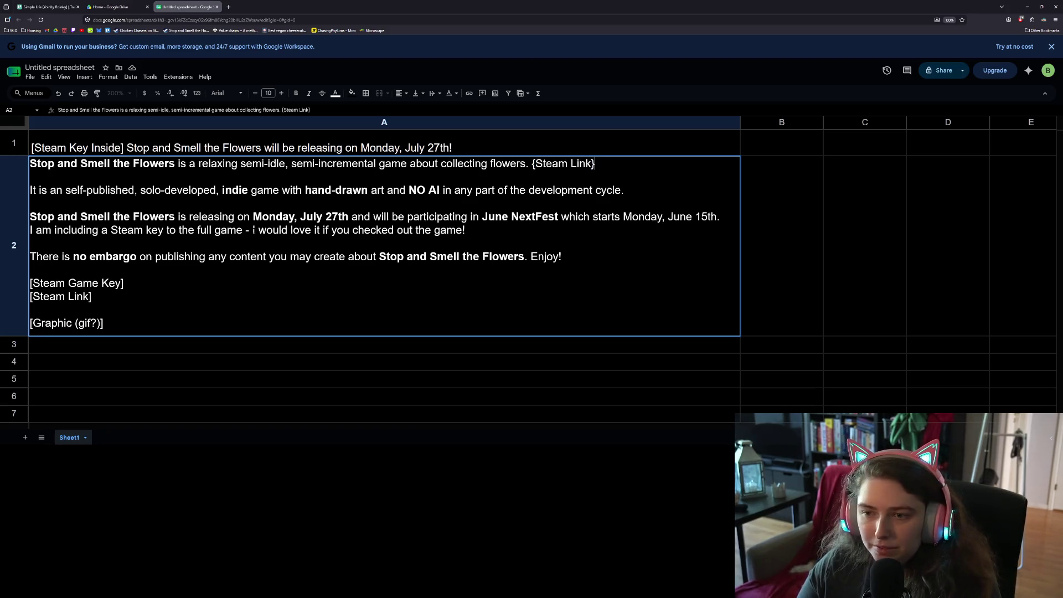
{"action": "left_click", "coordinate": [31, 283]}
{"action": "key", "text": "Delete"}
{"action": "type", "text": "{"}
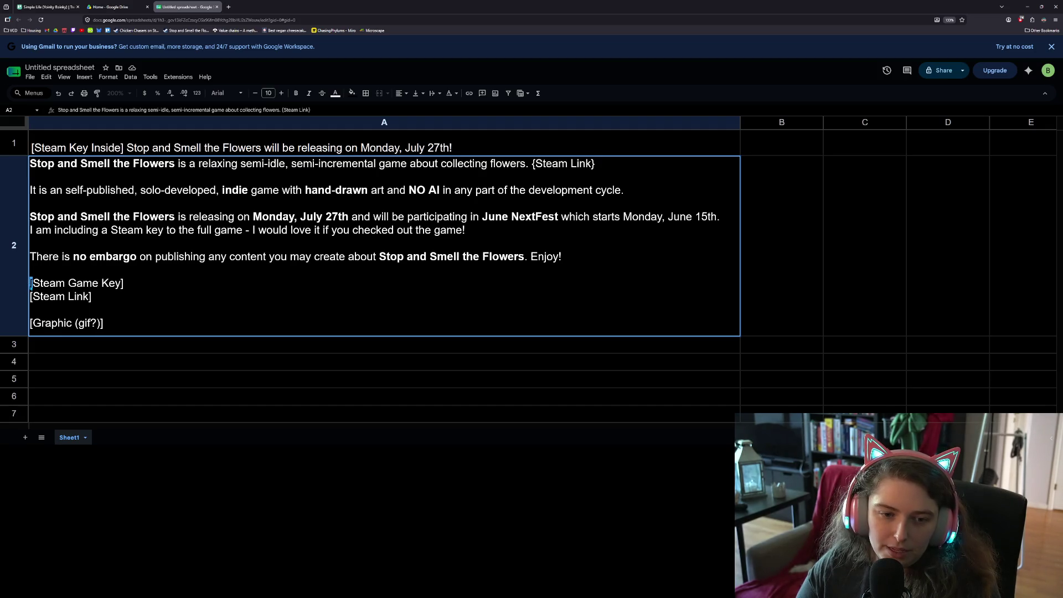
{"action": "key", "text": "BackSpace"}
{"action": "type", "text": "}"}
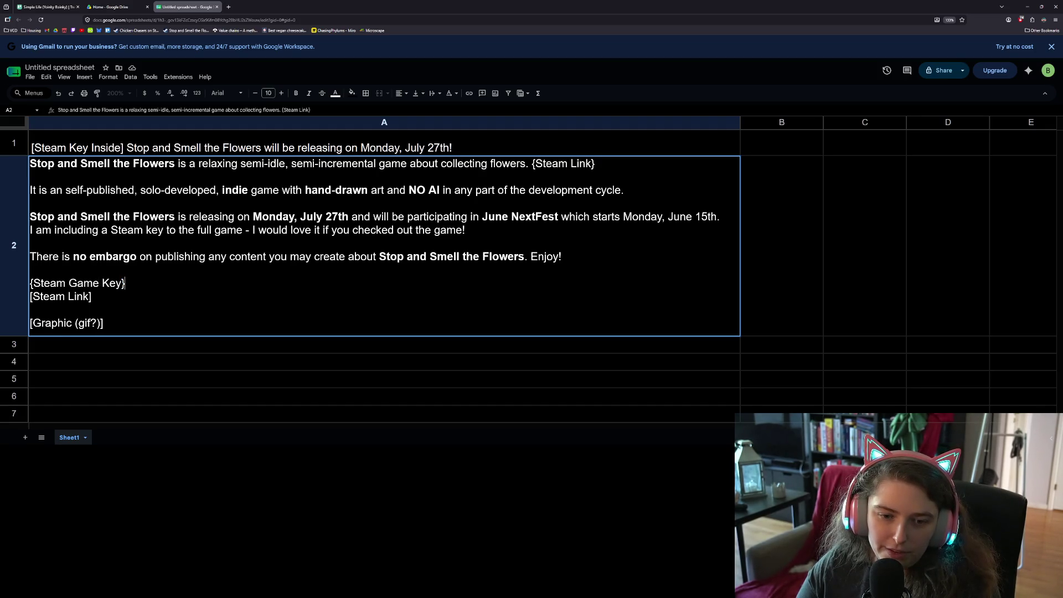
Step: Convert the remaining placeholder brackets to braces, ending with '{Graphic (gif?)}', and commit
{"action": "left_click", "coordinate": [90, 296]}
{"action": "type", "text": "}"}
{"action": "left_click_drag", "start_coordinate": [33, 296], "coordinate": [30, 322]}
{"action": "type", "text": "{"}
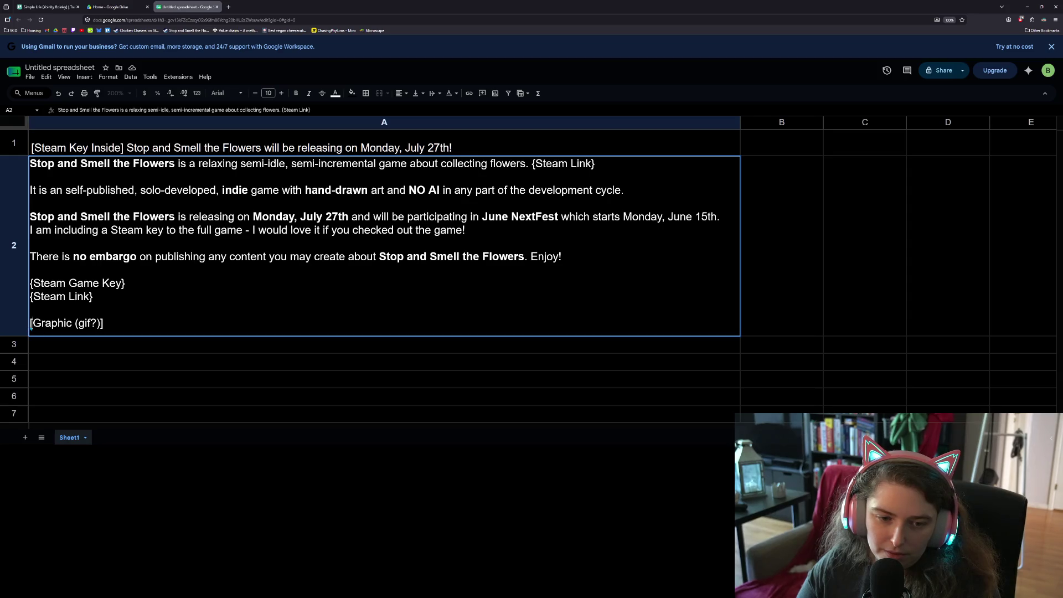
{"action": "type", "text": "{"}
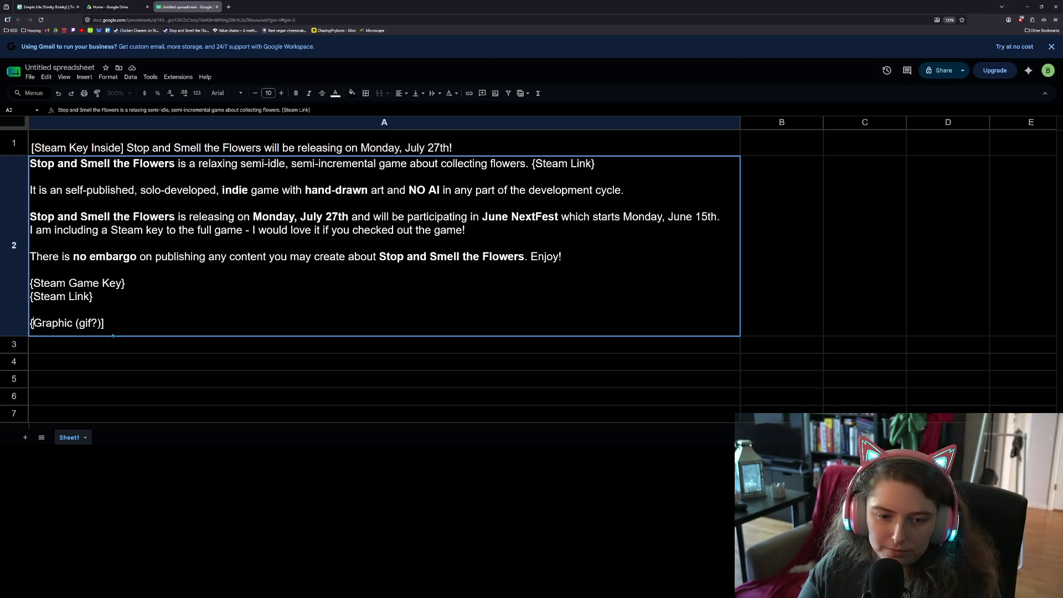
{"action": "key", "text": "BackSpace"}
{"action": "type", "text": "}"}
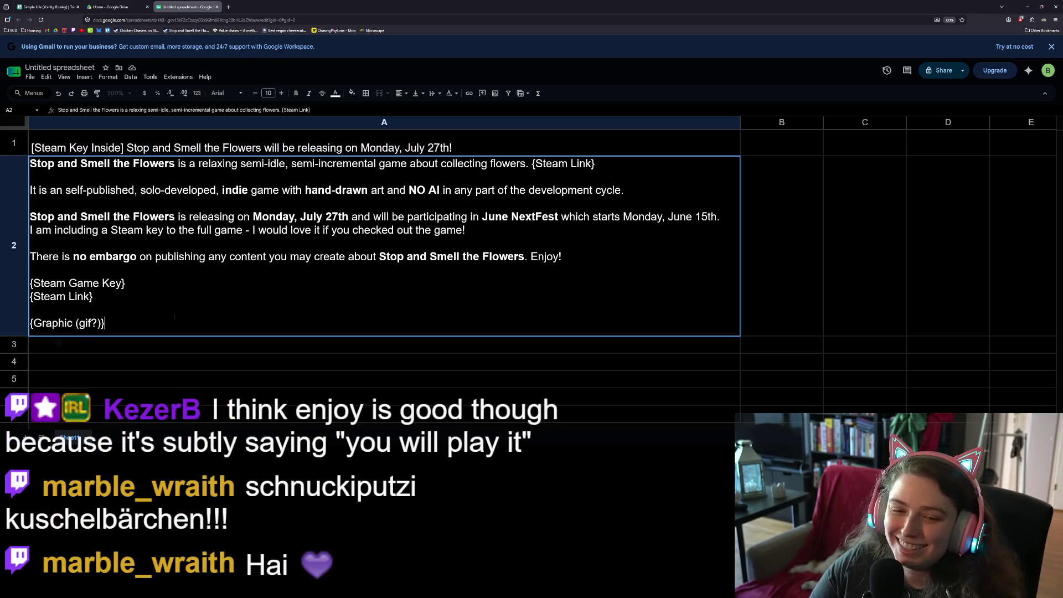
{"action": "key", "text": "Return"}
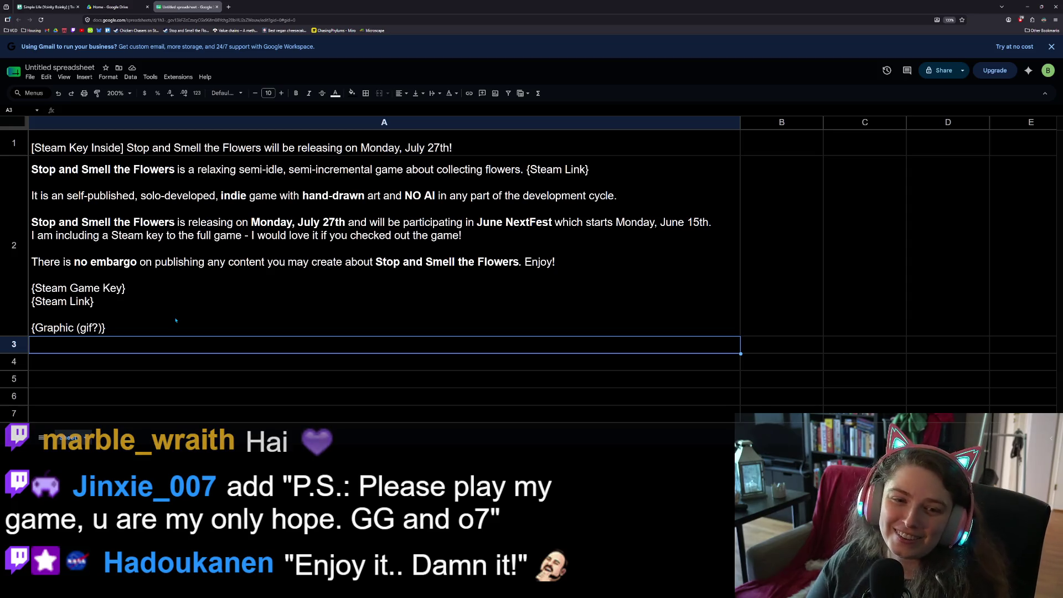
{"action": "left_click", "coordinate": [316, 223]}
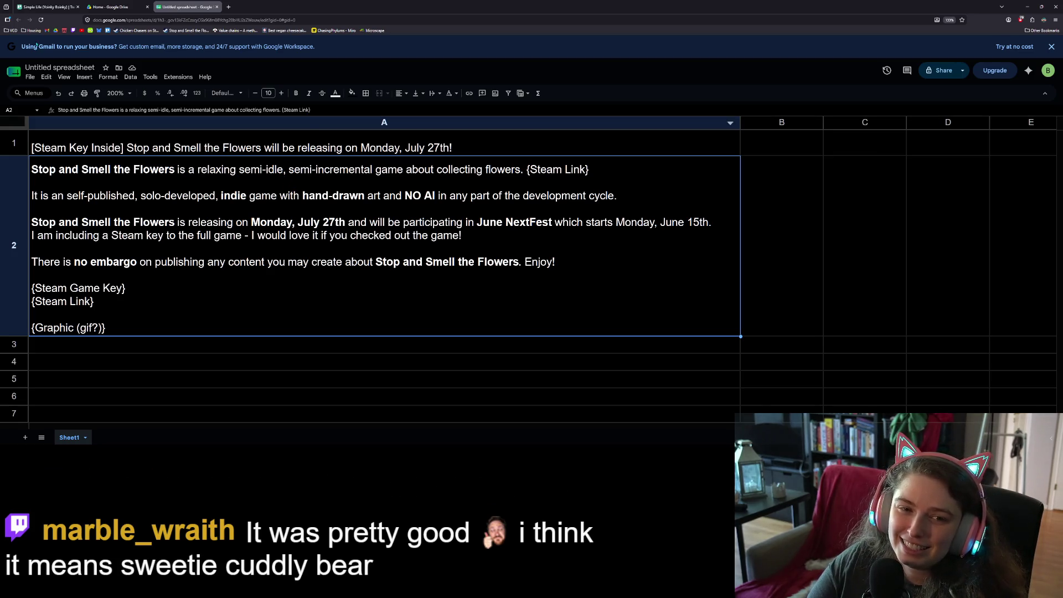
{"action": "left_click", "coordinate": [51, 66]}
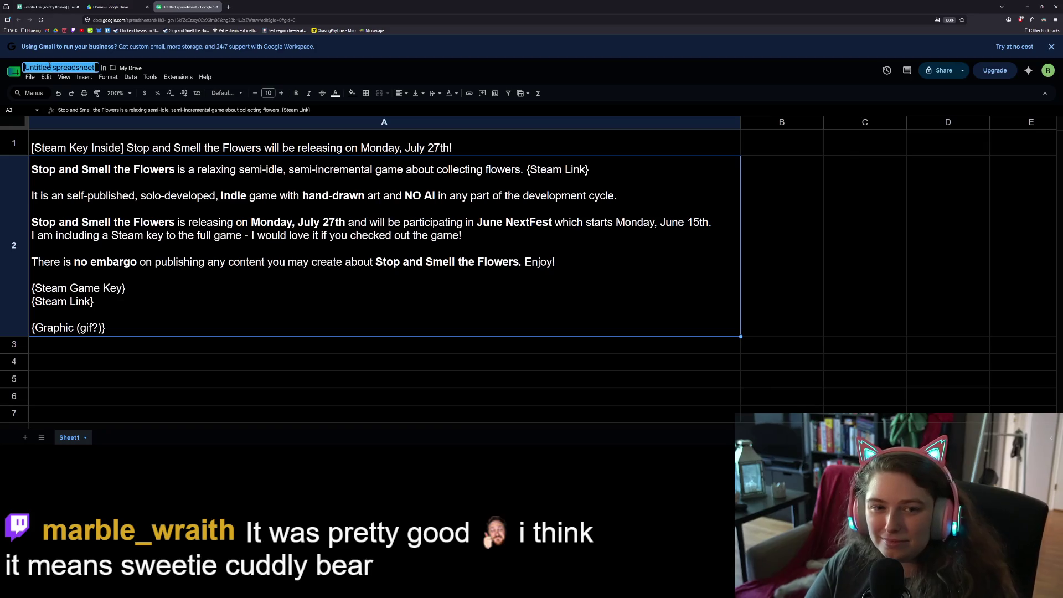
Step: Retitle the spreadsheet 'SASTF Mass KEY Email' and bring up its Move-to-folder option
{"action": "type", "text": "M"}
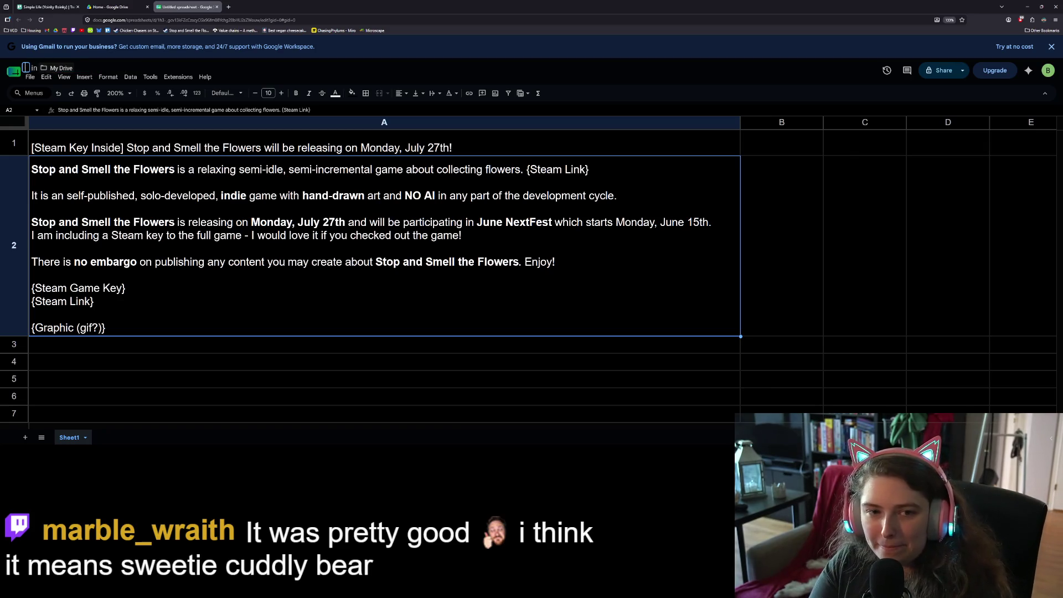
{"action": "type", "text": "SASTF Mass KEY Email"}
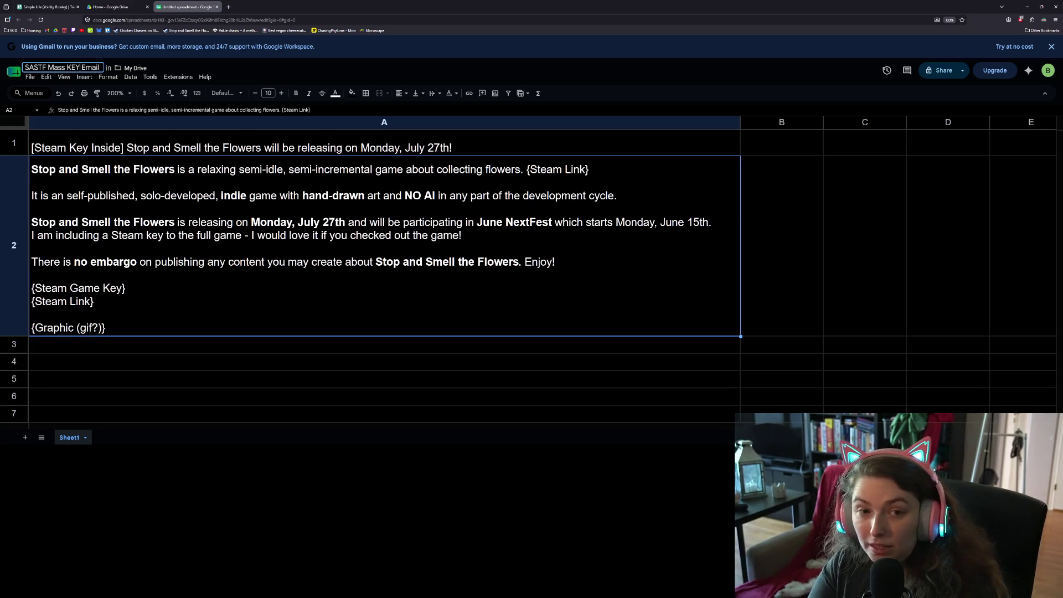
{"action": "key", "text": "Return"}
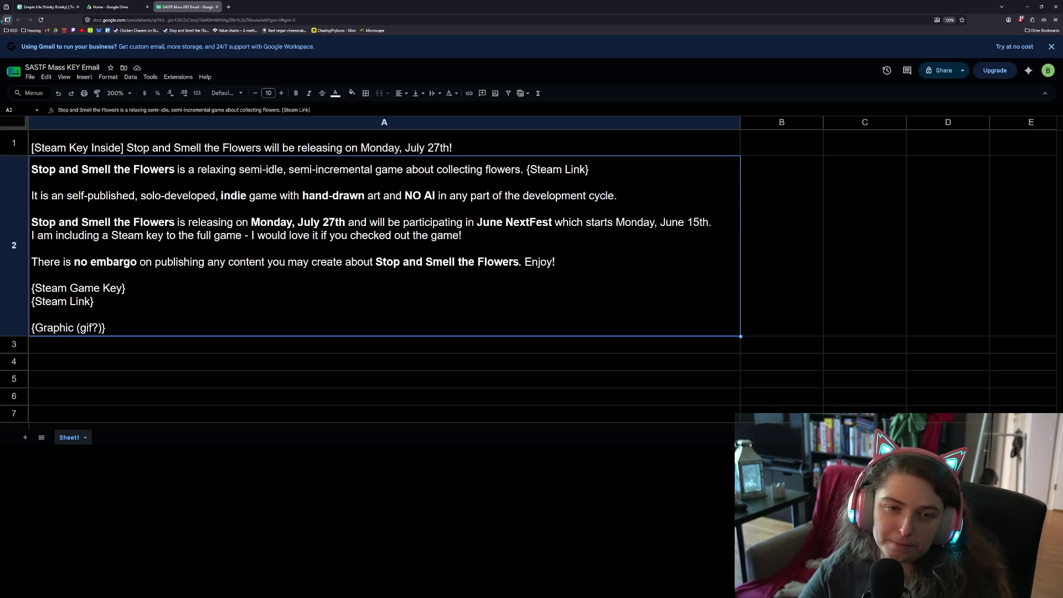
{"action": "left_click", "coordinate": [124, 68]}
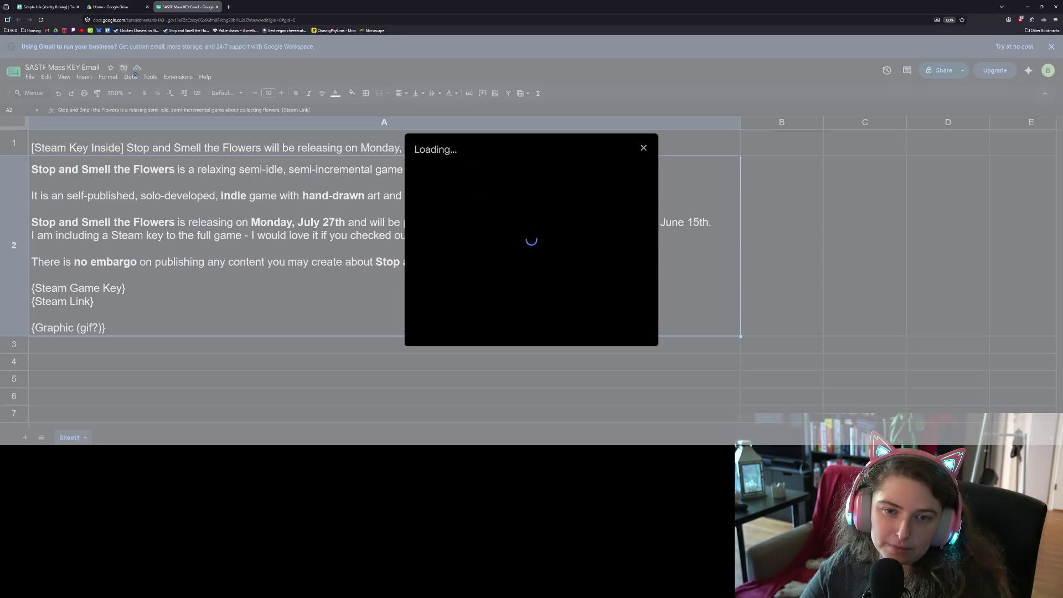
Step: Move the spreadsheet into the Chasing phylums folder
{"action": "key", "text": "Tab"}
{"action": "key", "text": "Down"}
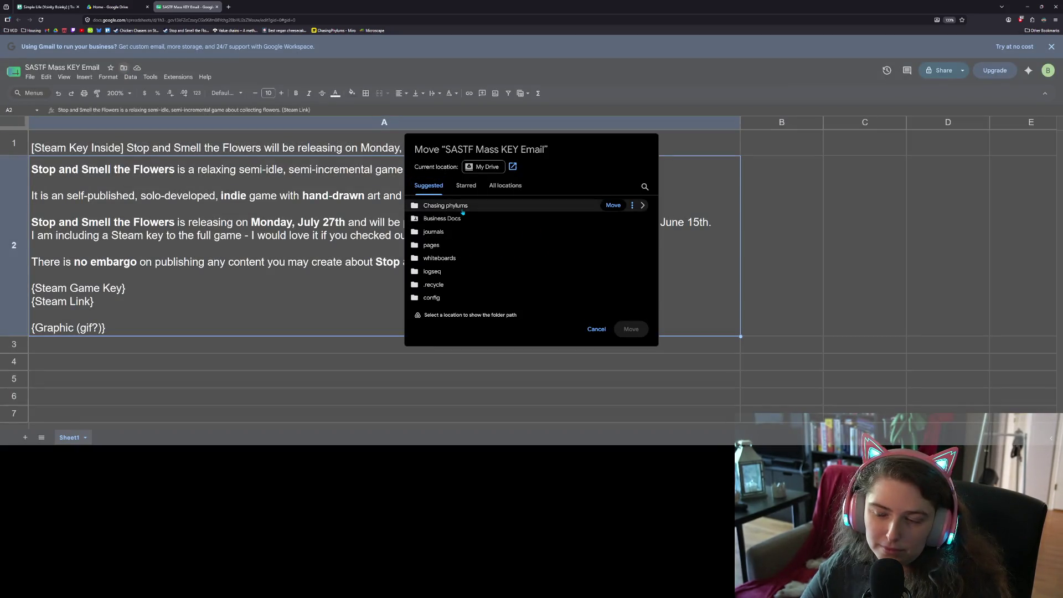
{"action": "key", "text": "Return"}
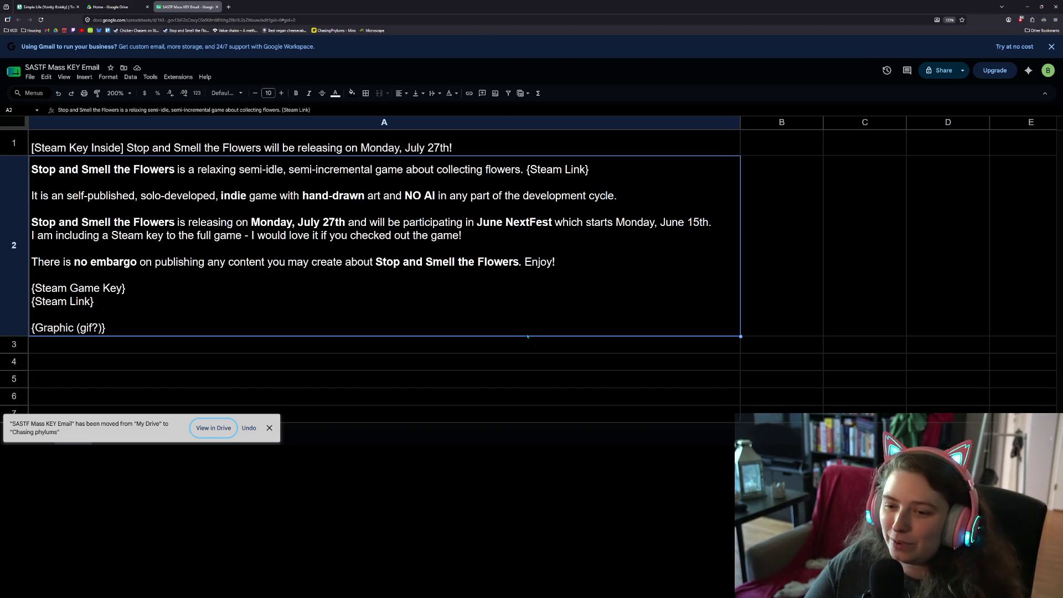
Step: Click off the email text into an empty row and switch to the Trello project board
{"action": "left_click", "coordinate": [552, 360]}
{"action": "left_click", "coordinate": [566, 349]}
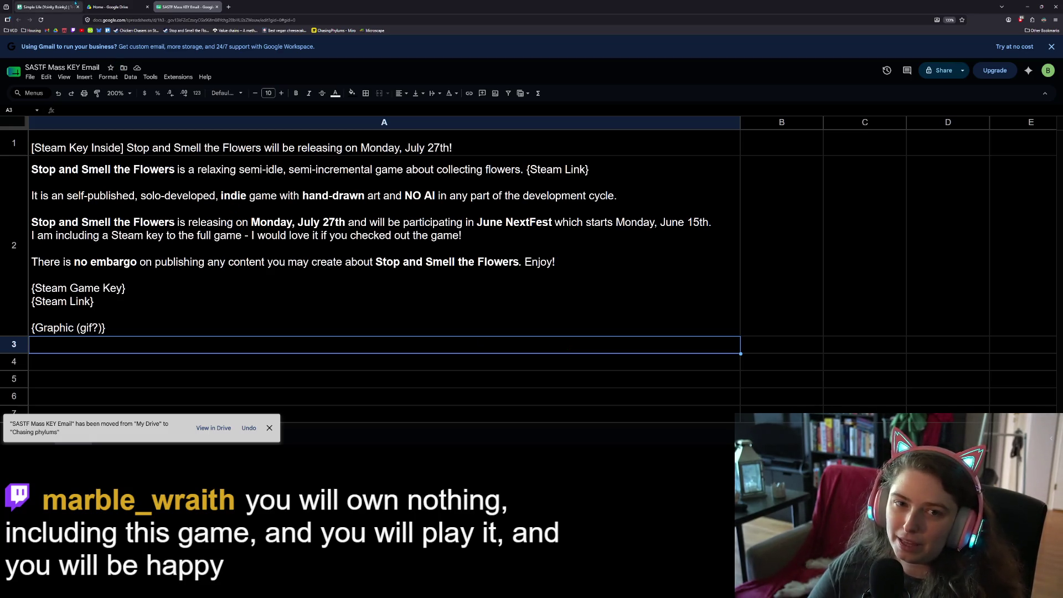
{"action": "left_click", "coordinate": [37, 4]}
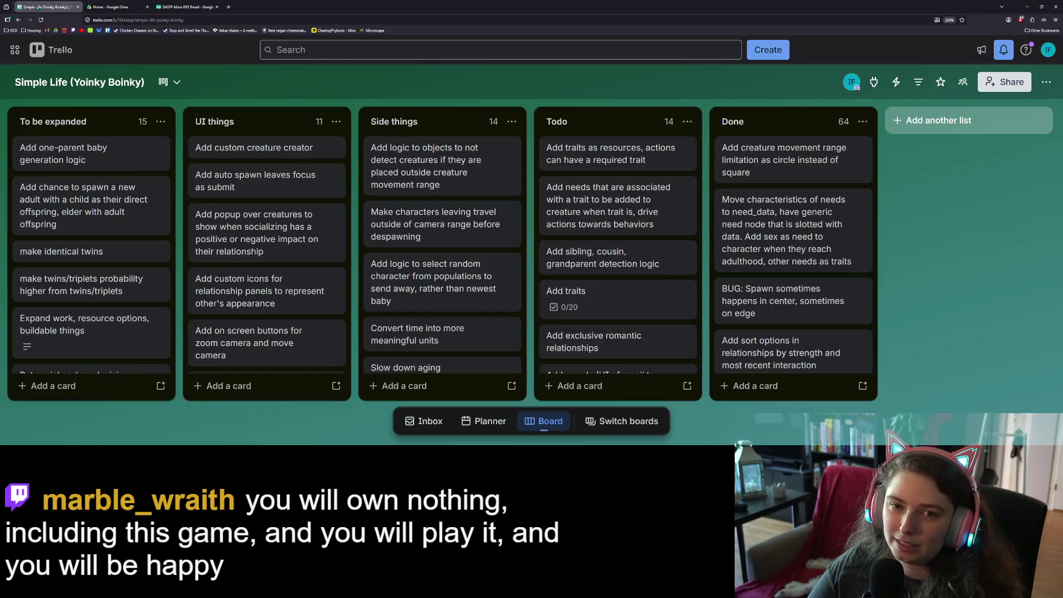
Step: Run the project maximized with Auto Spawn on until creatures reach 38, then close the game
{"action": "left_click", "coordinate": [1026, 7]}
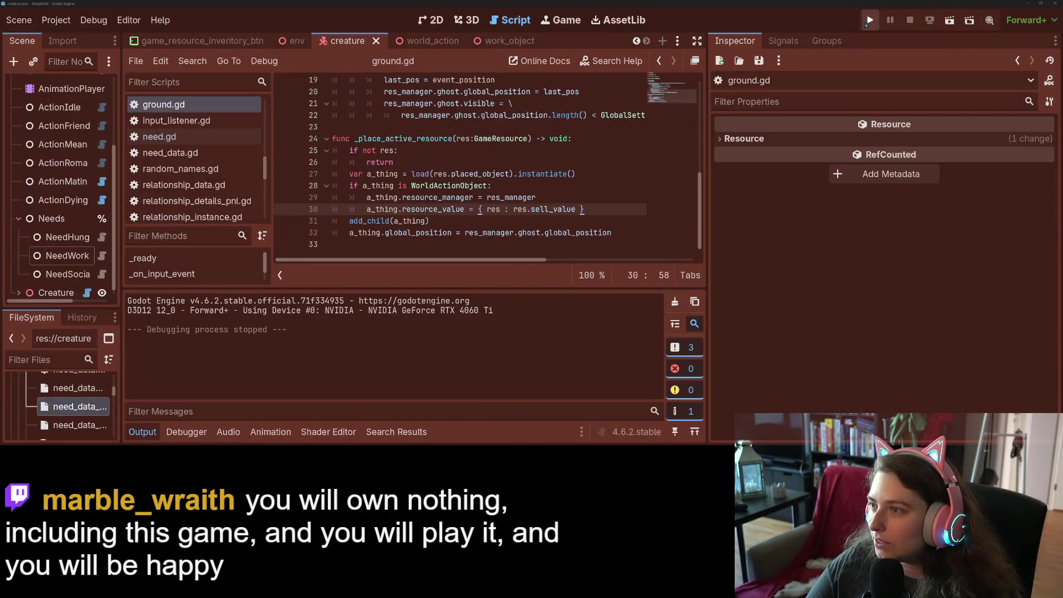
{"action": "left_click", "coordinate": [868, 21]}
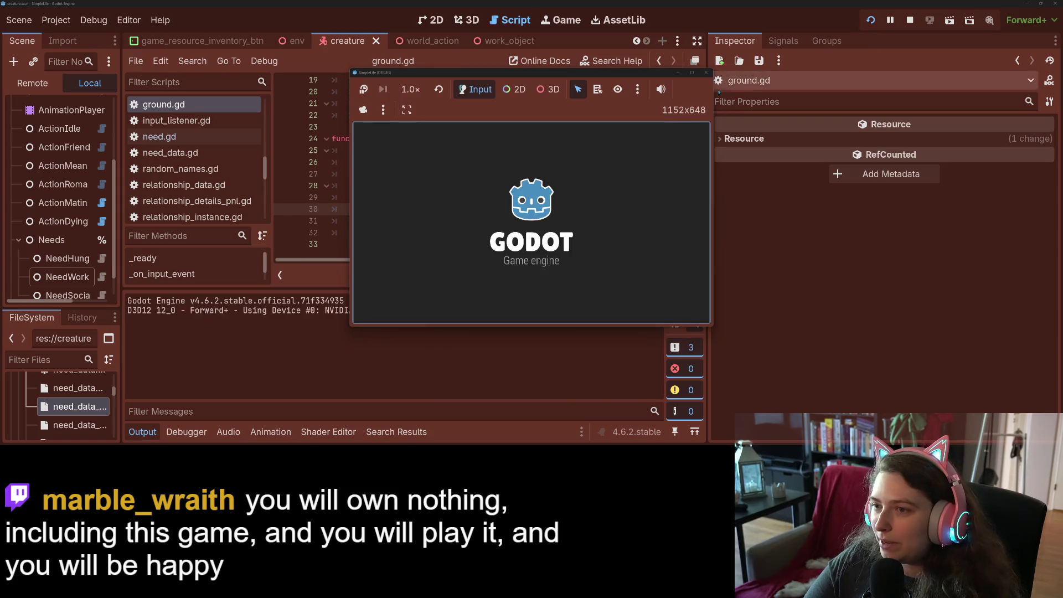
{"action": "left_click", "coordinate": [692, 73]}
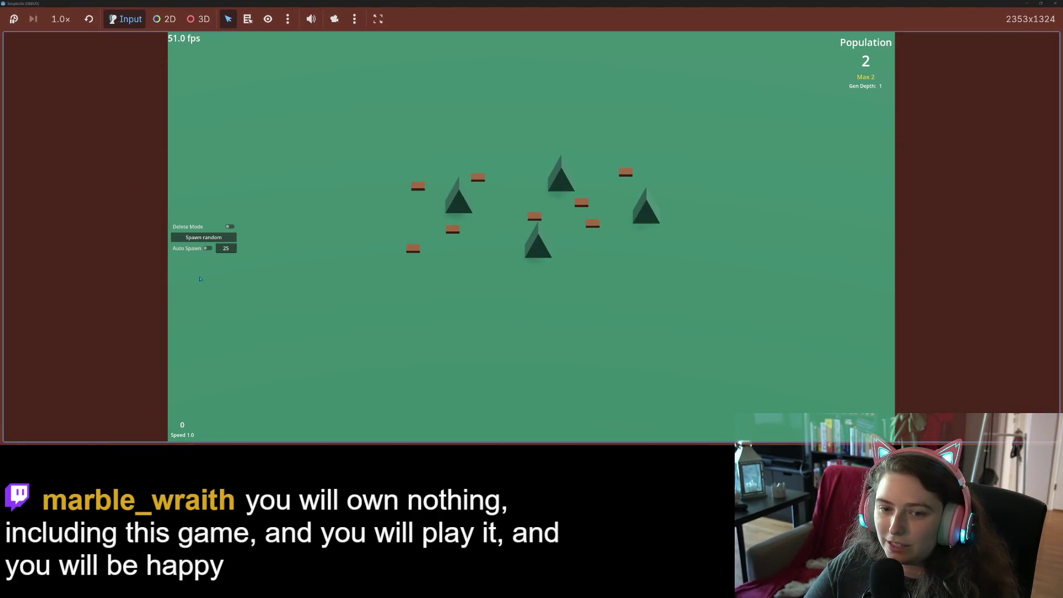
{"action": "left_click", "coordinate": [208, 248]}
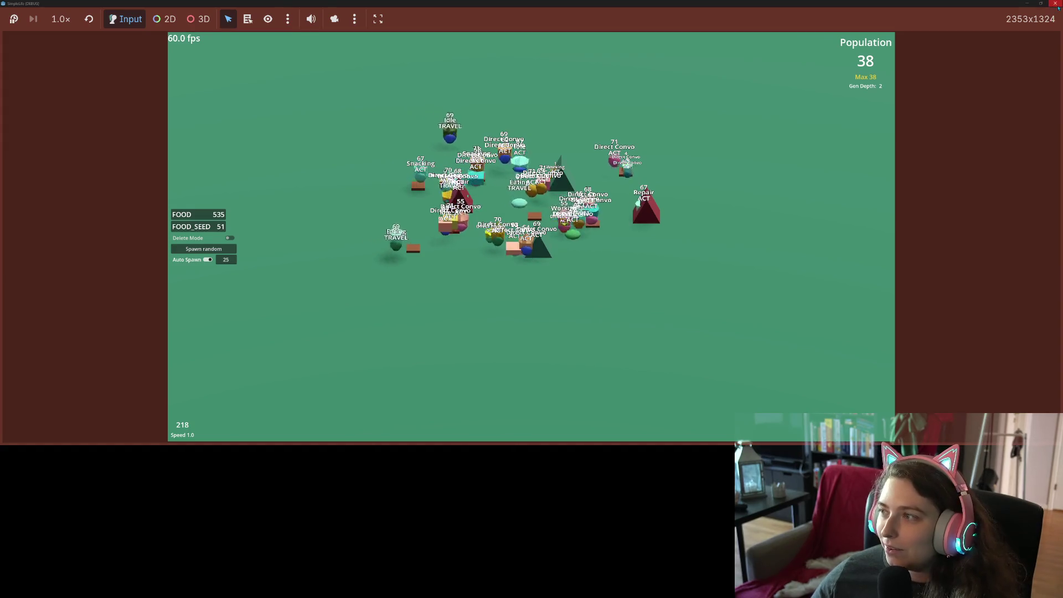
{"action": "left_click", "coordinate": [1056, 8]}
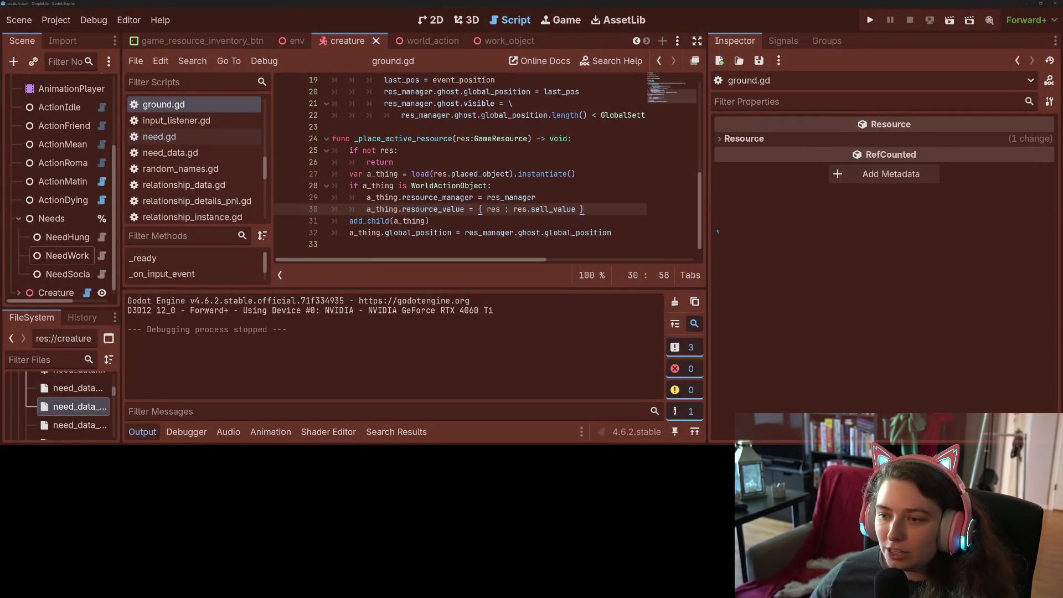
Step: Widen the code area and left dock, hide the output panel, and enlarge the FileSystem browser
{"action": "left_click_drag", "start_coordinate": [709, 239], "coordinate": [846, 239]}
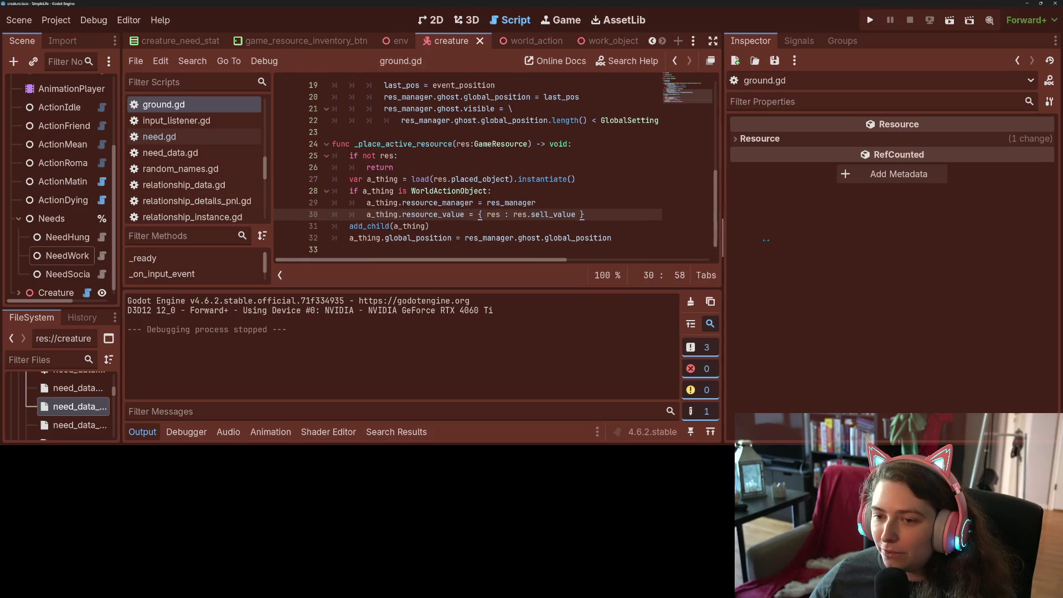
{"action": "left_click", "coordinate": [141, 432]}
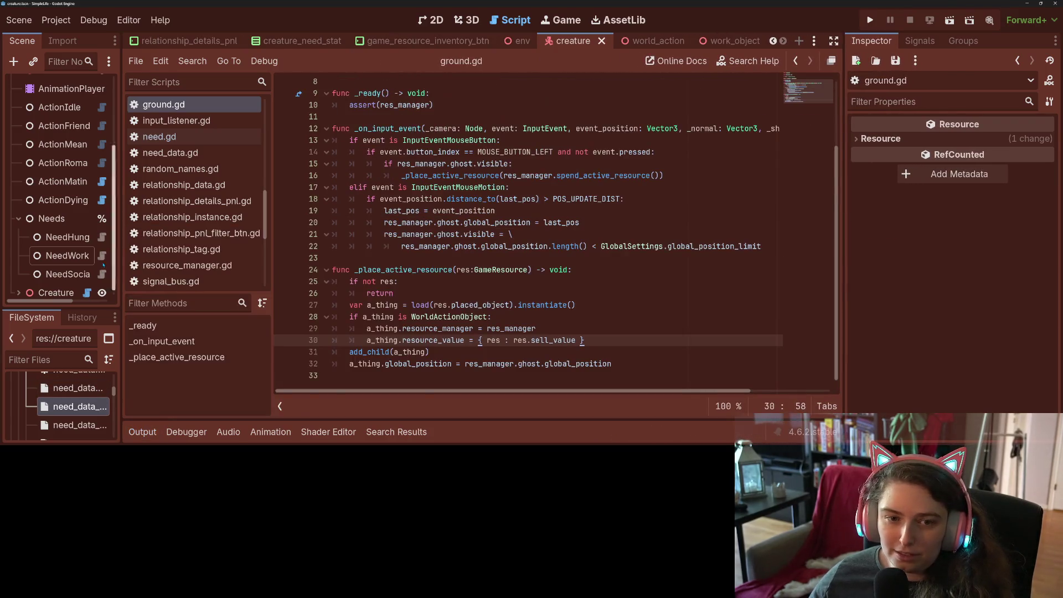
{"action": "left_click_drag", "start_coordinate": [118, 242], "coordinate": [234, 242]}
{"action": "scroll", "coordinate": [111, 221], "scroll_direction": "up", "scroll_amount": 3}
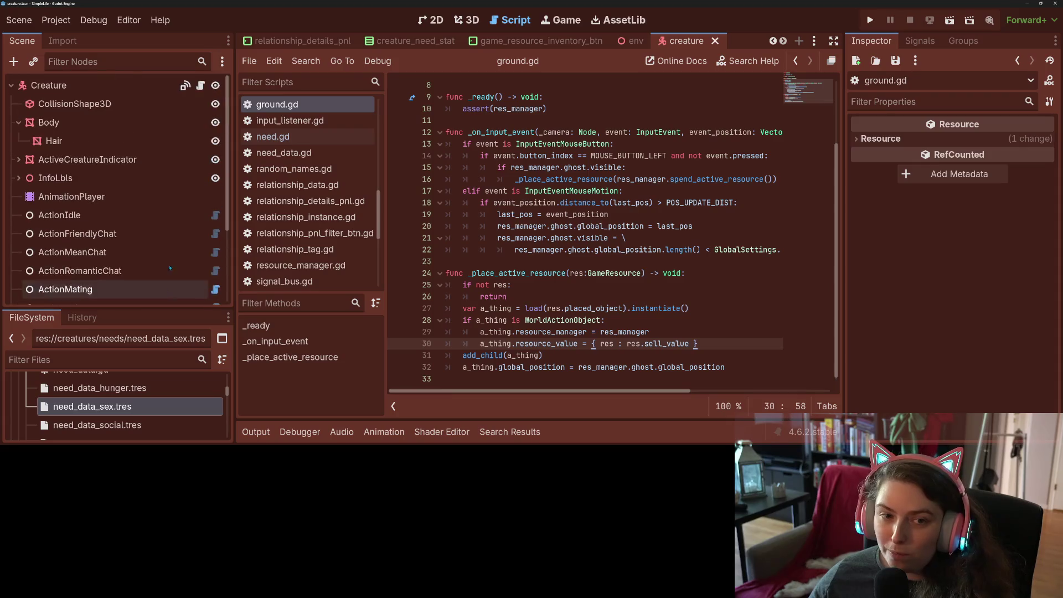
{"action": "scroll", "coordinate": [56, 255], "scroll_direction": "down", "scroll_amount": 3}
{"action": "scroll", "coordinate": [66, 254], "scroll_direction": "up", "scroll_amount": 5}
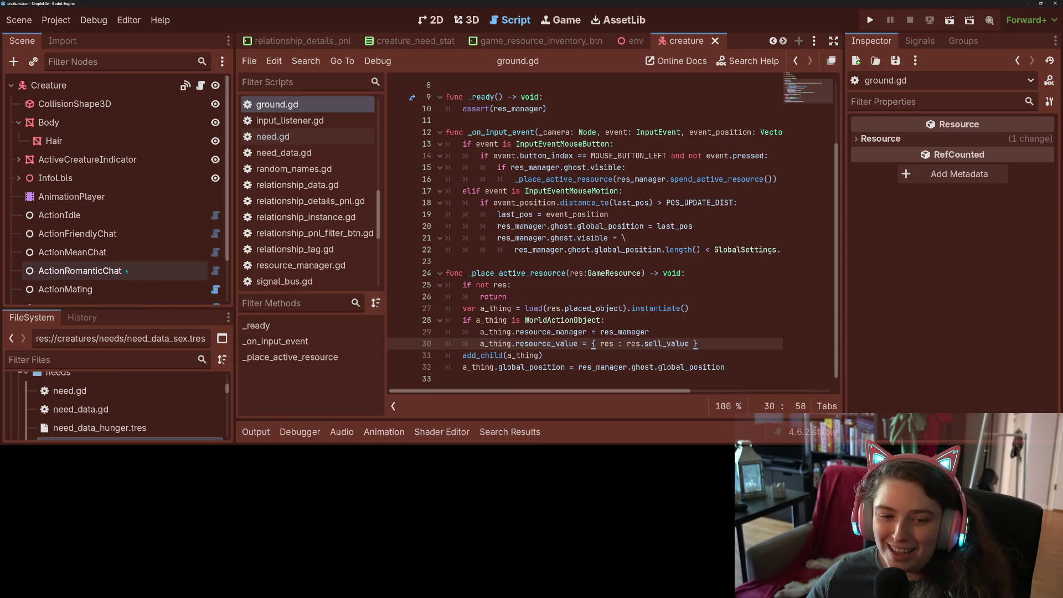
{"action": "left_click_drag", "start_coordinate": [118, 310], "coordinate": [119, 249]}
{"action": "left_click_drag", "start_coordinate": [125, 150], "coordinate": [125, 106]}
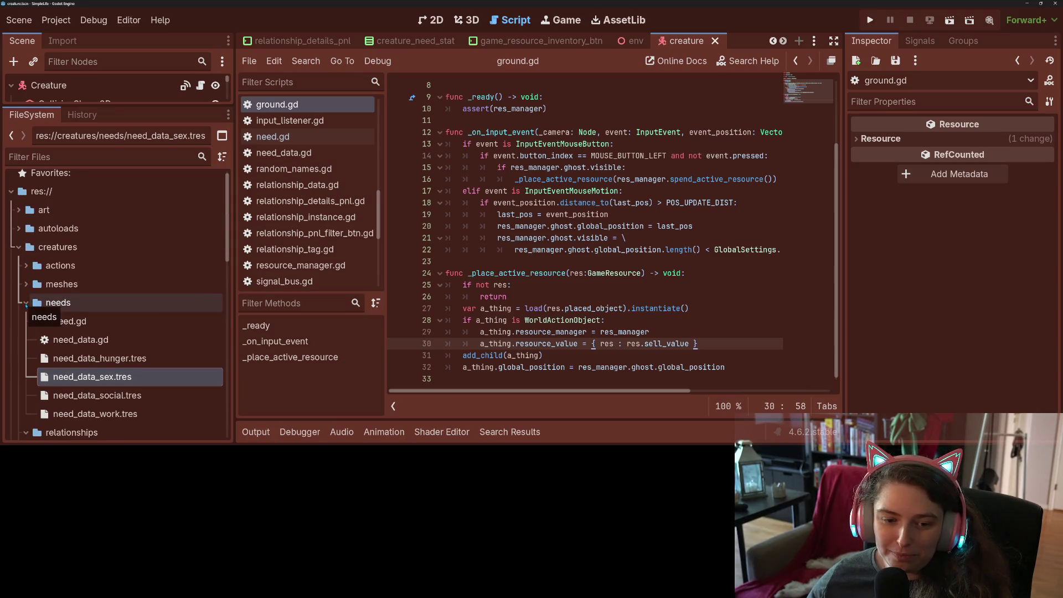
Step: Collapse the needs and relationships folders and open the context menu for the creatures folder
{"action": "left_click", "coordinate": [26, 303]}
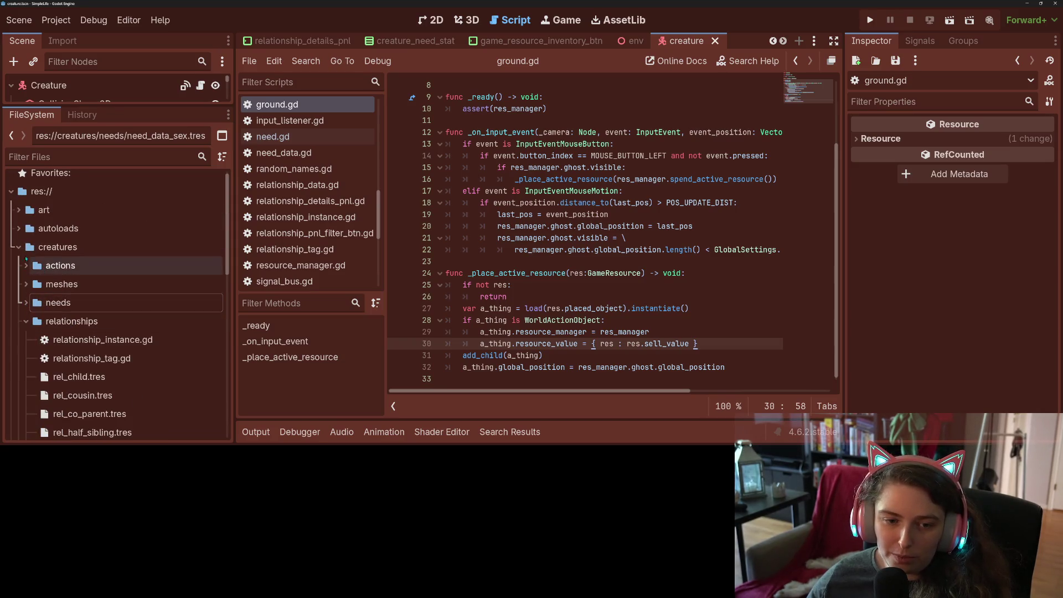
{"action": "left_click", "coordinate": [26, 321]}
{"action": "left_click", "coordinate": [62, 246]}
{"action": "right_click", "coordinate": [62, 246]}
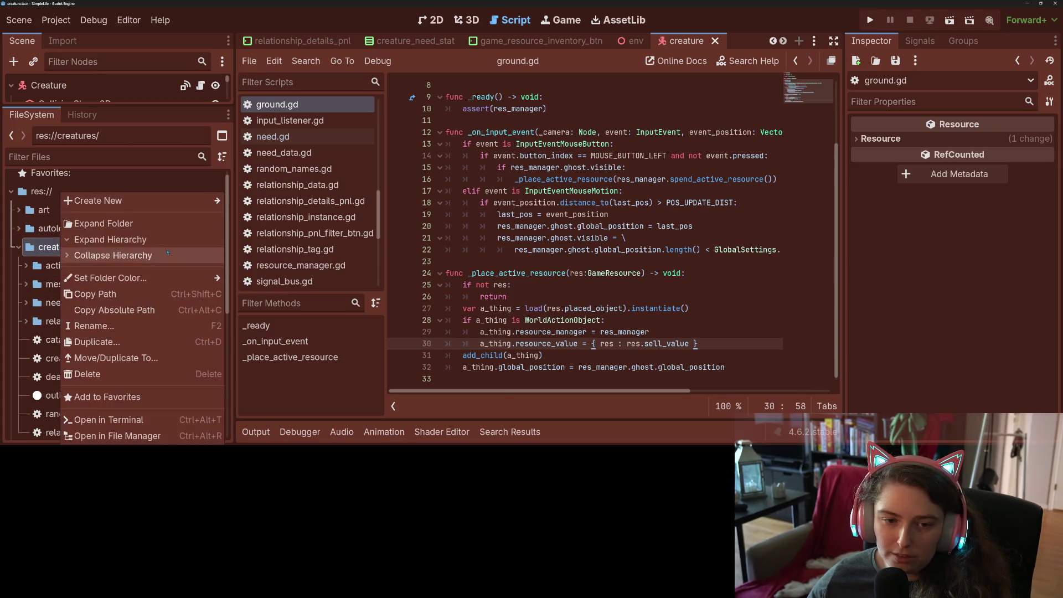
Step: Create a new traits folder inside creatures
{"action": "mouse_move", "coordinate": [78, 200]}
{"action": "left_click", "coordinate": [255, 204]}
{"action": "type", "text": "traits"}
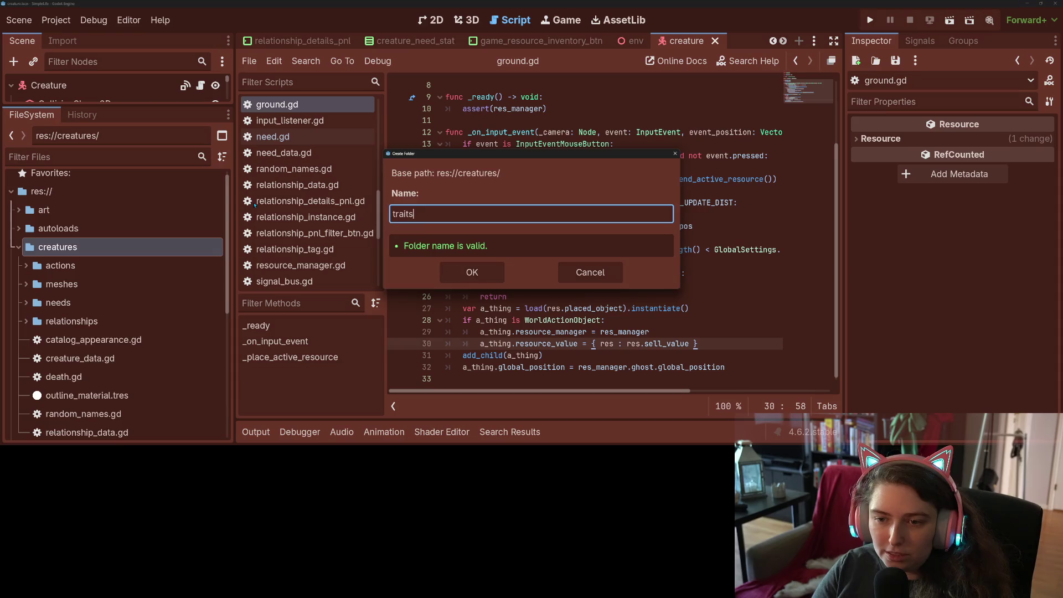
{"action": "key", "text": "Return"}
Step: Create res://creatures/traits/trait.gd inheriting from Resource instead of Node
{"action": "right_click", "coordinate": [49, 340]}
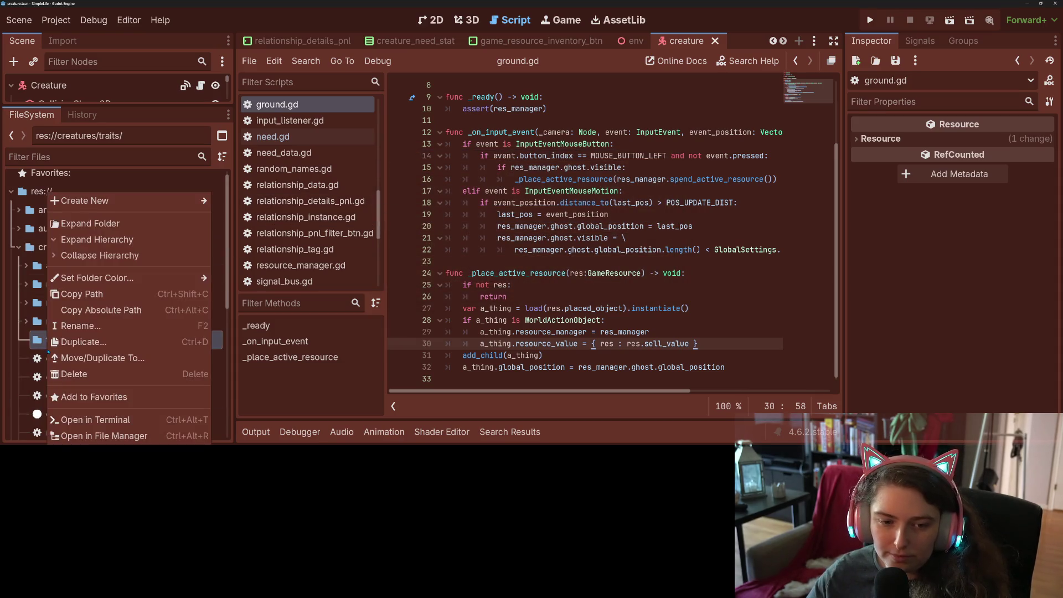
{"action": "mouse_move", "coordinate": [84, 200]}
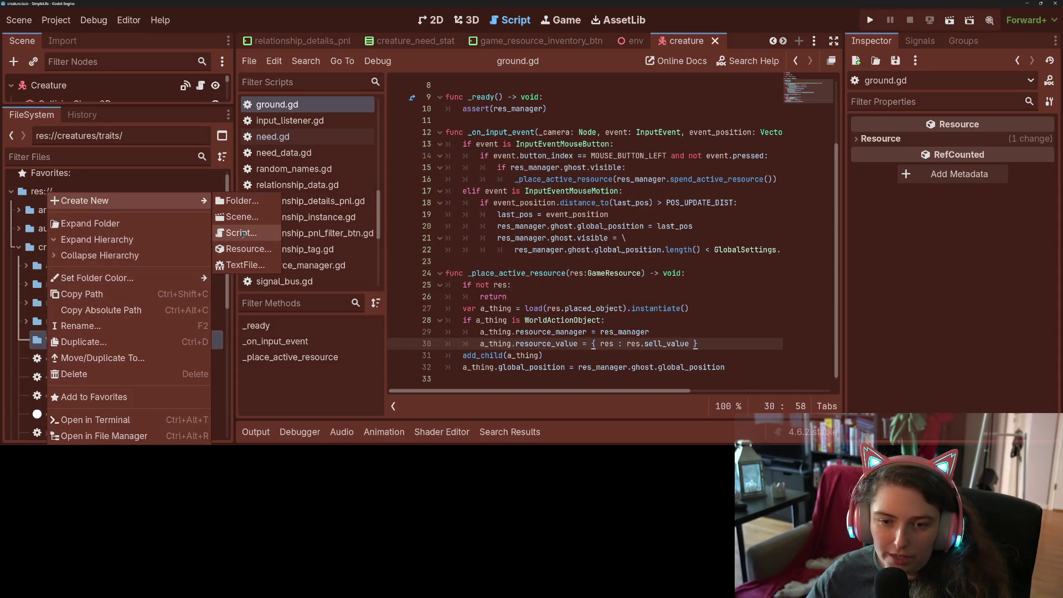
{"action": "left_click", "coordinate": [246, 236]}
{"action": "type", "text": "traits/trait.gd"}
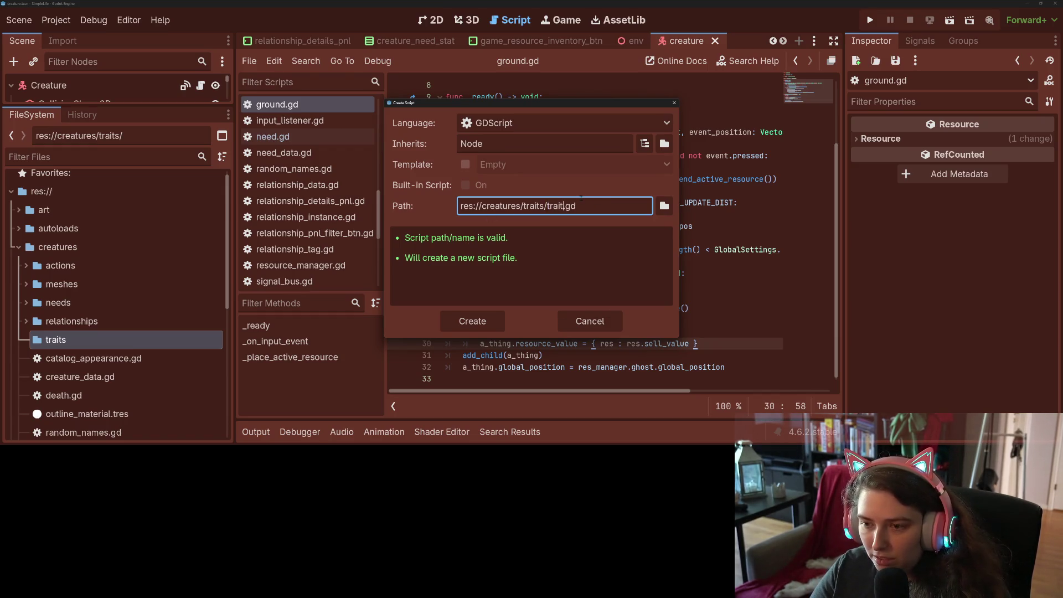
{"action": "double_click", "coordinate": [549, 145]}
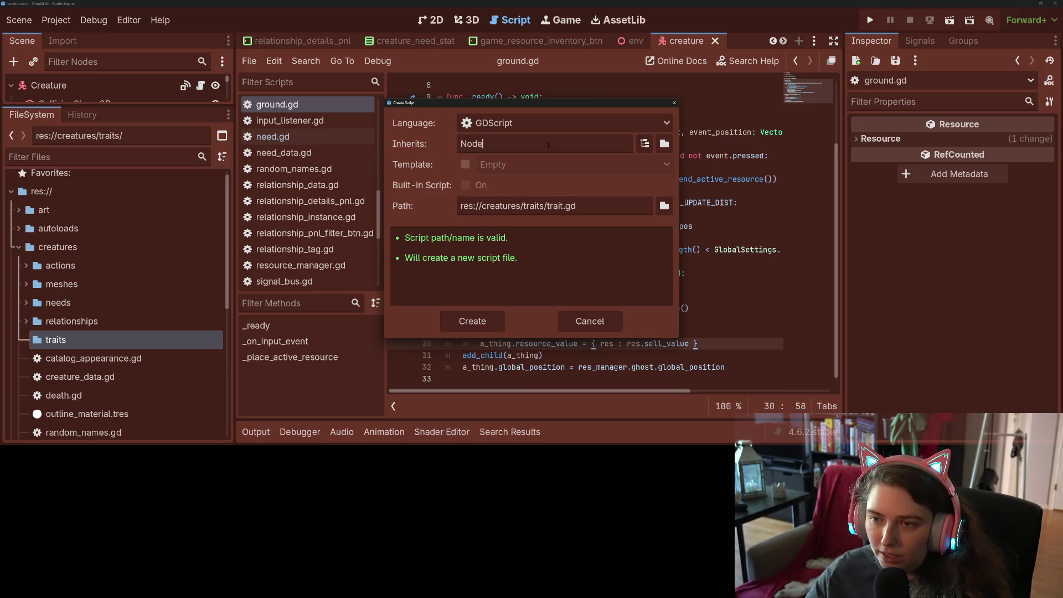
{"action": "type", "text": "Resource"}
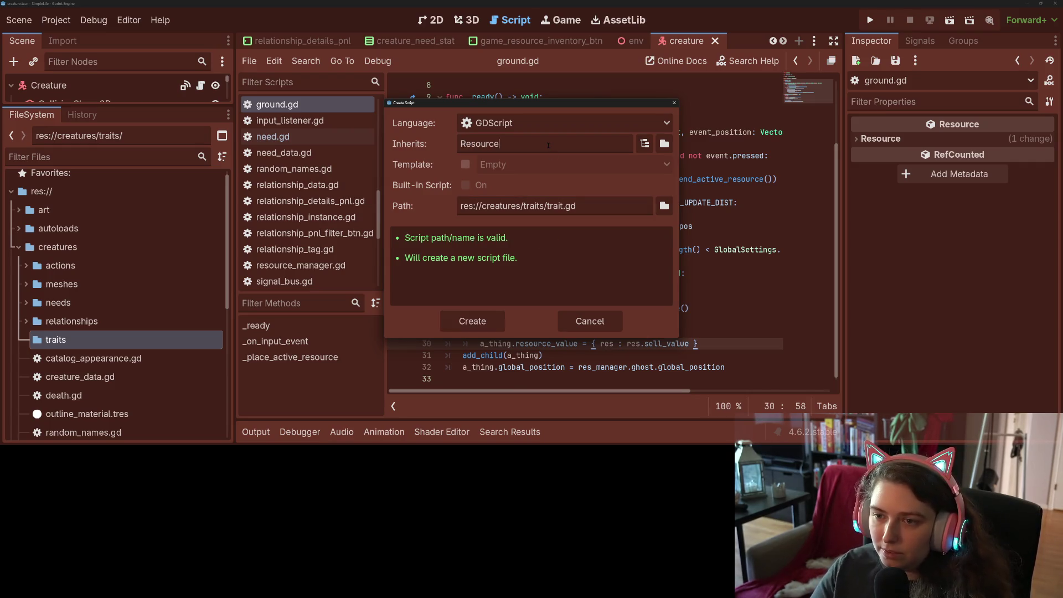
{"action": "left_click", "coordinate": [470, 322]}
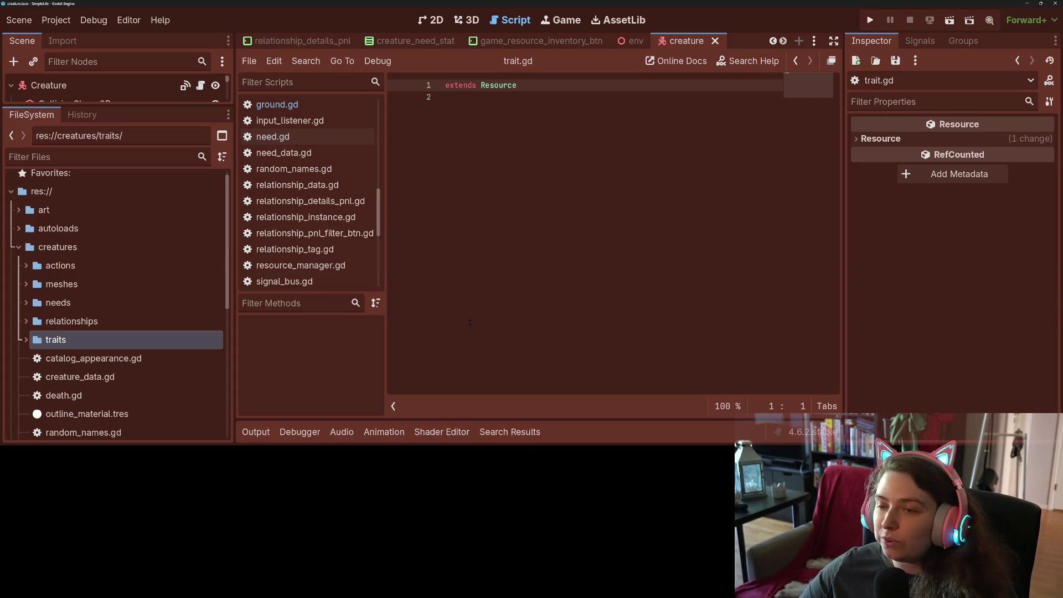
{"action": "left_click", "coordinate": [479, 235]}
{"action": "type", "text": "lass_name"}
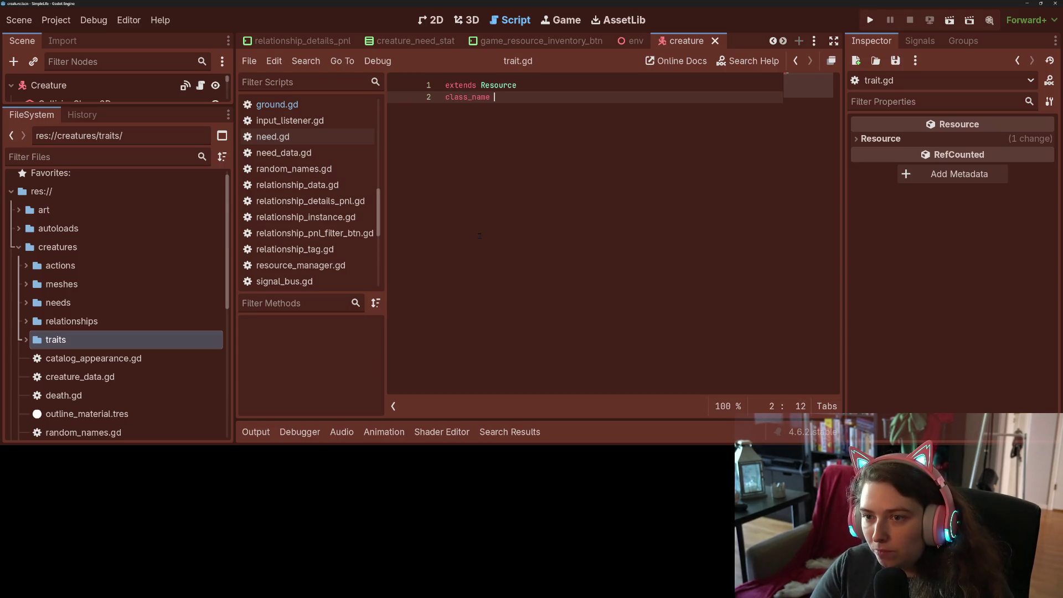
{"action": "key", "text": "Return"}
{"action": "key", "text": "Return"}
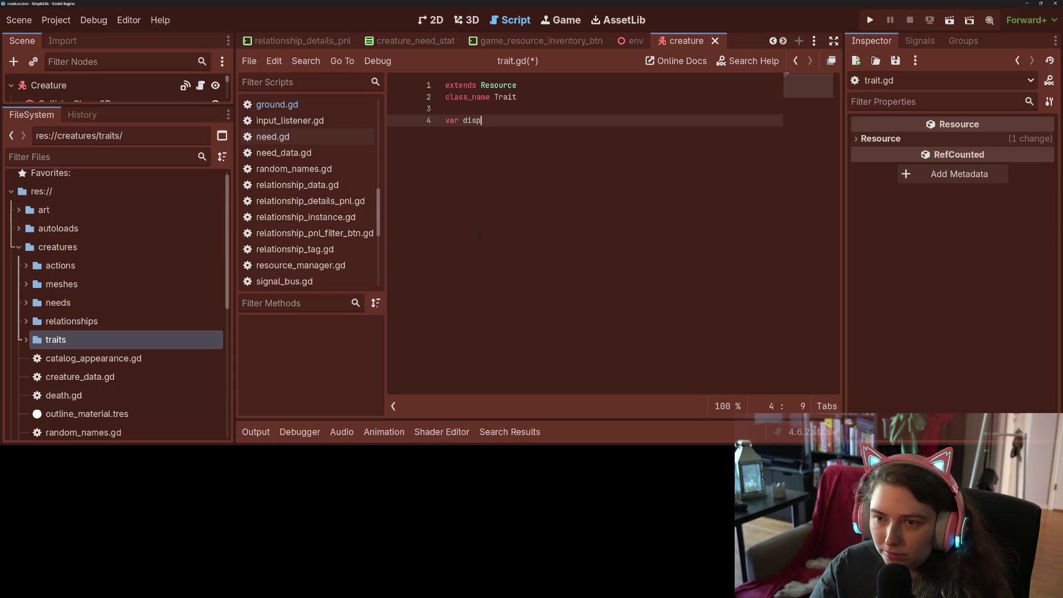
{"action": "type", "text": "me : Str"}
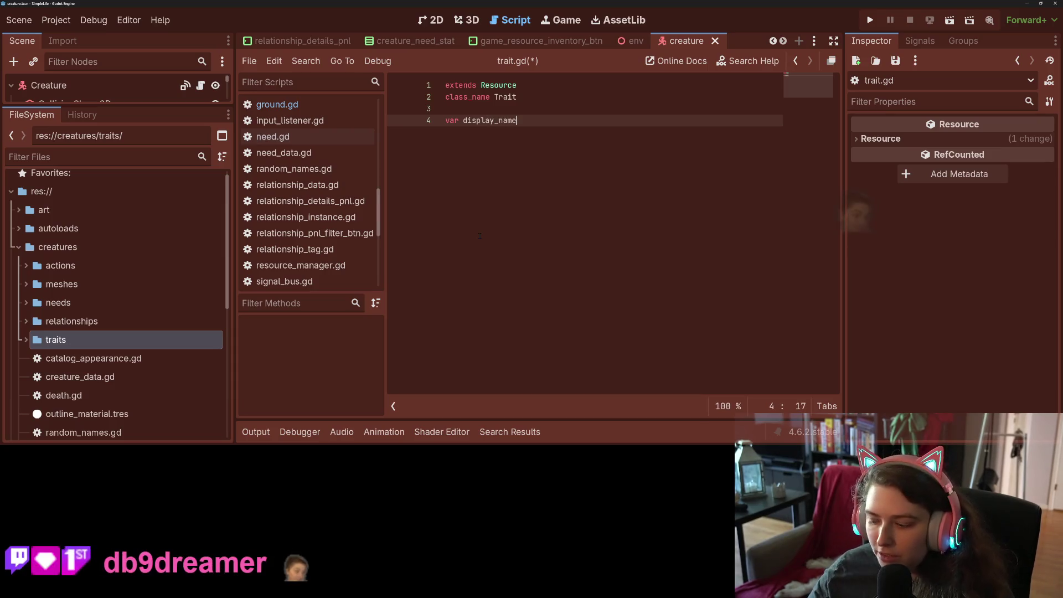
{"action": "type", "text": "ing"}
{"action": "key", "text": "Home"}
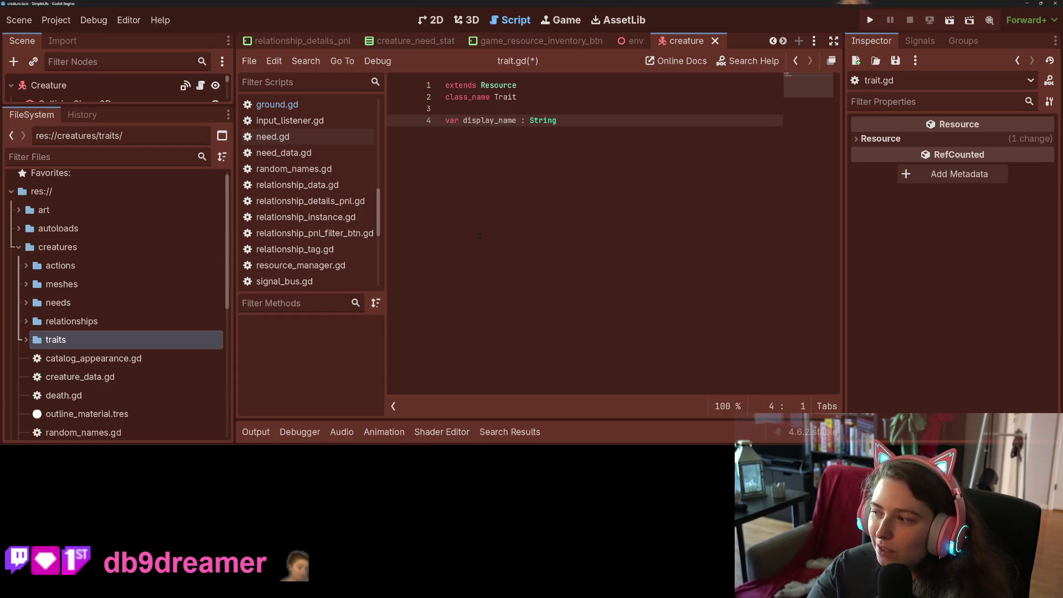
{"action": "type", "text": "@export"}
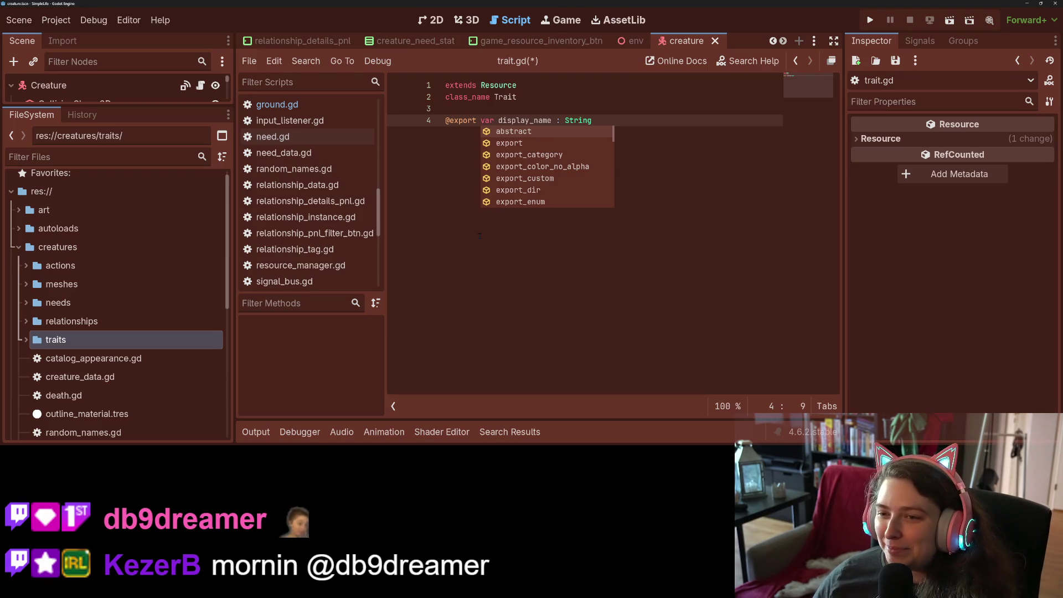
{"action": "key", "text": "Down"}
{"action": "key", "text": "Escape"}
{"action": "key", "text": "End"}
{"action": "key", "text": "ctrl+s"}
Step: Enlarge the scene tree dock and open a new line below display_name for a function
{"action": "mouse_move", "coordinate": [176, 108]}
{"action": "left_mouse_down"}
{"action": "mouse_move", "coordinate": [184, 222]}
{"action": "mouse_move", "coordinate": [183, 160]}
{"action": "left_mouse_up"}
{"action": "left_click", "coordinate": [557, 173]}
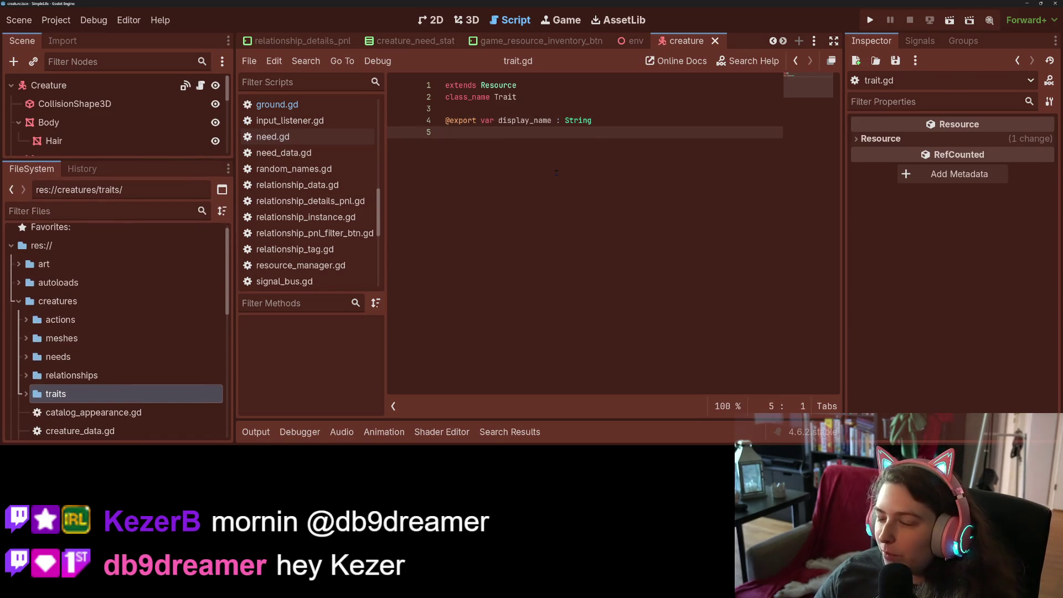
{"action": "key", "text": "Return"}
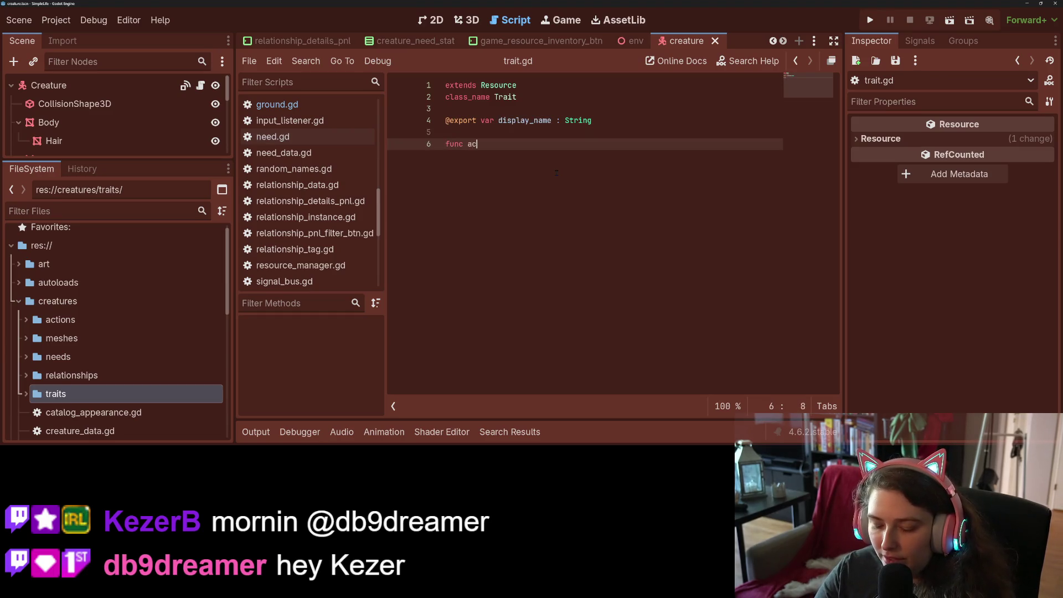
Step: Write 'func activate_trait(caller:Creature) -> void:' with a pass body
{"action": "type", "text": "_trait("}
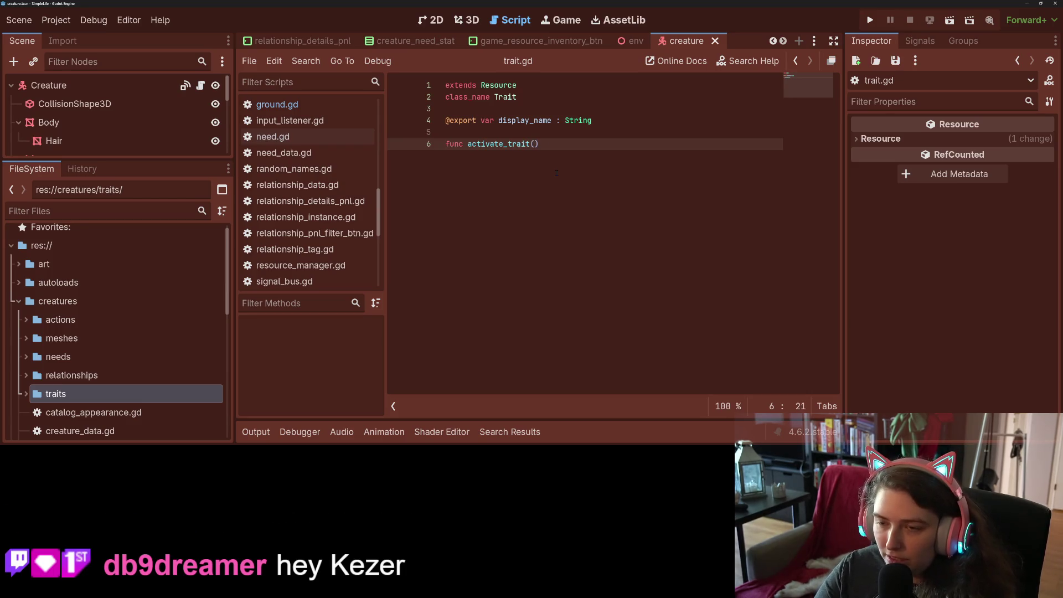
{"action": "type", "text": ":Creat"}
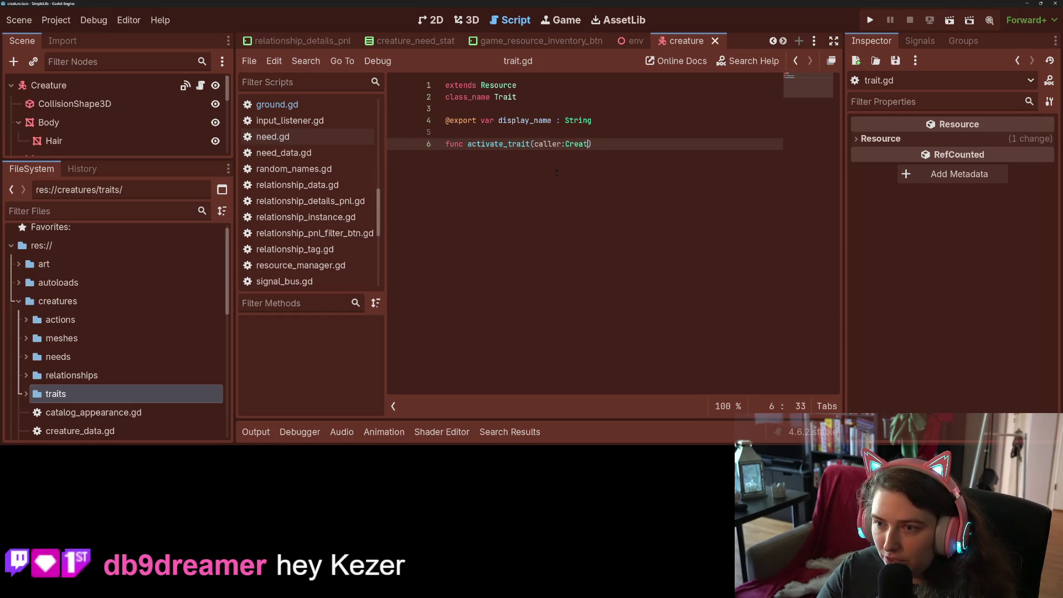
{"action": "type", "text": ")"}
{"action": "type", "text": "-> v"}
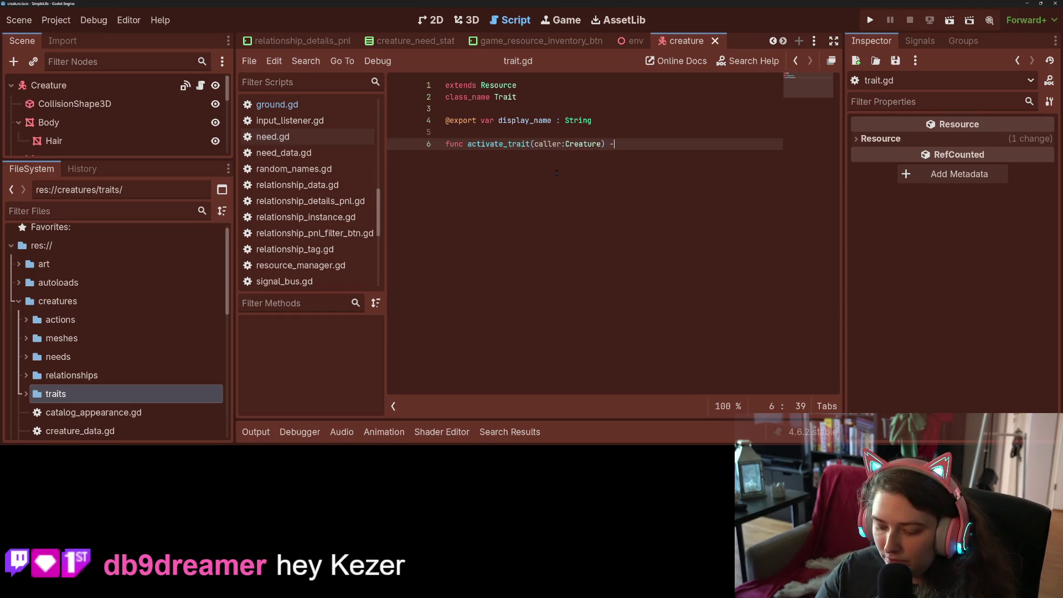
{"action": "type", "text": "oid:"}
{"action": "key", "text": "Return"}
{"action": "type", "text": "pass"}
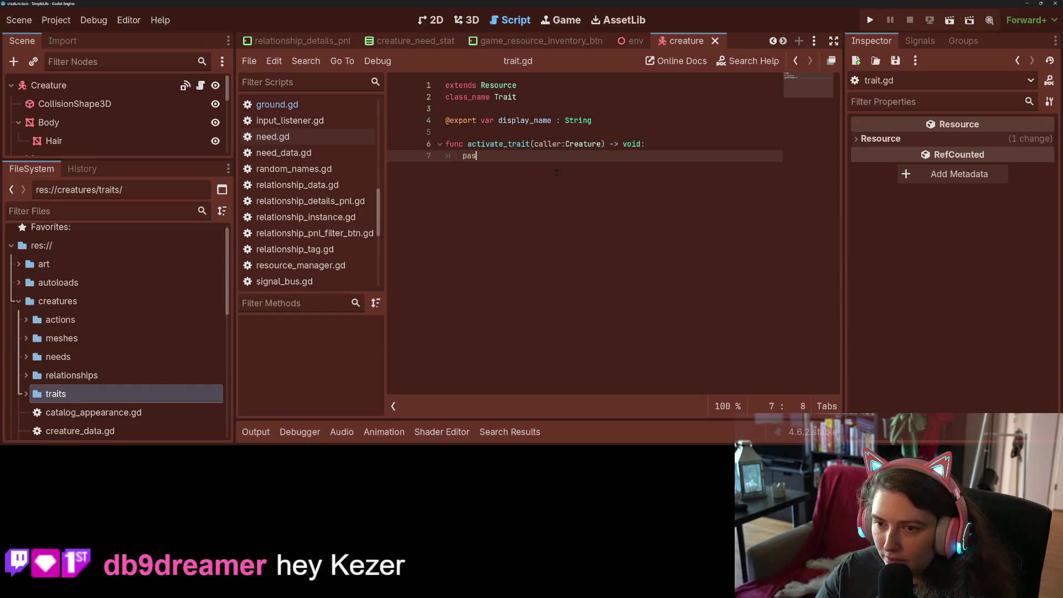
{"action": "key", "text": "Return"}
{"action": "key", "text": "BackSpace"}
{"action": "key", "text": "Return"}
Step: Add 'func deactivate_trait(caller:Creature) -> void:' with pass and save the script
{"action": "type", "text": "func de"}
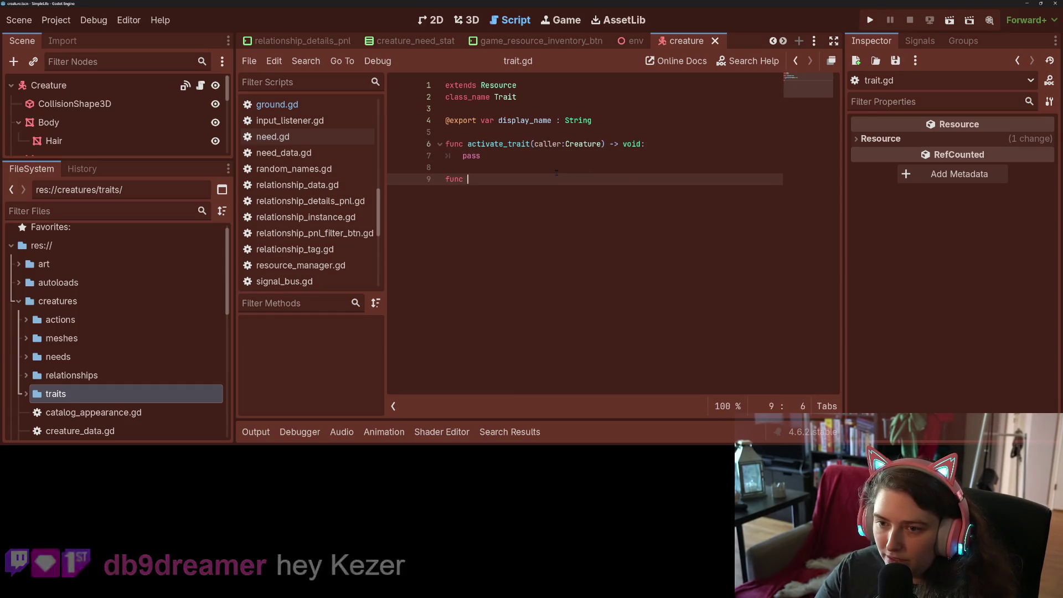
{"action": "type", "text": "activate_trait(caller"}
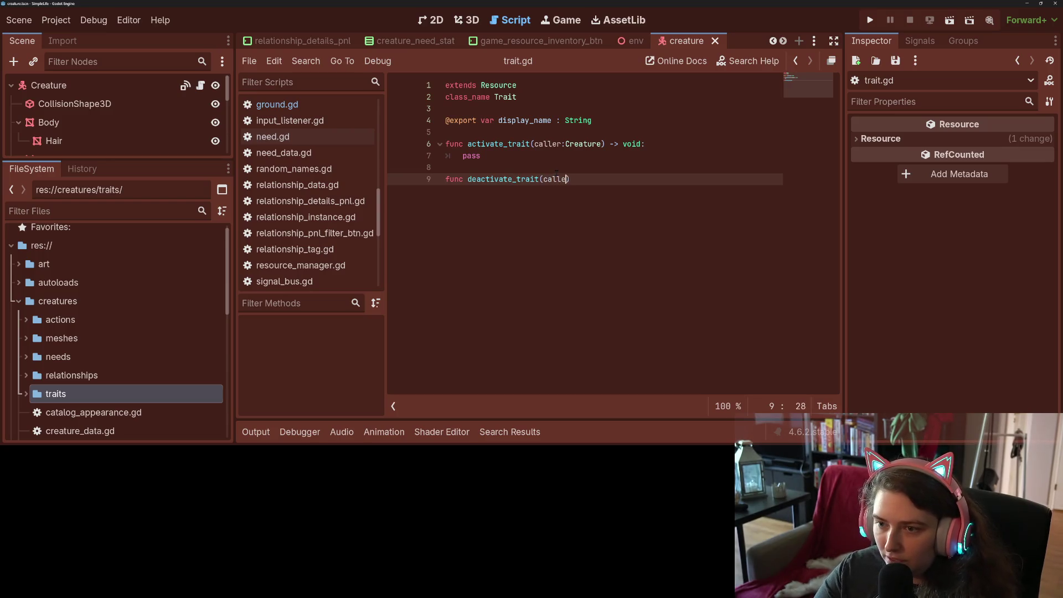
{"action": "type", "text": ":Creature) -> "}
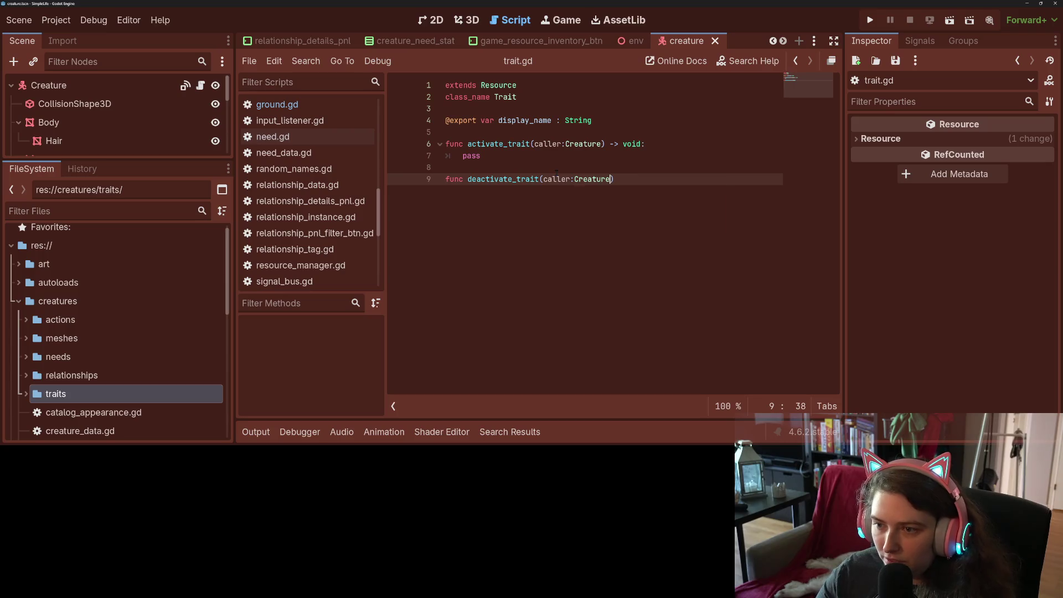
{"action": "type", "text": "void:"}
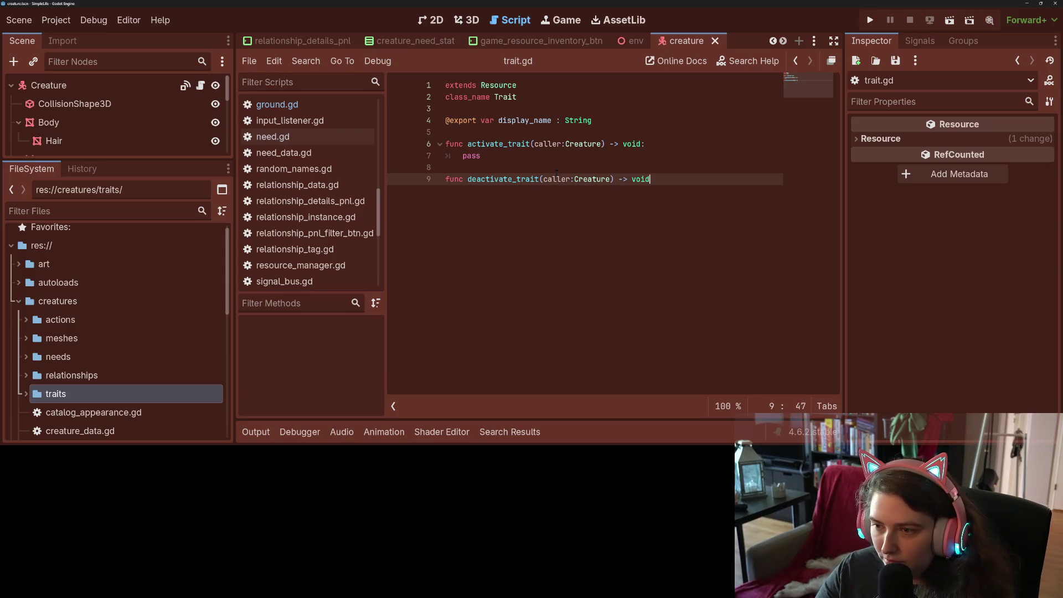
{"action": "key", "text": "Return"}
{"action": "type", "text": "pass"}
{"action": "key", "text": "ctrl+s"}
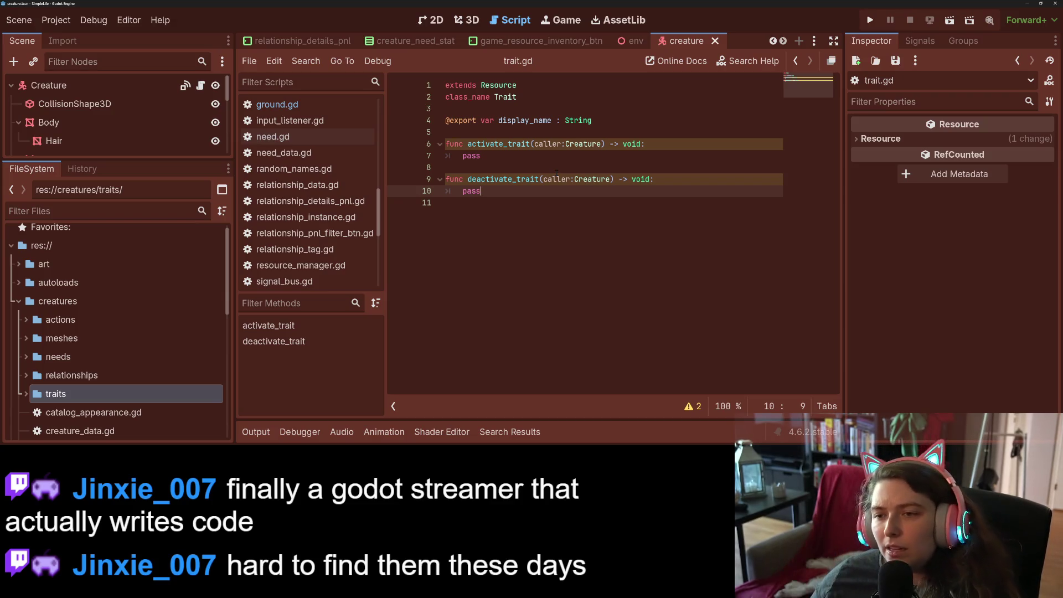
{"action": "left_click", "coordinate": [568, 132]}
{"action": "key", "text": "Return"}
{"action": "key", "text": "Return"}
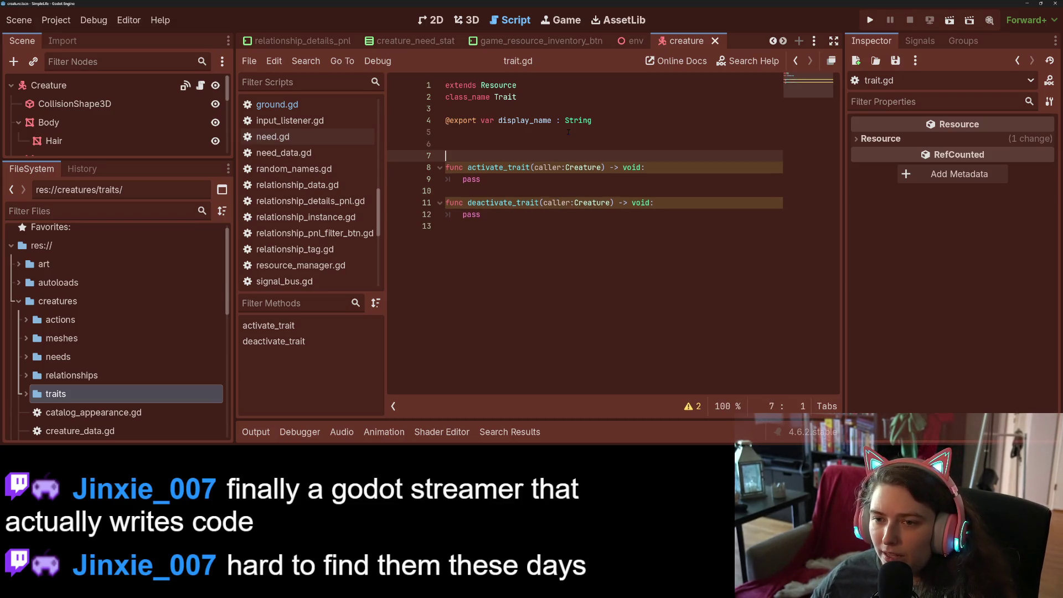
{"action": "type", "text": "@export var"}
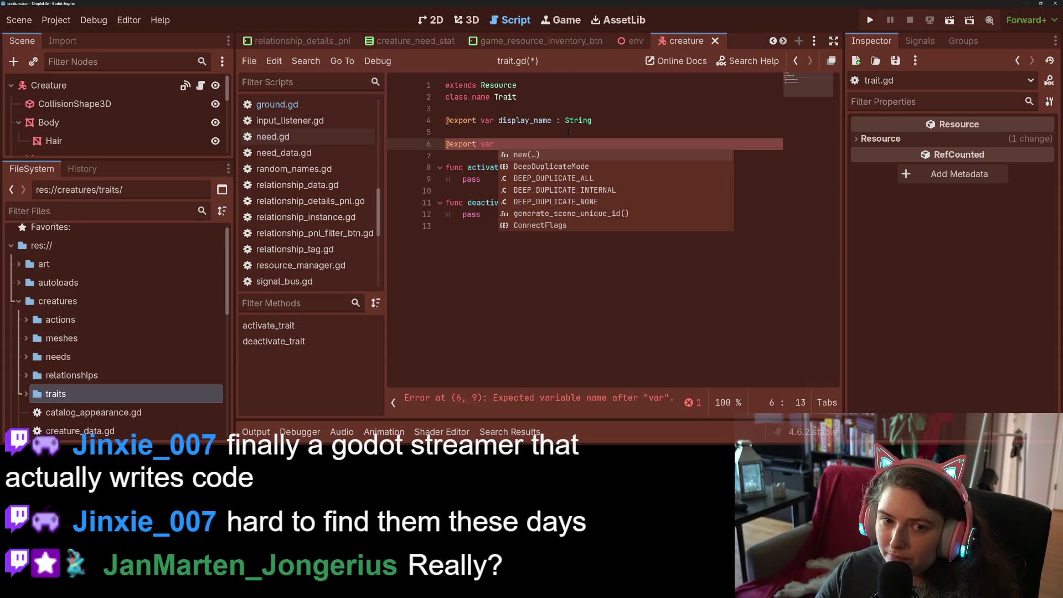
{"action": "type", "text": " custom_nee"}
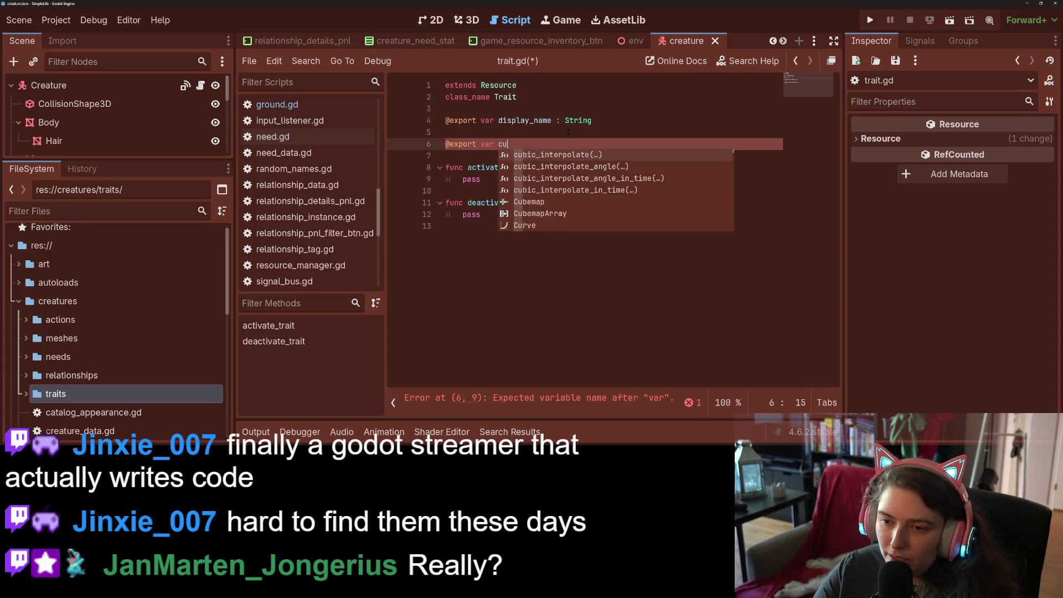
{"action": "type", "text": "ds : Arra"}
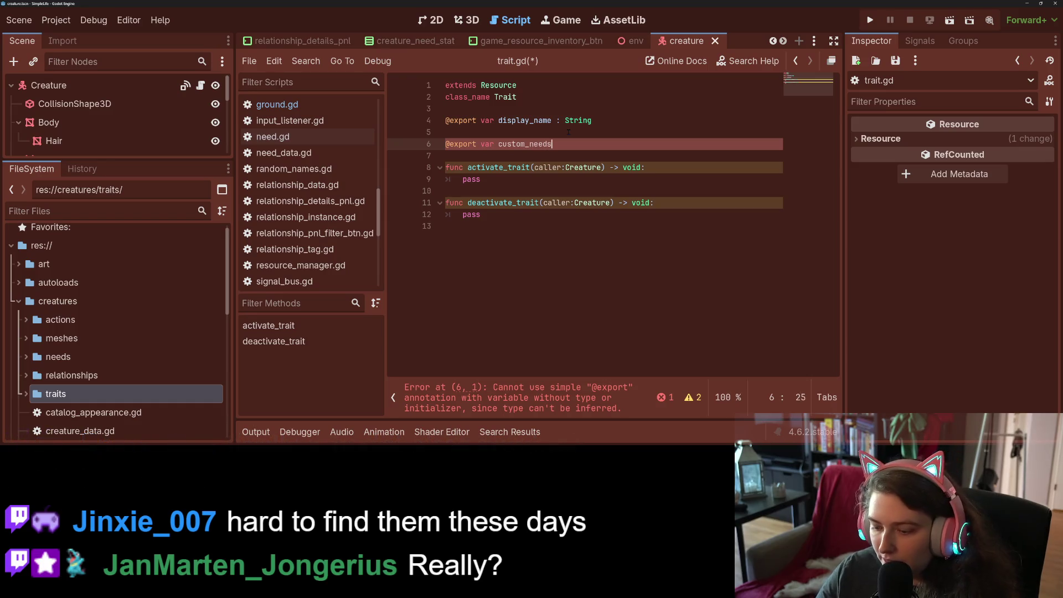
{"action": "type", "text": "y[Nee"}
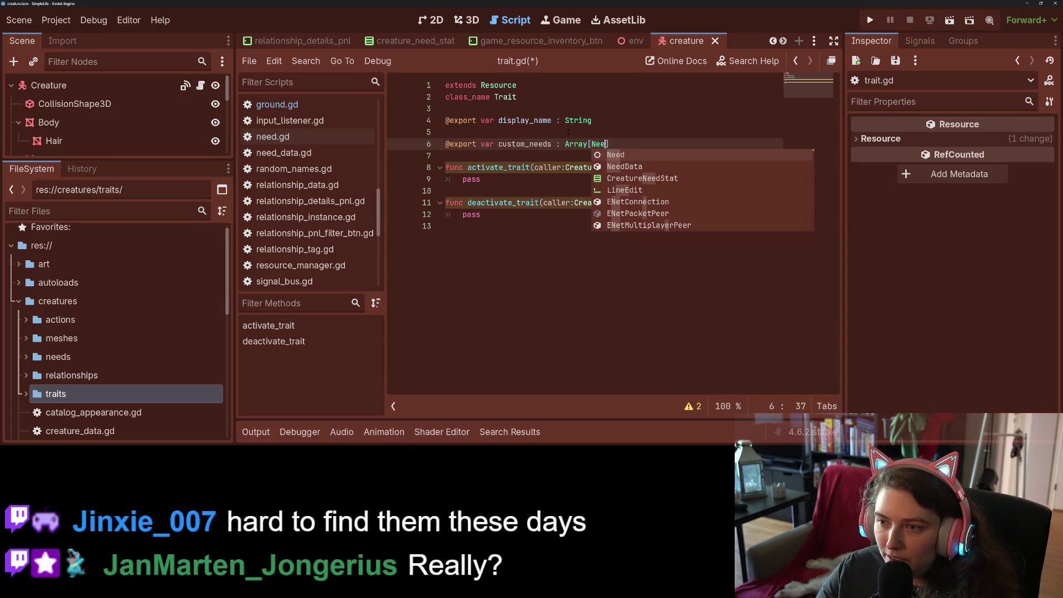
{"action": "key", "text": "Down"}
{"action": "key", "text": "Return"}
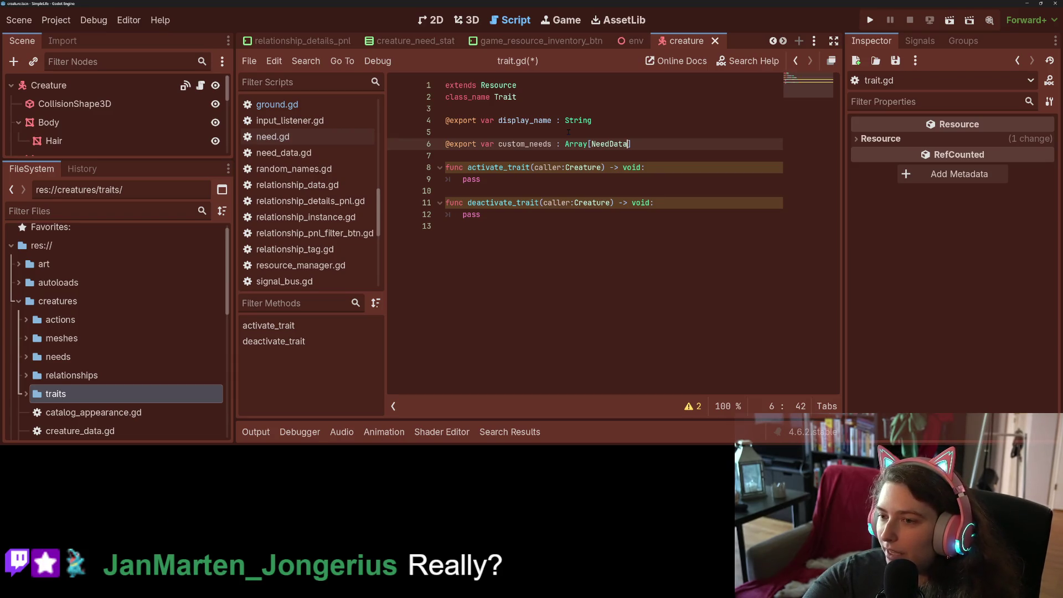
{"action": "key", "text": "ctrl+s"}
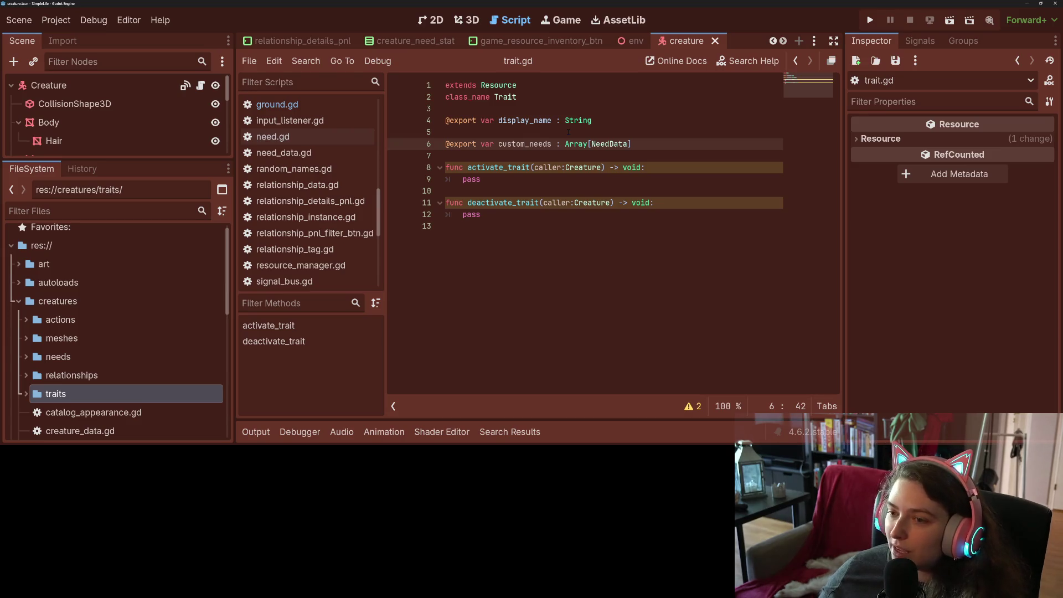
{"action": "left_click", "coordinate": [572, 180]}
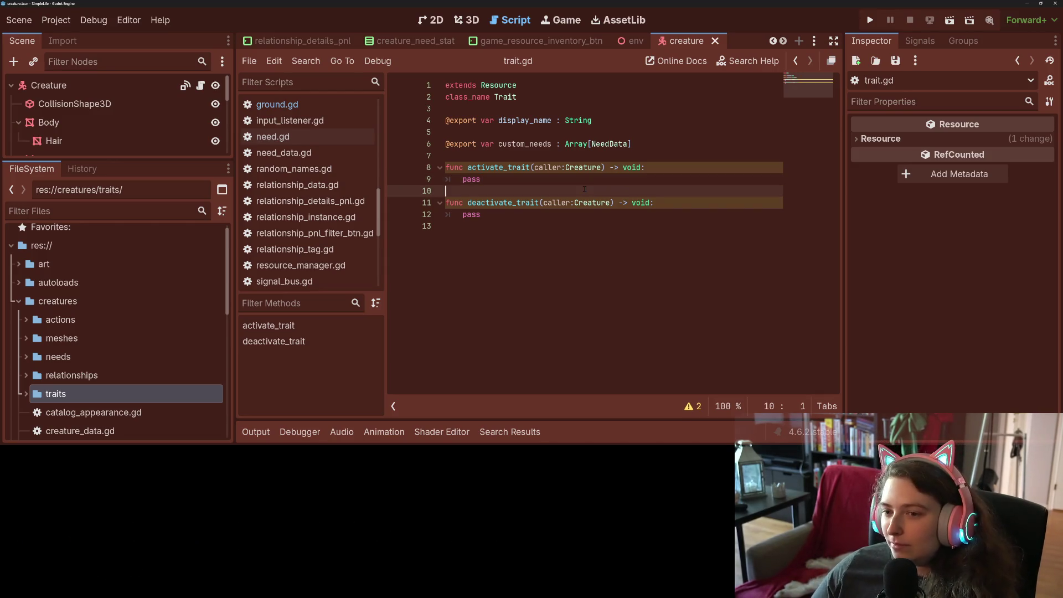
Step: Add 'for a_need in custom_needs: caller.add_need(a_need)' inside activate_trait and save
{"action": "left_click", "coordinate": [664, 171]}
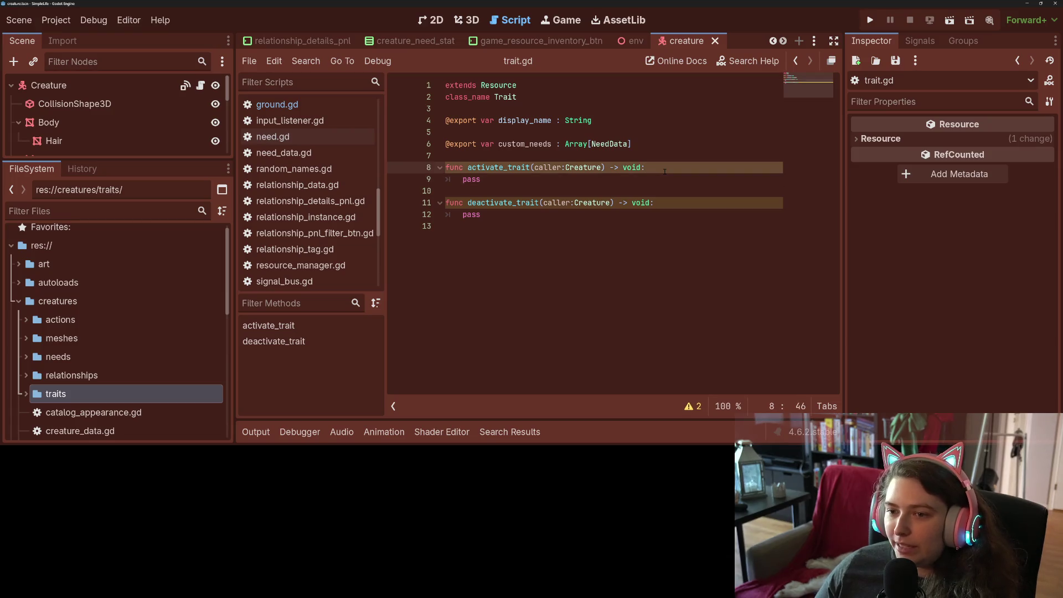
{"action": "key", "text": "Return"}
{"action": "type", "text": "or a_nee"}
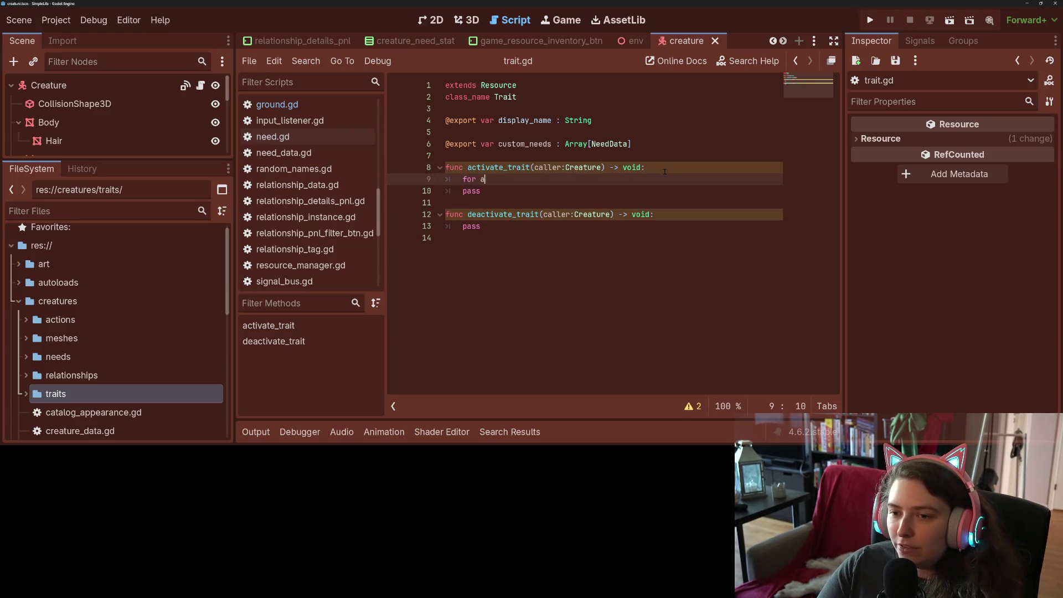
{"action": "type", "text": "d in custom_needs"}
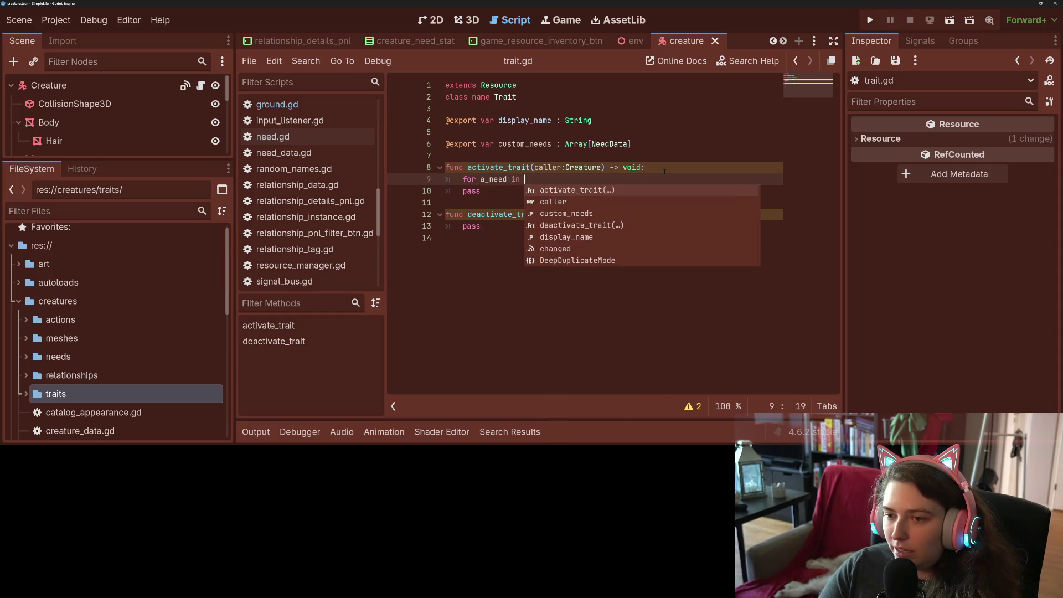
{"action": "type", "text": ":"}
{"action": "key", "text": "Return"}
{"action": "type", "text": "caller.add"}
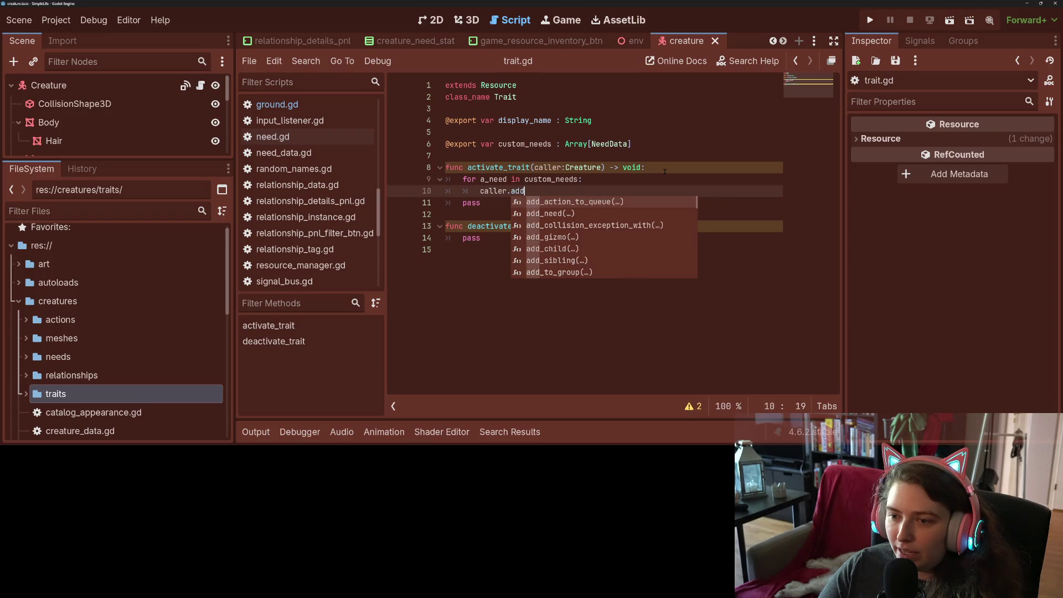
{"action": "key", "text": "Down"}
{"action": "key", "text": "Return"}
{"action": "type", "text": "a_"}
{"action": "key", "text": "Return"}
{"action": "key", "text": "ctrl+s"}
Step: Jump from the add_need call to its definition in creature.gd
{"action": "left_click", "coordinate": [534, 179]}
{"action": "double_click", "coordinate": [522, 237]}
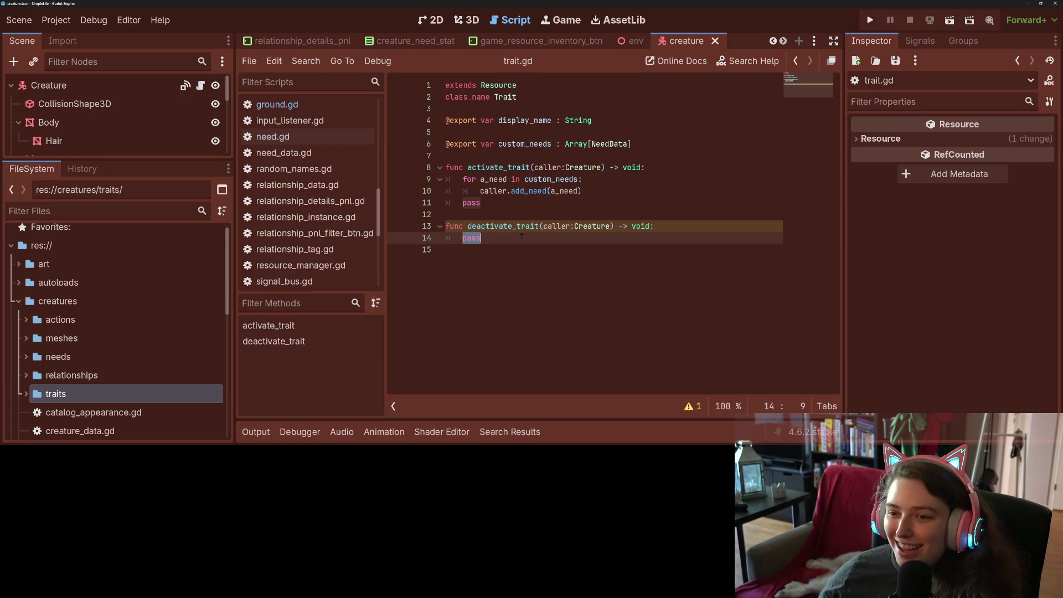
{"action": "double_click", "coordinate": [537, 192]}
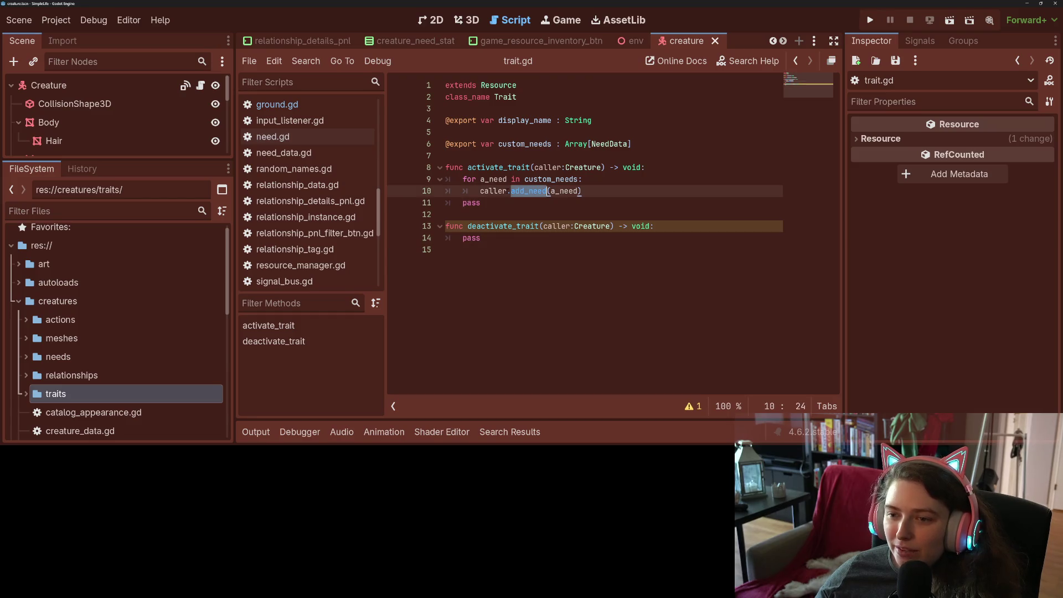
{"action": "left_click", "coordinate": [532, 191], "text": "ctrl"}
{"action": "scroll", "coordinate": [515, 260], "scroll_direction": "down", "scroll_amount": 2}
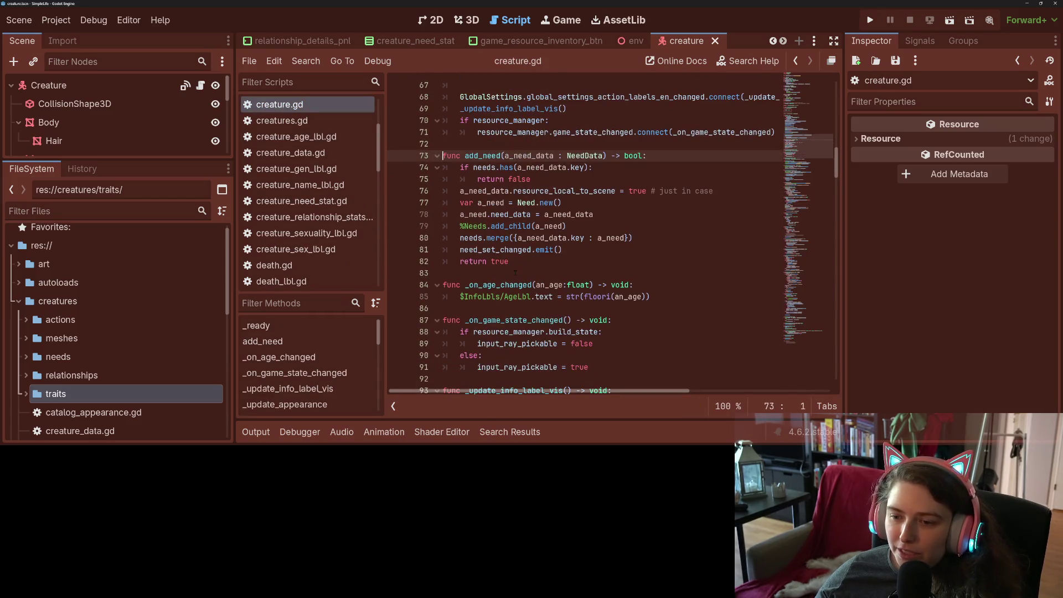
Step: Declare remove_need below add_need, reusing add_need's parameters and return type
{"action": "left_click", "coordinate": [515, 263]}
{"action": "key", "text": "Down"}
{"action": "key", "text": "Return"}
{"action": "key", "text": "Return"}
{"action": "key", "text": "Up"}
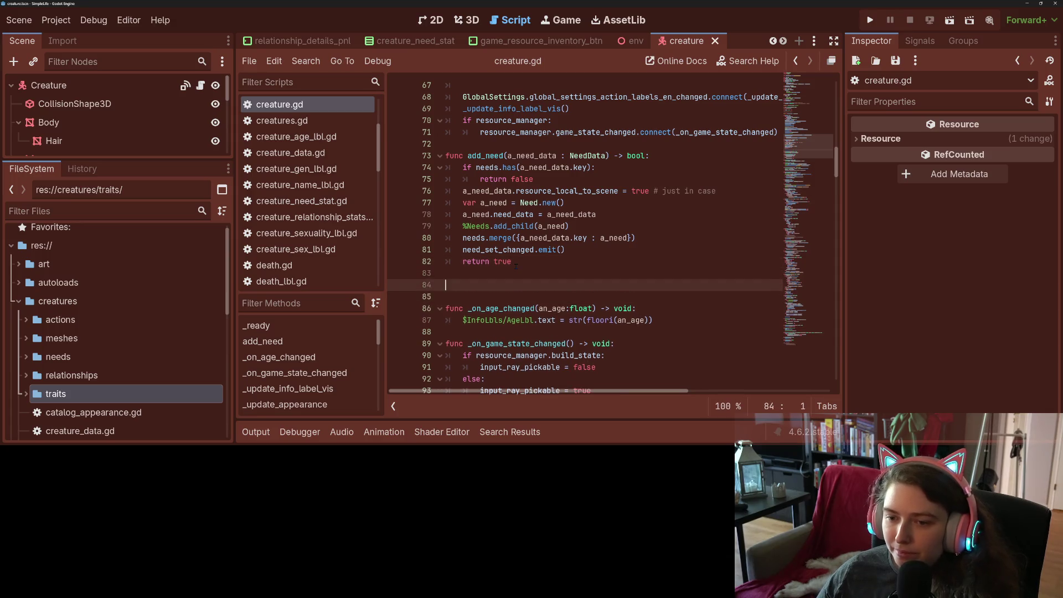
{"action": "type", "text": "unc remove_n"}
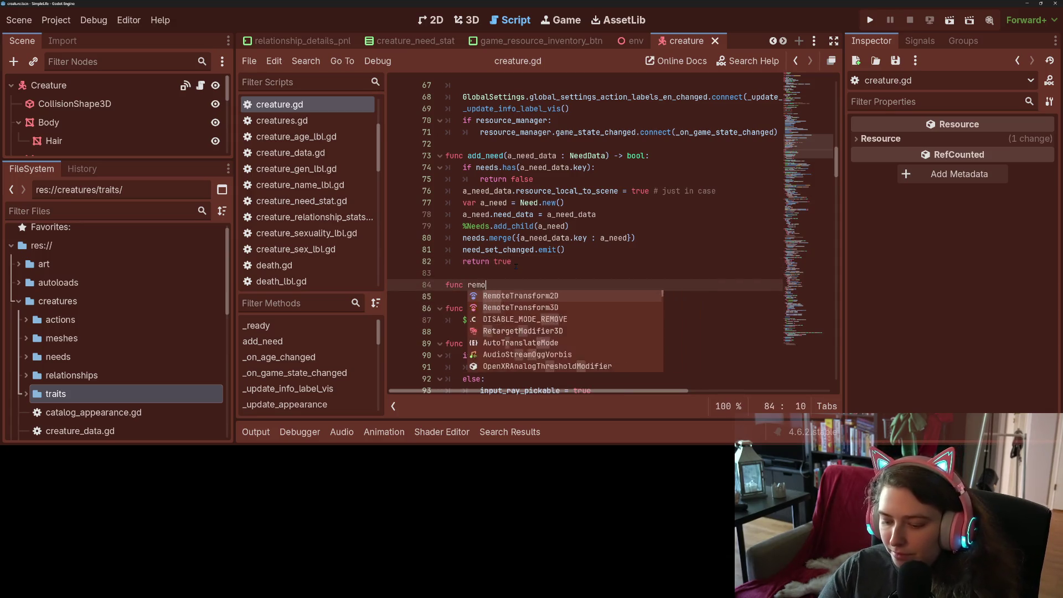
{"action": "type", "text": "eed("}
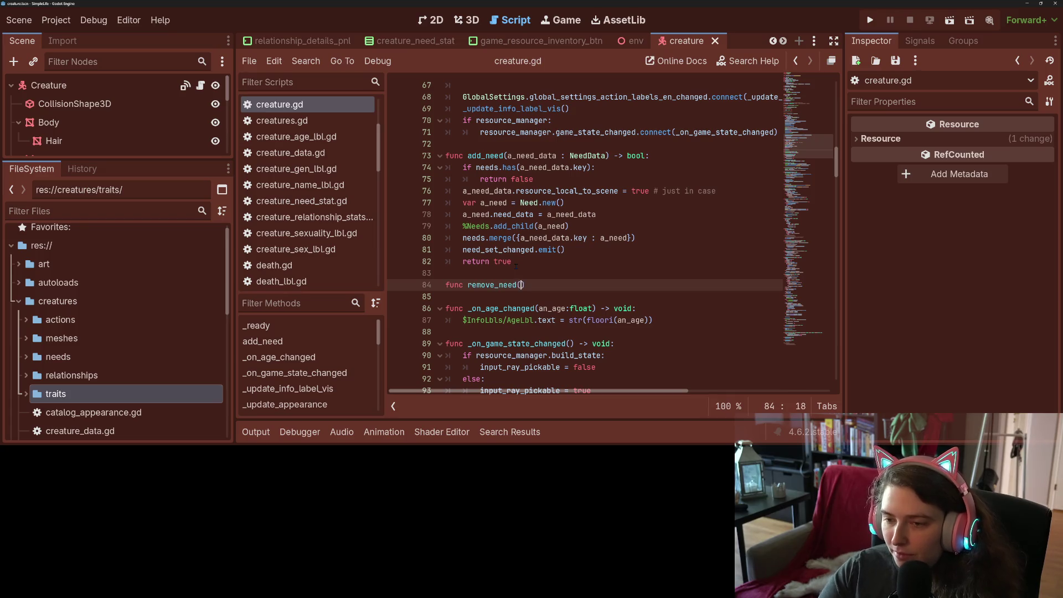
{"action": "left_click_drag", "start_coordinate": [507, 155], "coordinate": [673, 157]}
{"action": "key", "text": "ctrl+c"}
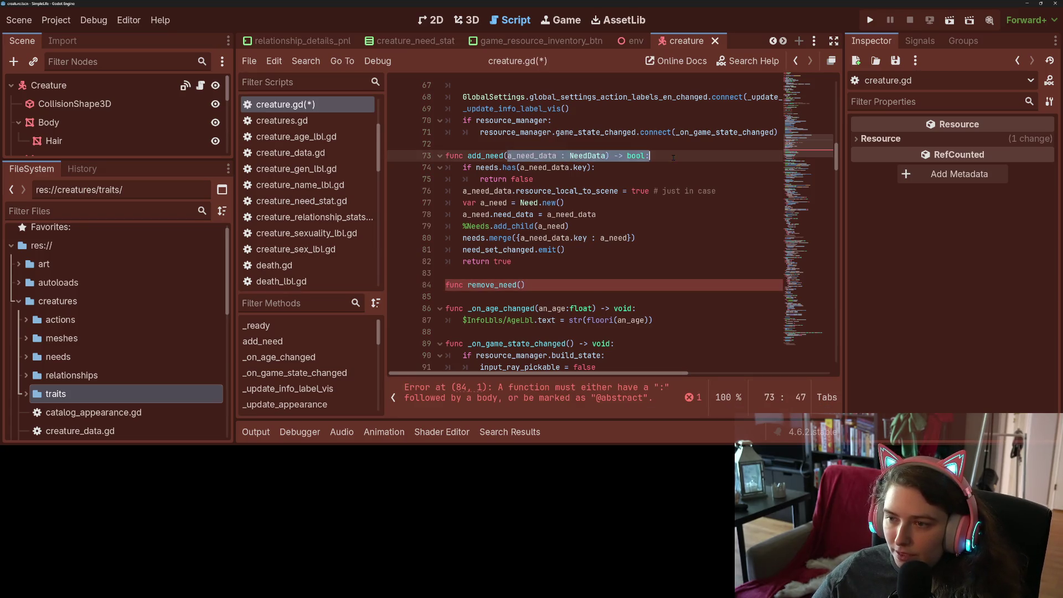
{"action": "left_click", "coordinate": [526, 285]}
{"action": "key", "text": "BackSpace"}
{"action": "key", "text": "ctrl+v"}
{"action": "key", "text": "Return"}
Step: Return false early when needs does not contain a_need_data.key
{"action": "type", "text": "if not needs.has(a_n"}
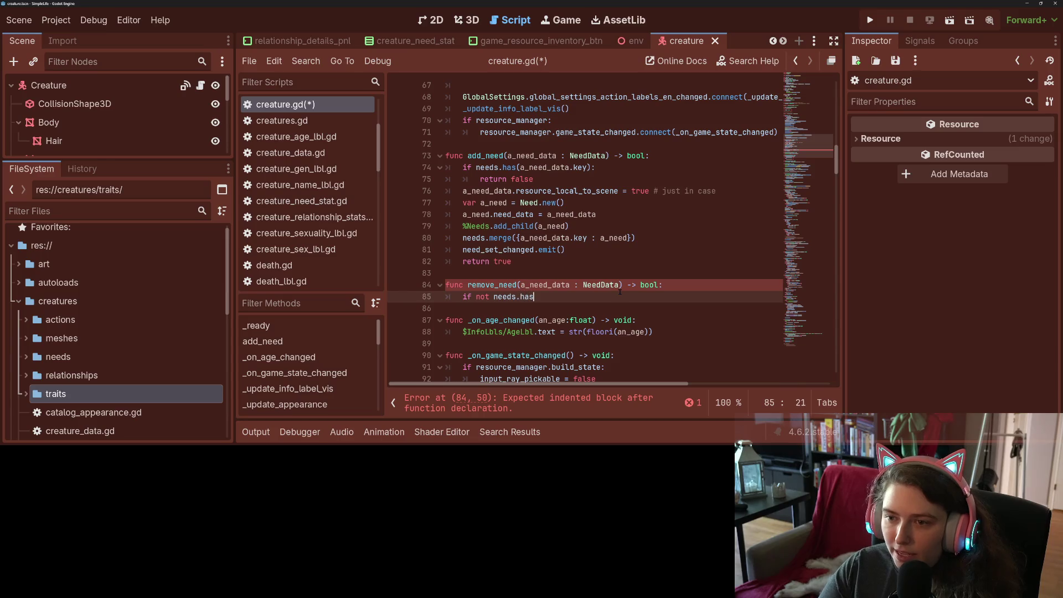
{"action": "key", "text": "Return"}
{"action": "type", "text": ".key)"}
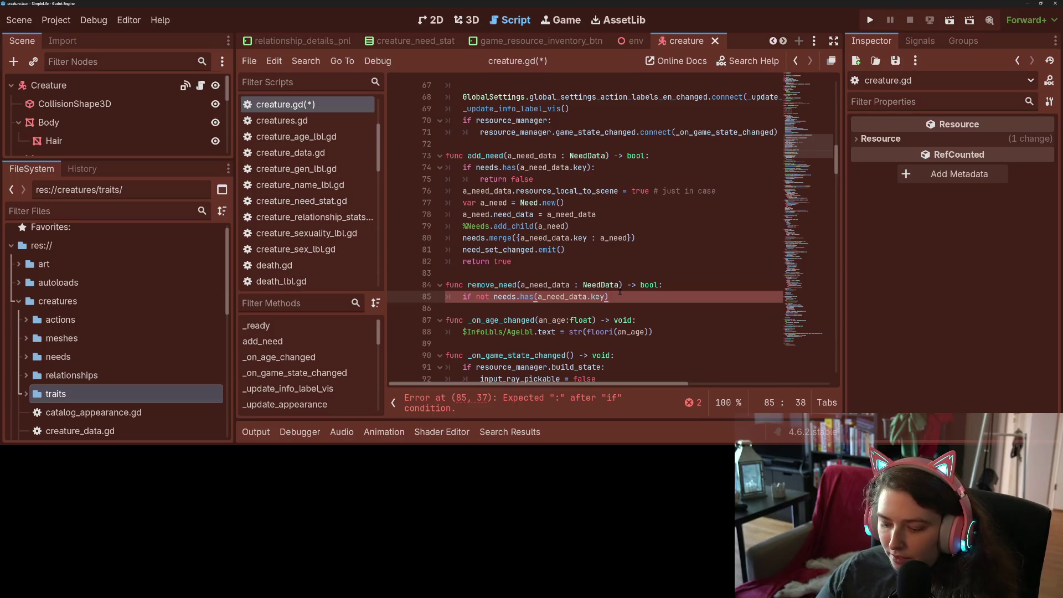
{"action": "type", "text": ":"}
{"action": "key", "text": "Return"}
{"action": "type", "text": "return false"}
{"action": "key", "text": "Return"}
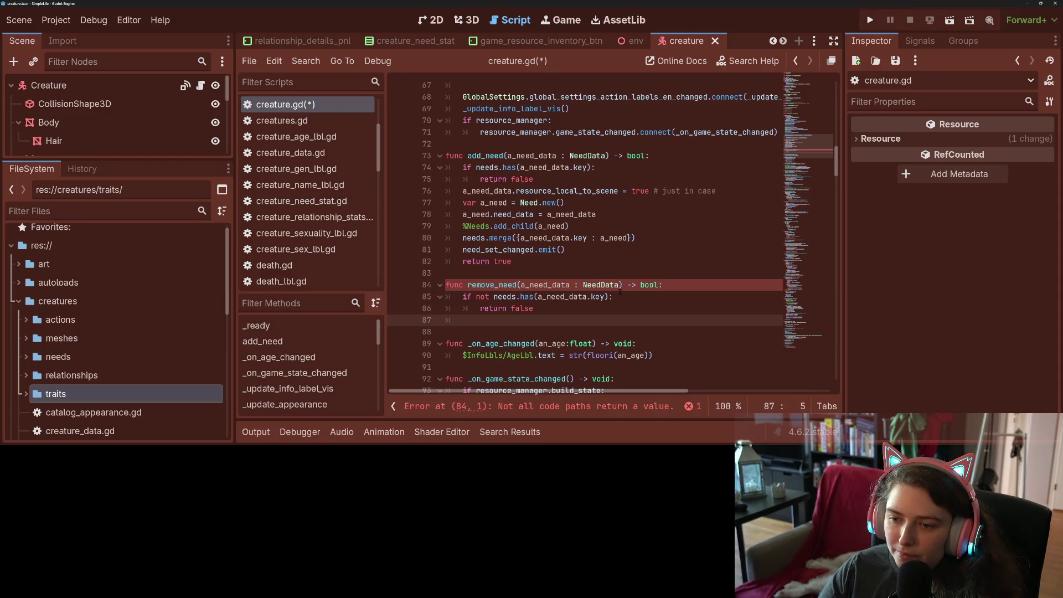
Step: Call queue_free on needs[a_need_data.key]
{"action": "type", "text": "eed"}
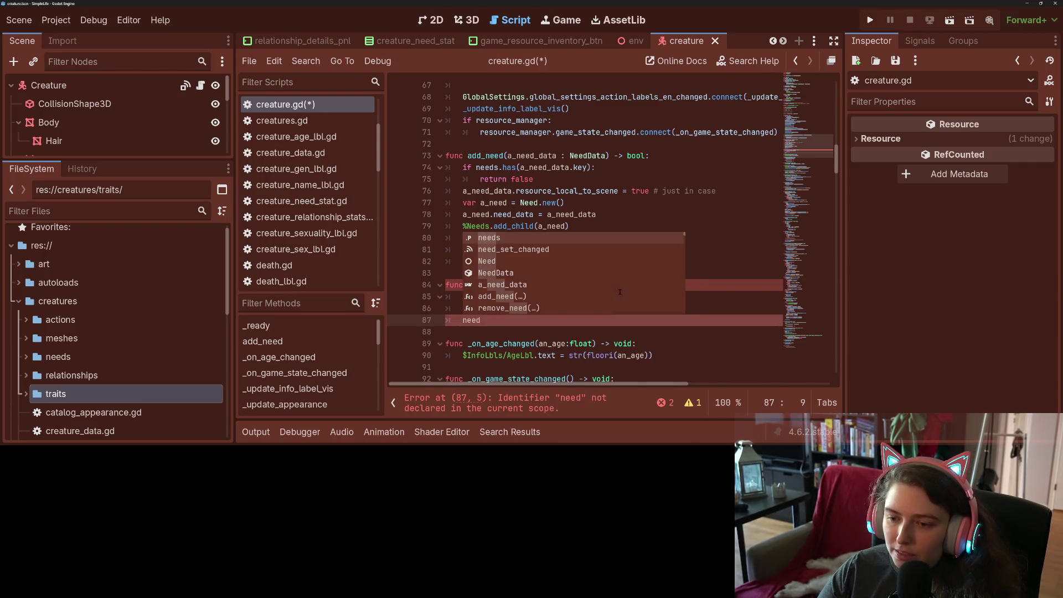
{"action": "type", "text": "s[a"}
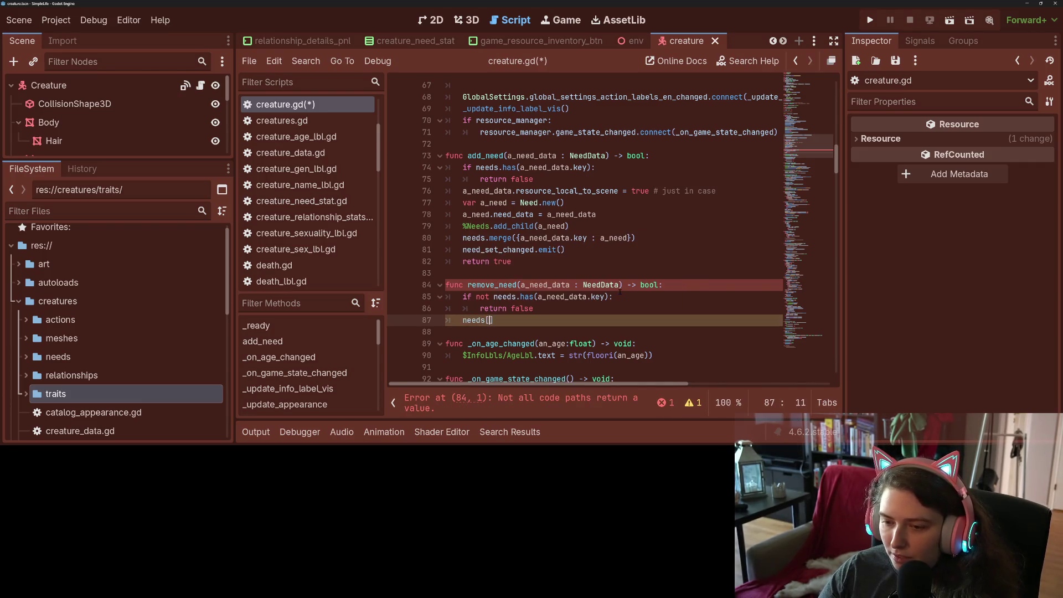
{"action": "type", "text": "_ne"}
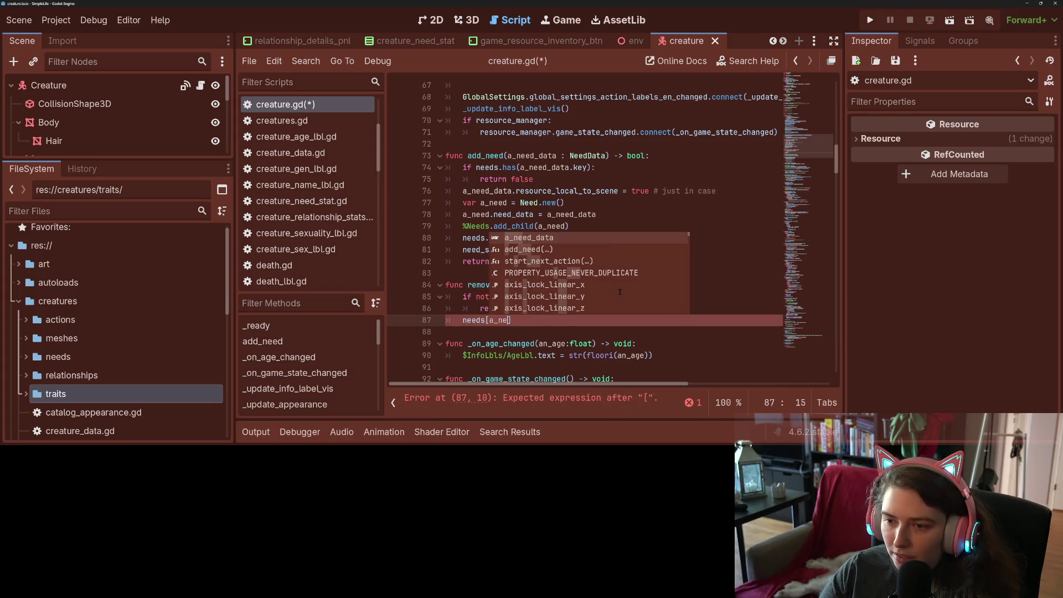
{"action": "key", "text": "Return"}
{"action": "type", "text": ".key"}
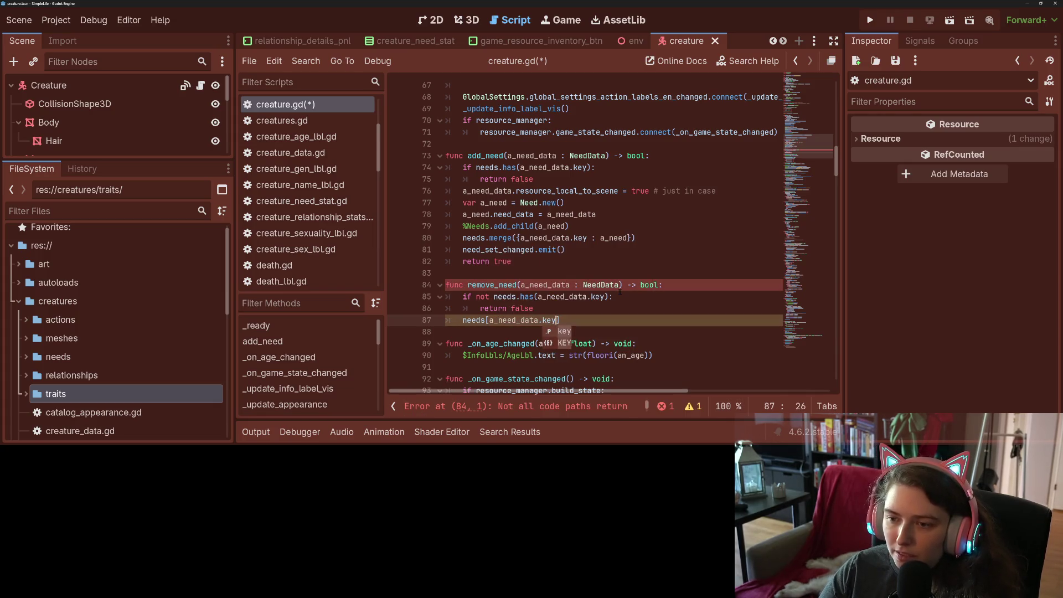
{"action": "key", "text": "Right"}
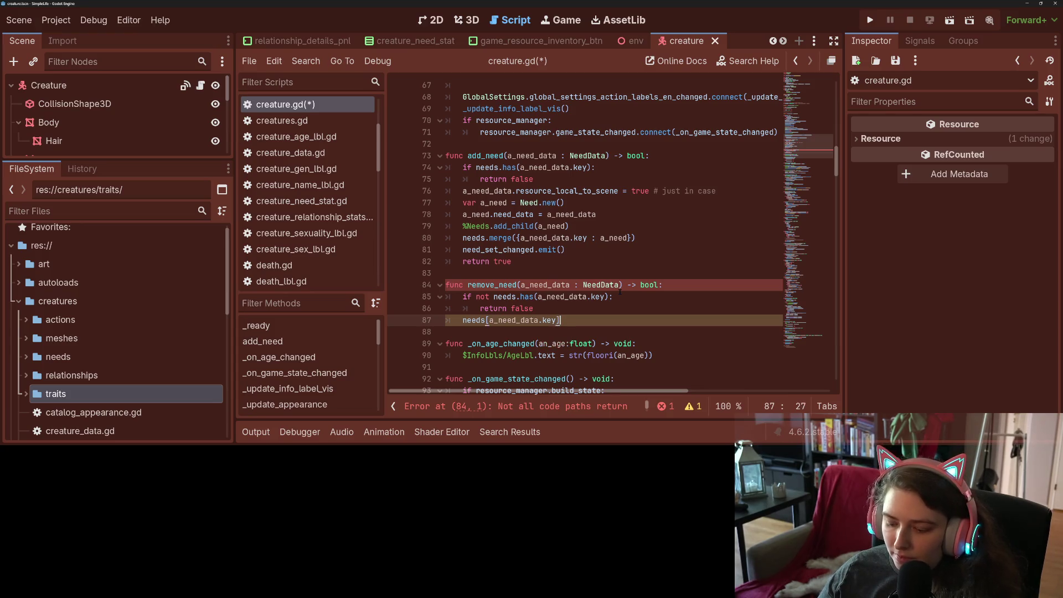
{"action": "key", "text": "ctrl+Left"}
{"action": "key", "text": "ctrl+Left"}
{"action": "key", "text": "ctrl+Left"}
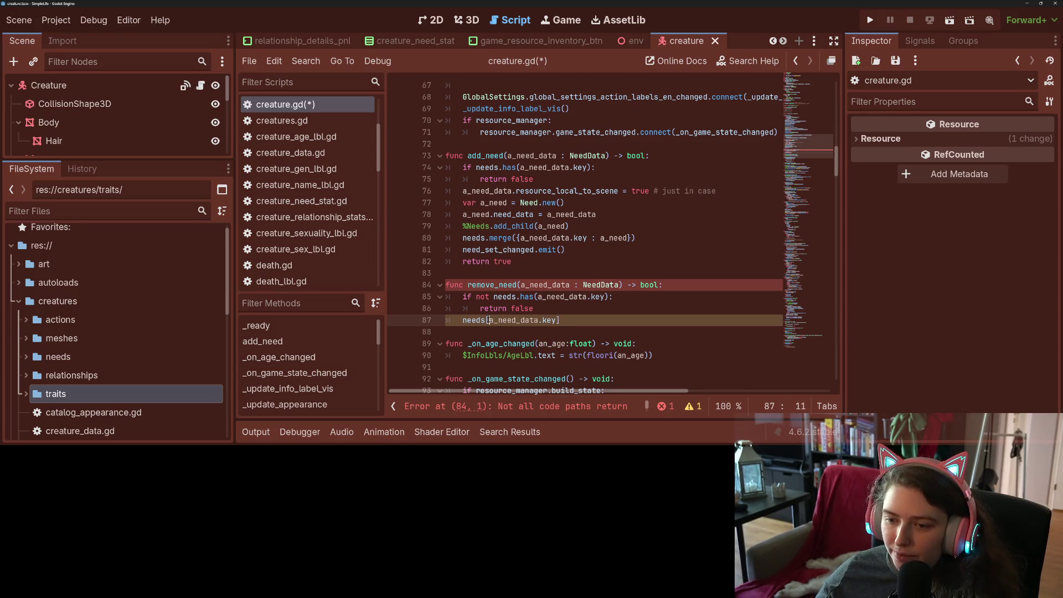
{"action": "type", "text": ".erase"}
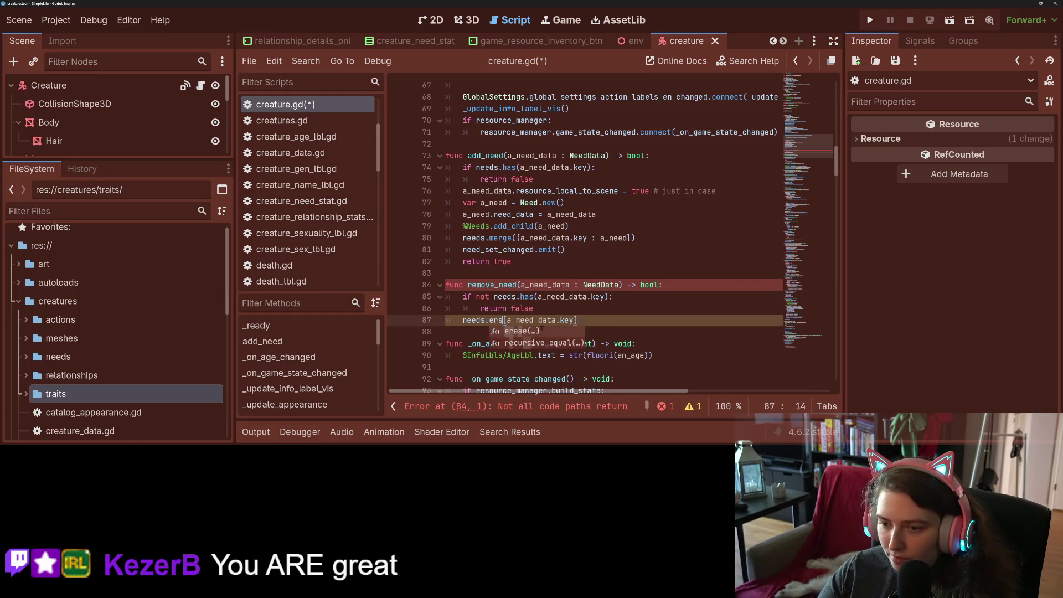
{"action": "key", "text": "BackSpace"}
{"action": "key", "text": "BackSpace"}
{"action": "key", "text": "BackSpace"}
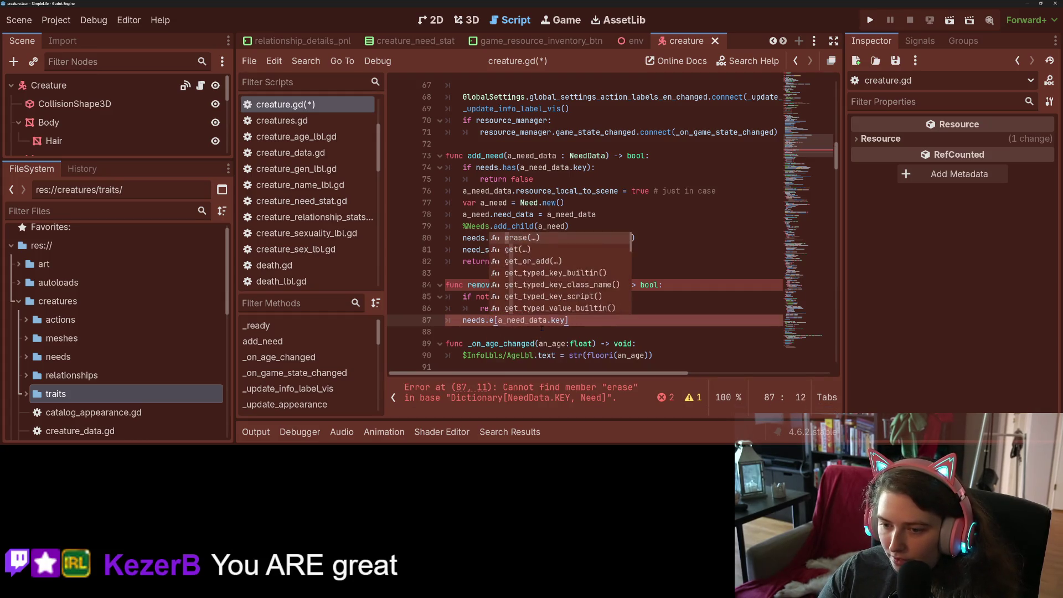
{"action": "key", "text": "BackSpace"}
{"action": "key", "text": "End"}
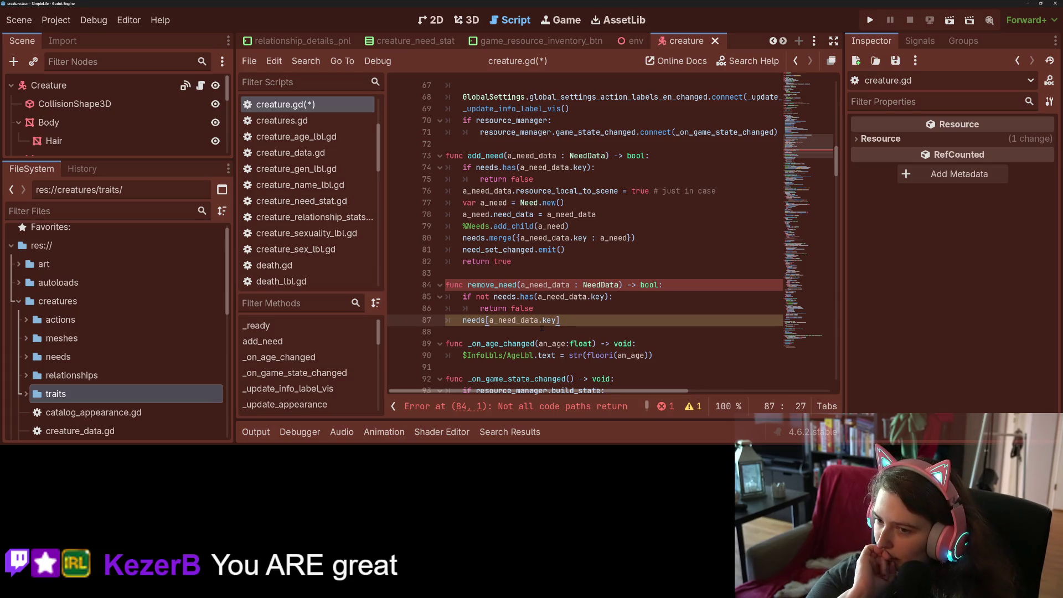
{"action": "type", "text": ".queue"}
{"action": "key", "text": "Return"}
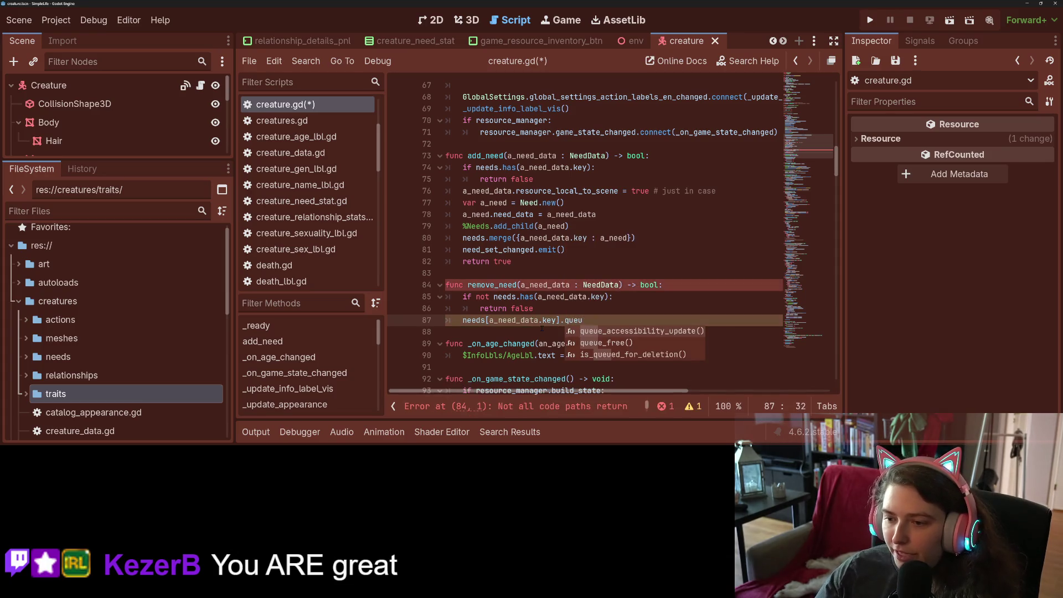
Step: Erase a_need_data.key from needs and save creature.gd
{"action": "key", "text": "Return"}
{"action": "type", "text": "needs.er"}
{"action": "key", "text": "Return"}
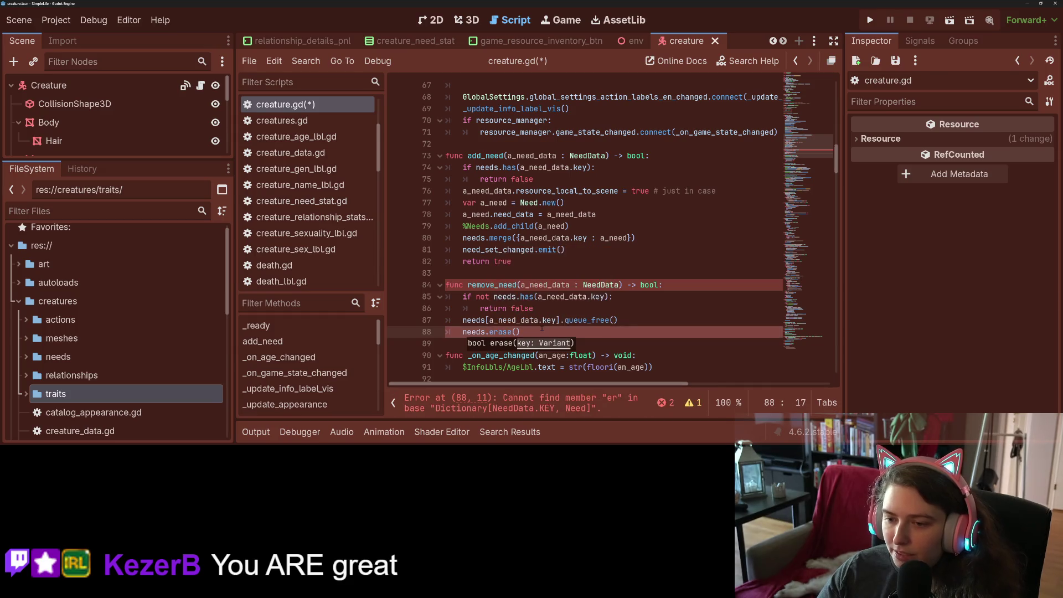
{"action": "type", "text": "_need_da"}
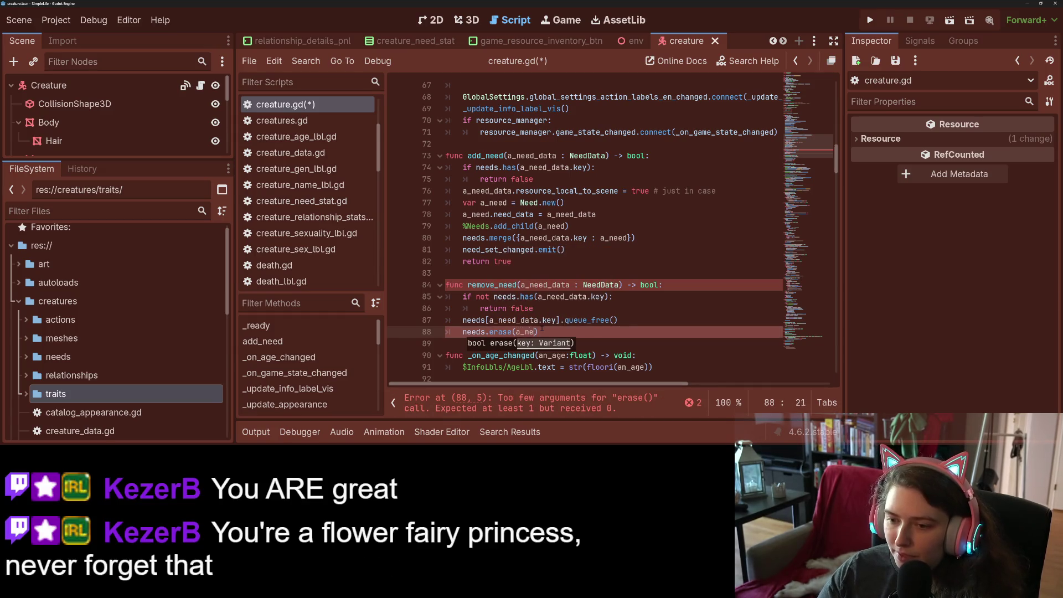
{"action": "type", "text": "ta.key"}
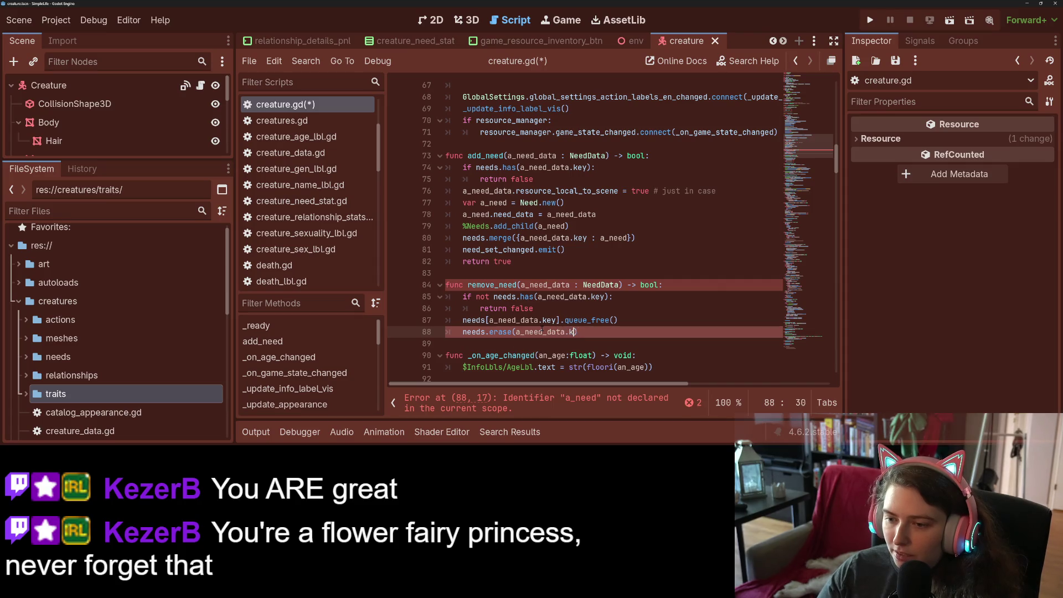
{"action": "key", "text": "ctrl+s"}
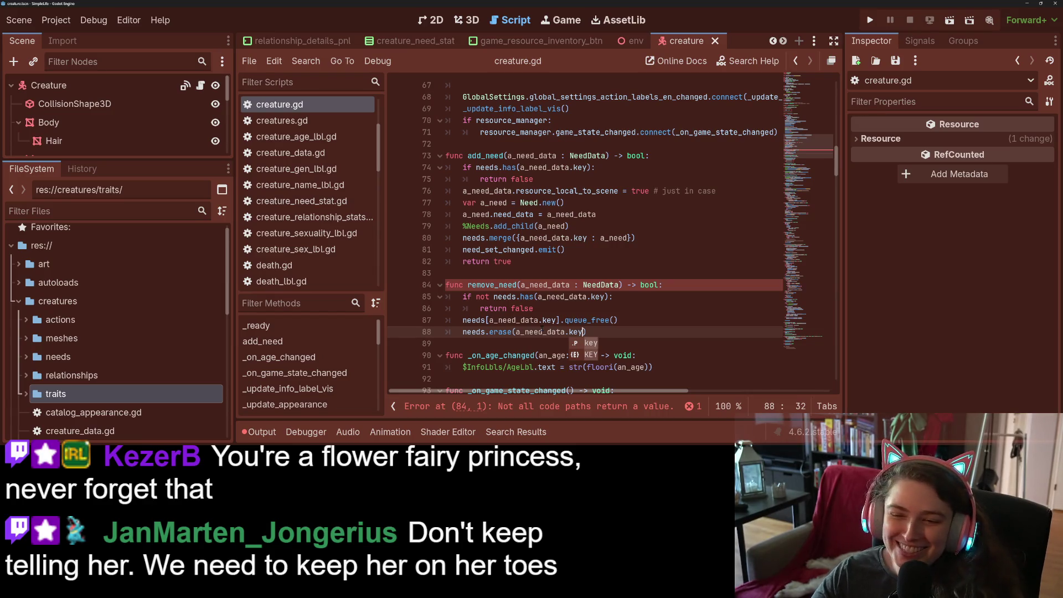
Step: End remove_need with 'return true' and save creature.gd
{"action": "key", "text": "End"}
{"action": "key", "text": "Return"}
{"action": "type", "text": "return true"}
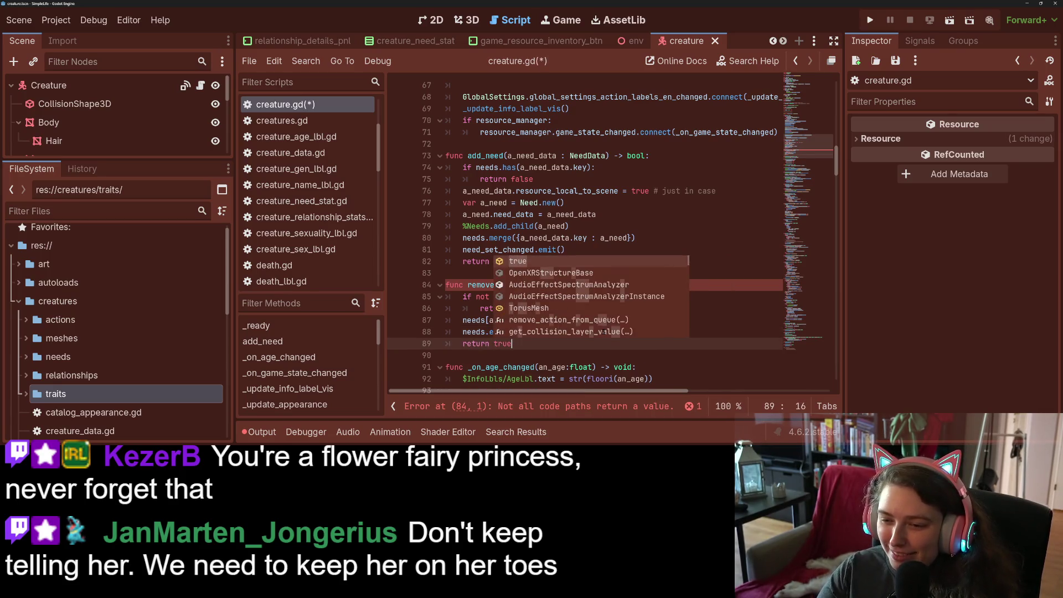
{"action": "key", "text": "ctrl+s"}
{"action": "left_click", "coordinate": [576, 320]}
{"action": "left_click", "coordinate": [686, 285]}
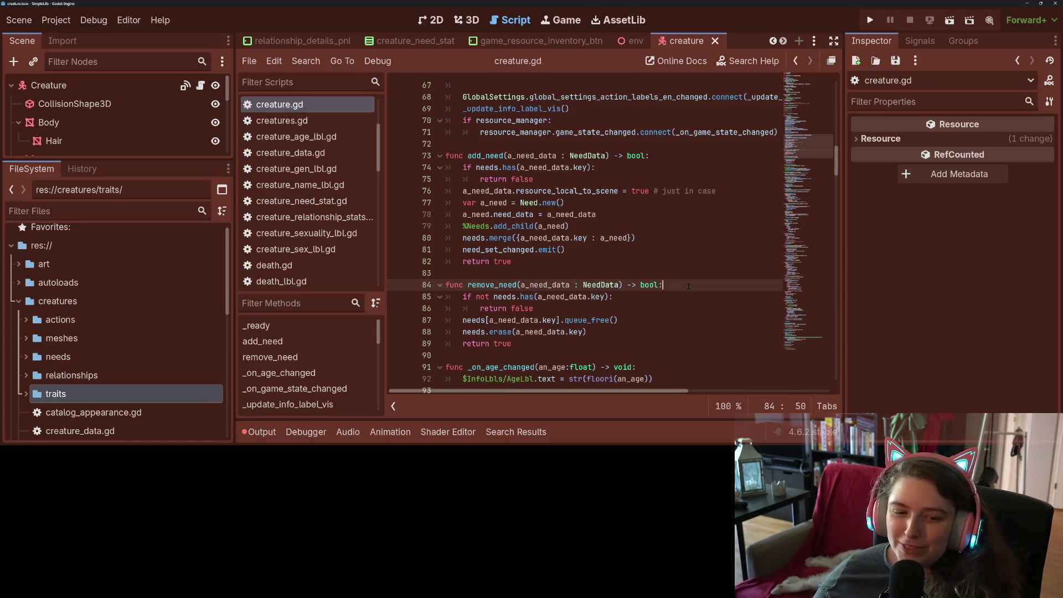
Step: Open trait.gd from the Filter Scripts list and place the cursor on its last line
{"action": "scroll", "coordinate": [111, 311], "scroll_direction": "down", "scroll_amount": 4}
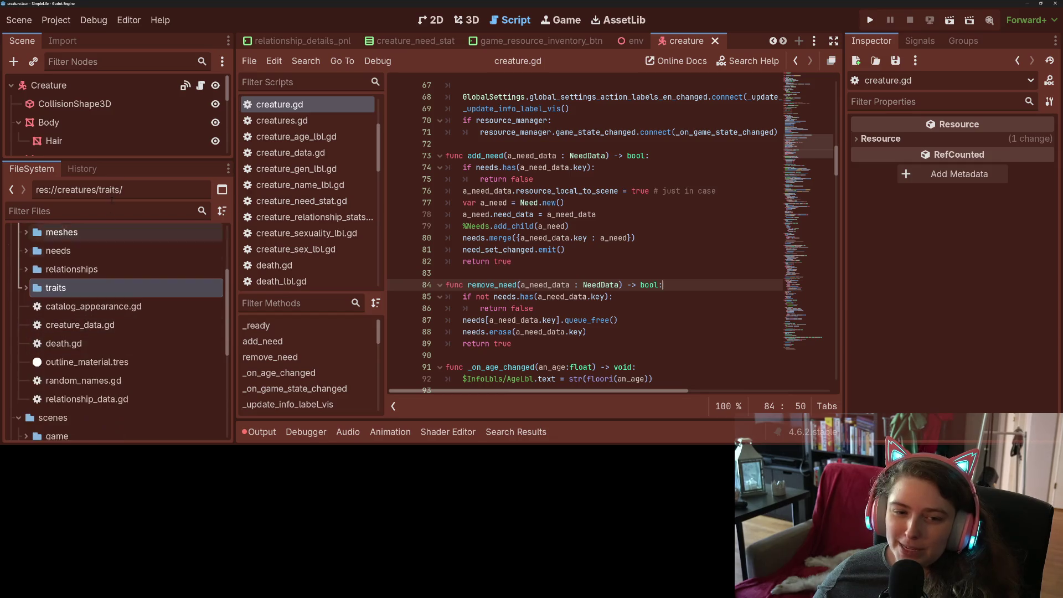
{"action": "left_click_drag", "start_coordinate": [129, 165], "coordinate": [130, 249]}
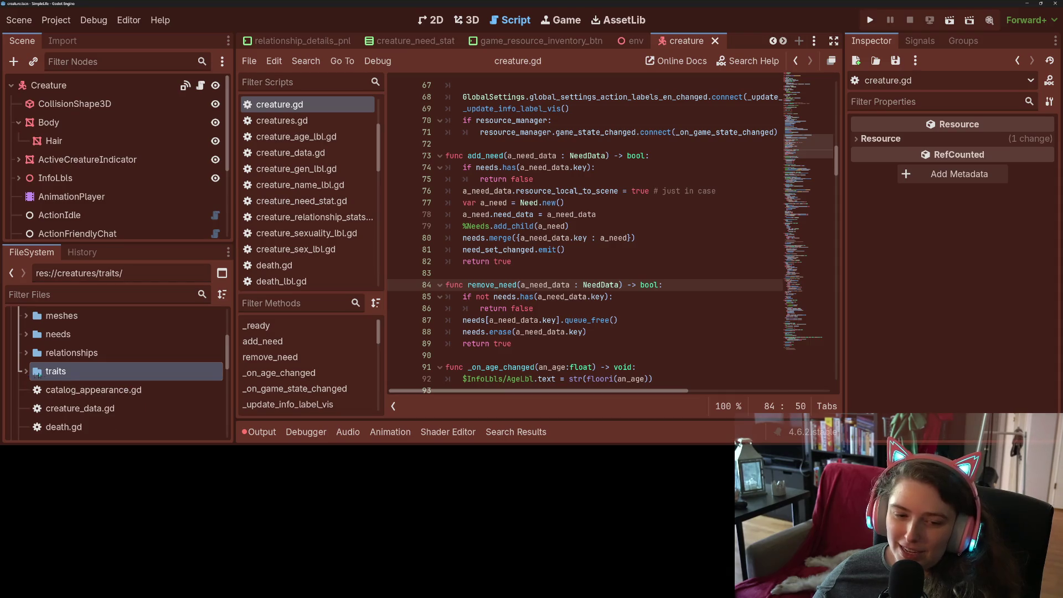
{"action": "scroll", "coordinate": [289, 227], "scroll_direction": "down", "scroll_amount": 7}
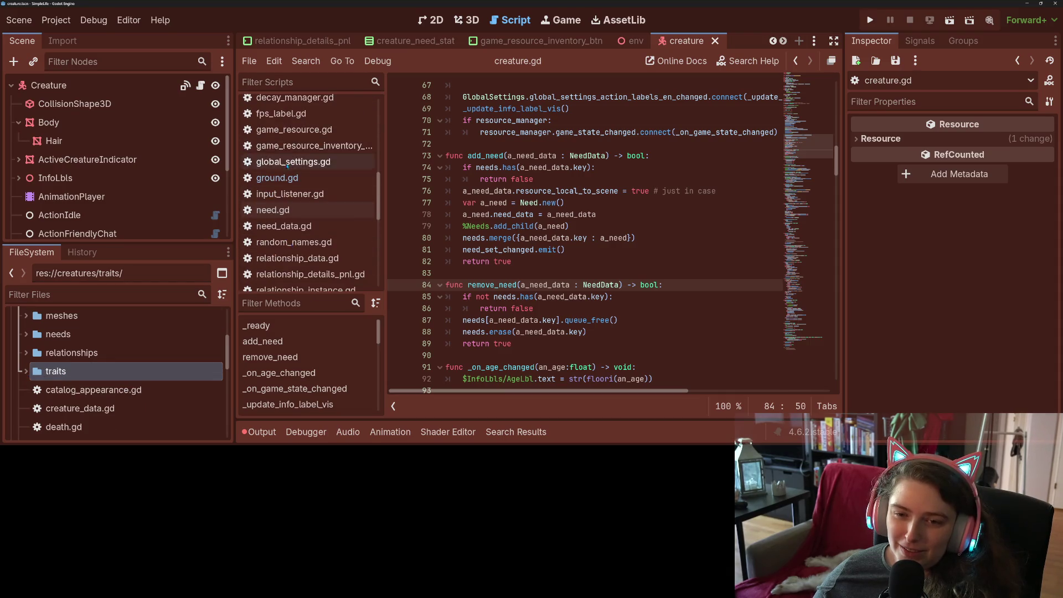
{"action": "scroll", "coordinate": [289, 234], "scroll_direction": "down", "scroll_amount": 2}
{"action": "left_click", "coordinate": [271, 250]}
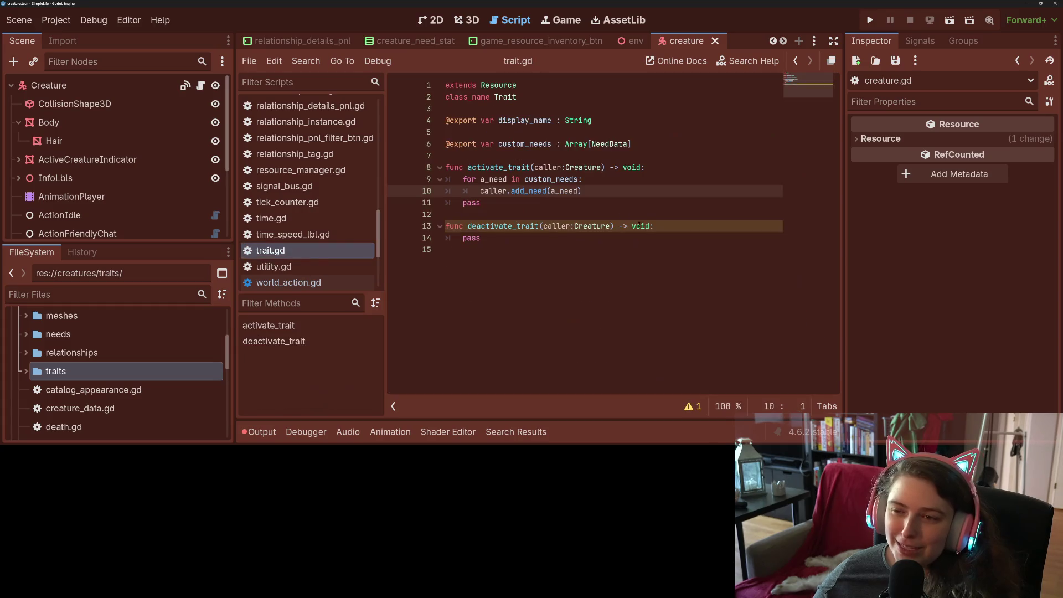
{"action": "left_click", "coordinate": [627, 251]}
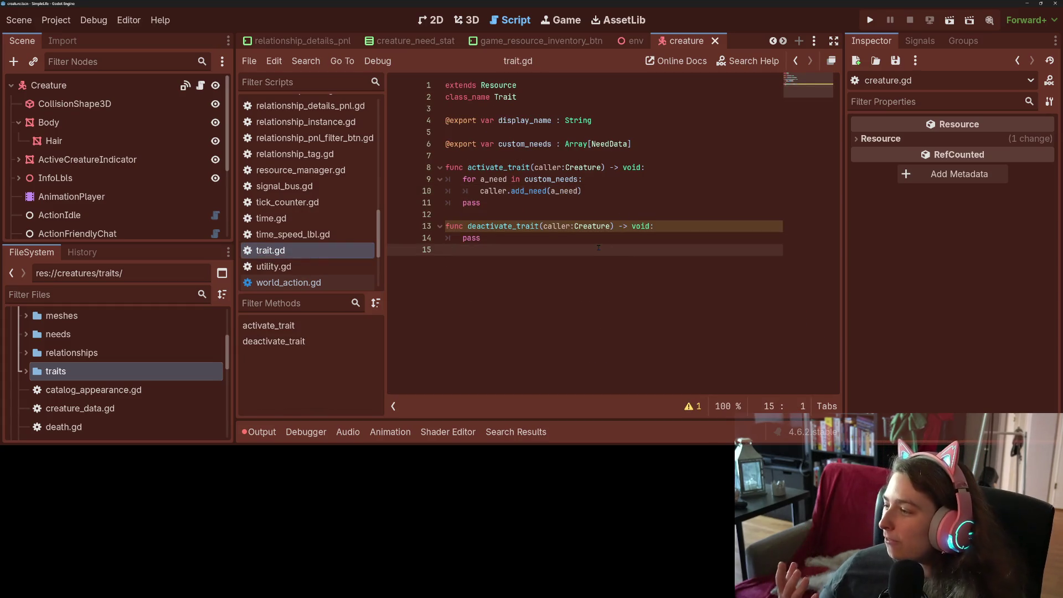
Step: Add 'for a_need in custom_needs: caller.remove_need(a_need)' under deactivate_trait and save trait.gd
{"action": "left_click", "coordinate": [677, 227]}
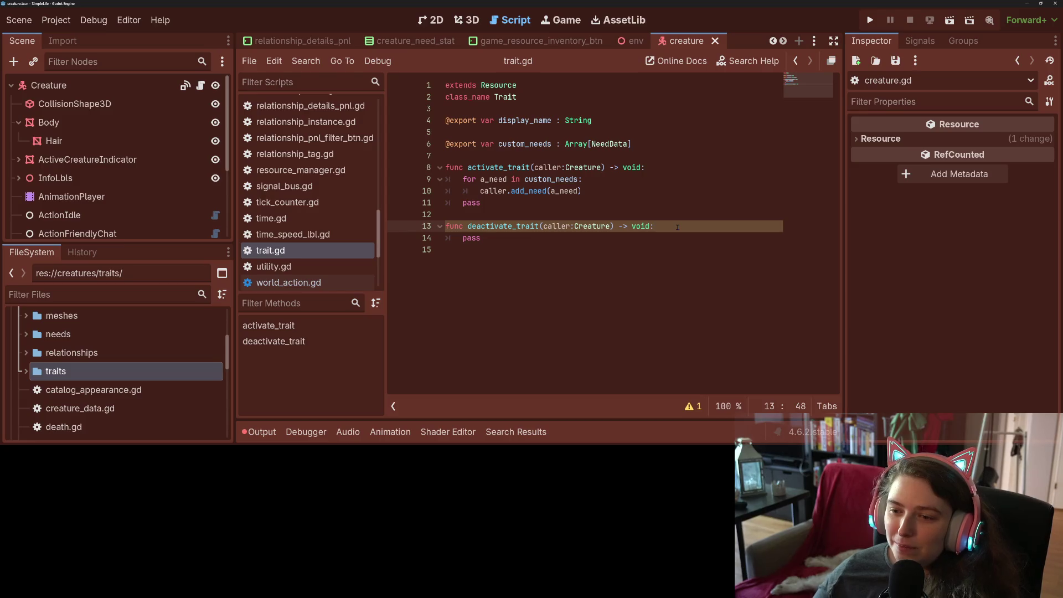
{"action": "key", "text": "Return"}
{"action": "type", "text": "for"}
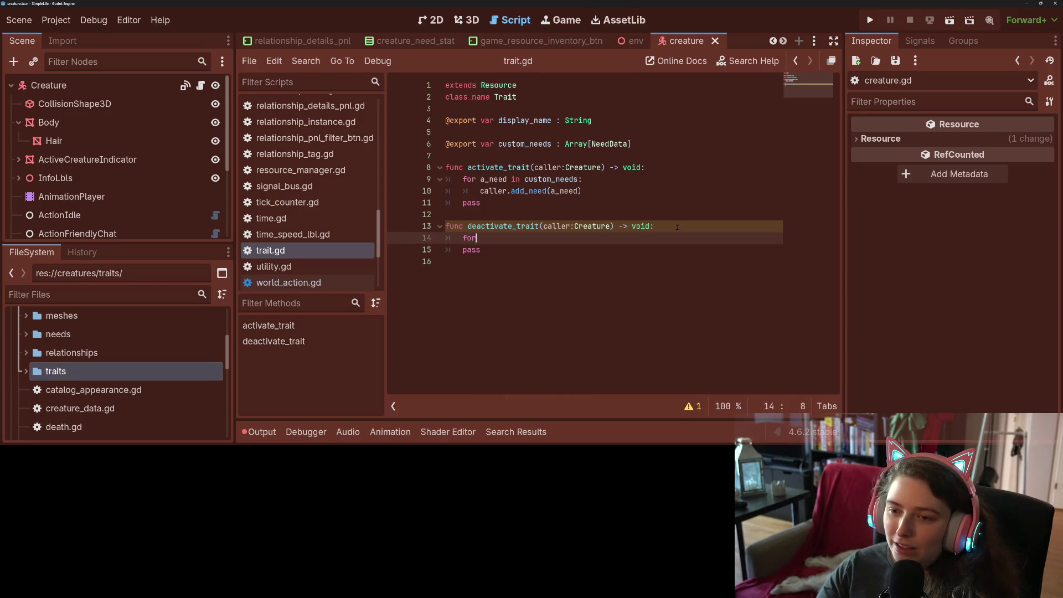
{"action": "type", "text": " a_need in custom_needs"}
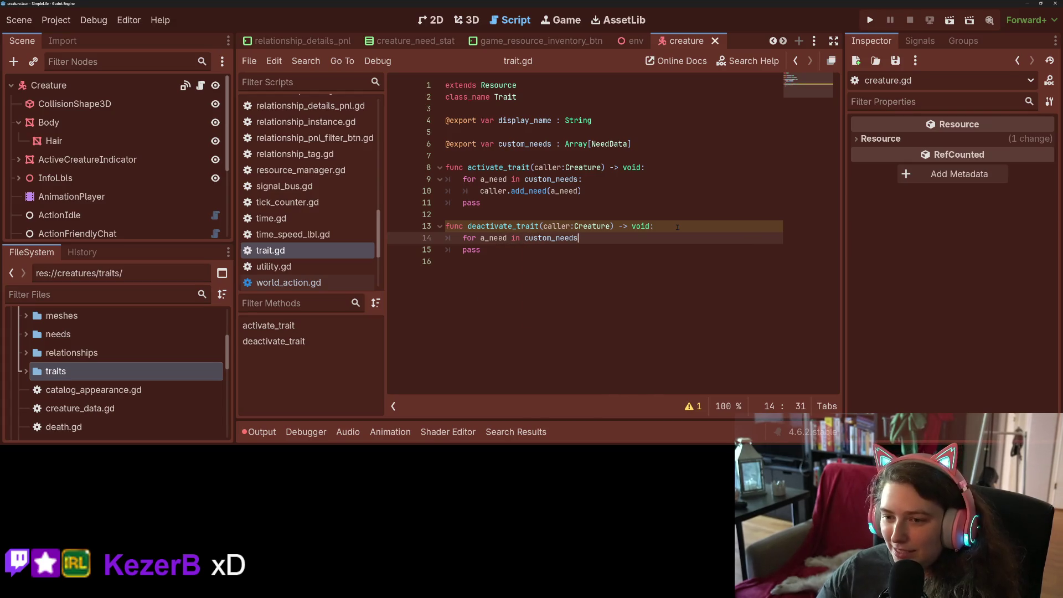
{"action": "type", "text": ":"}
{"action": "key", "text": "Return"}
{"action": "type", "text": "caller.re"}
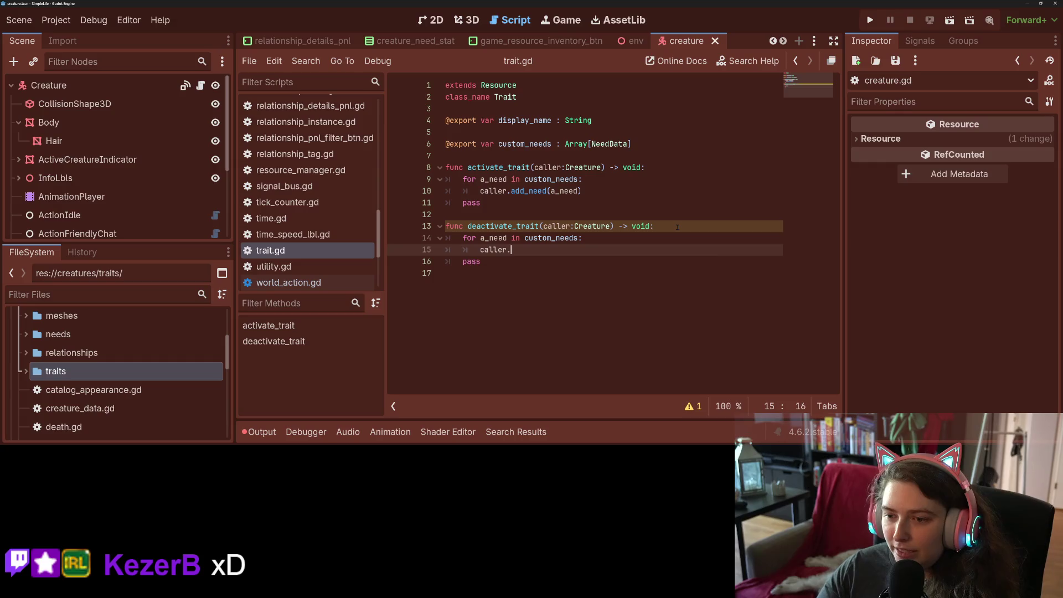
{"action": "type", "text": "m"}
{"action": "key", "text": "Down"}
{"action": "key", "text": "Return"}
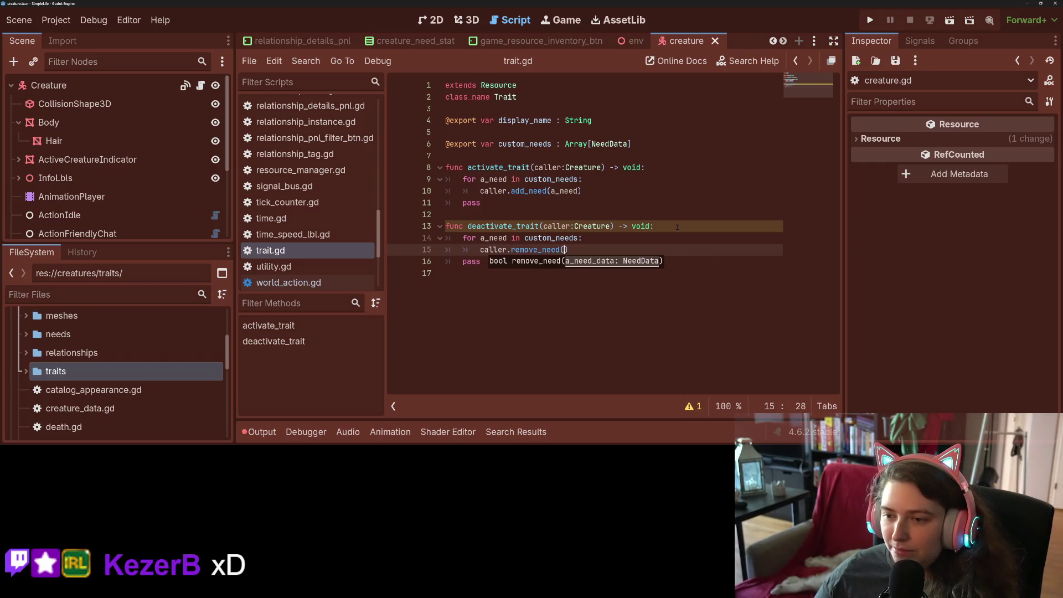
{"action": "type", "text": "a"}
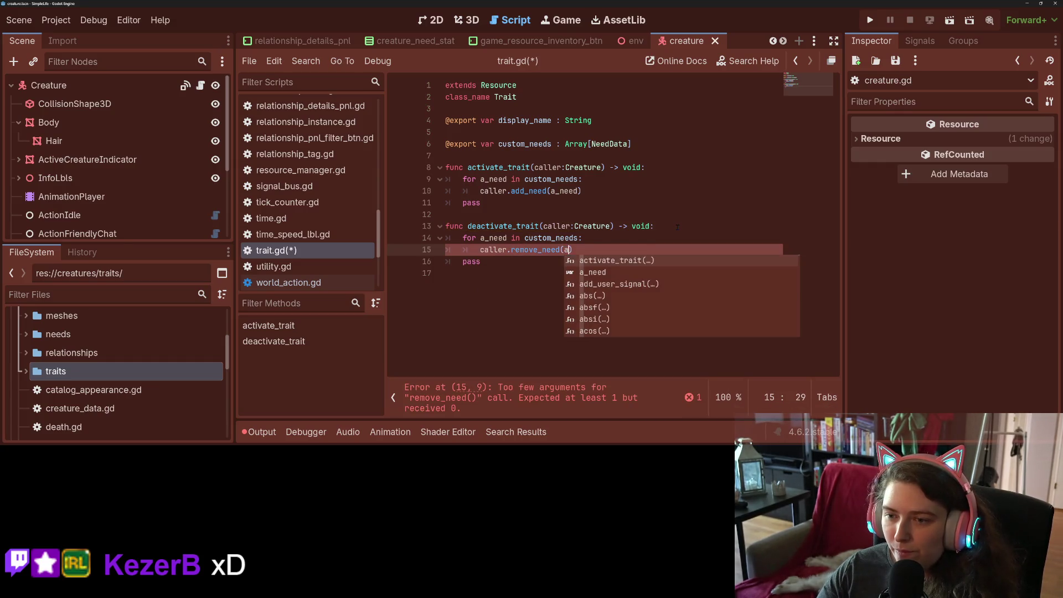
{"action": "key", "text": "Down"}
{"action": "key", "text": "Return"}
{"action": "key", "text": "ctrl+s"}
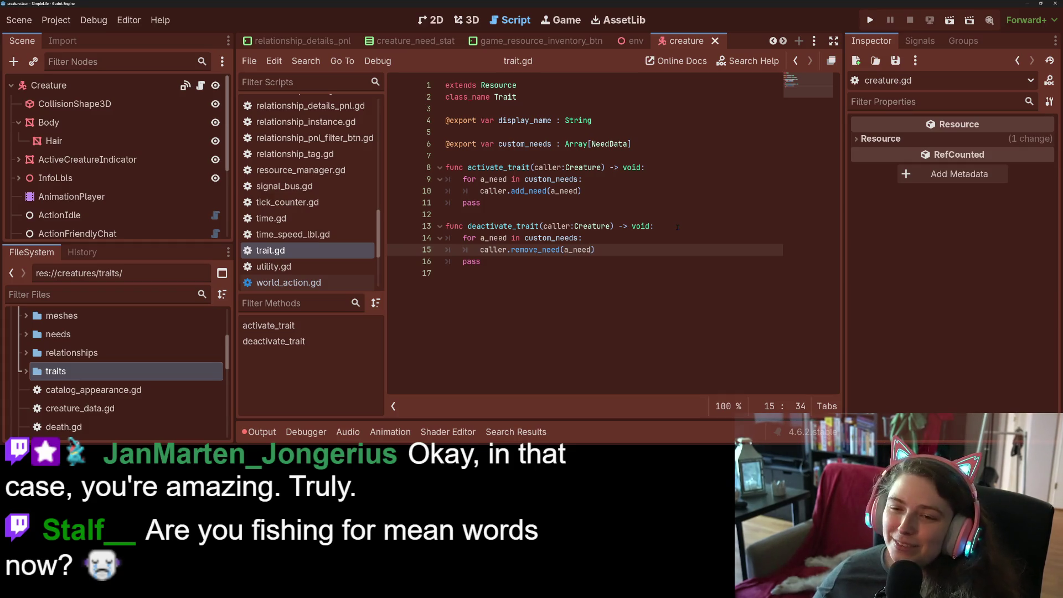
Step: Locate the leftover pass lines in deactivate_trait and activate_trait
{"action": "left_click", "coordinate": [667, 226]}
{"action": "left_click", "coordinate": [608, 261]}
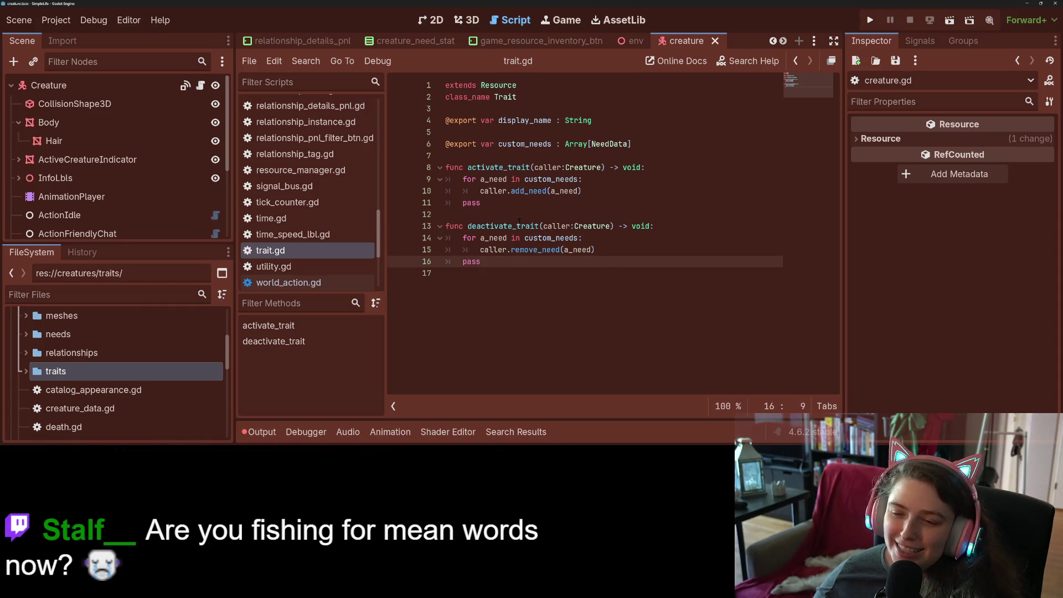
{"action": "left_click", "coordinate": [535, 203]}
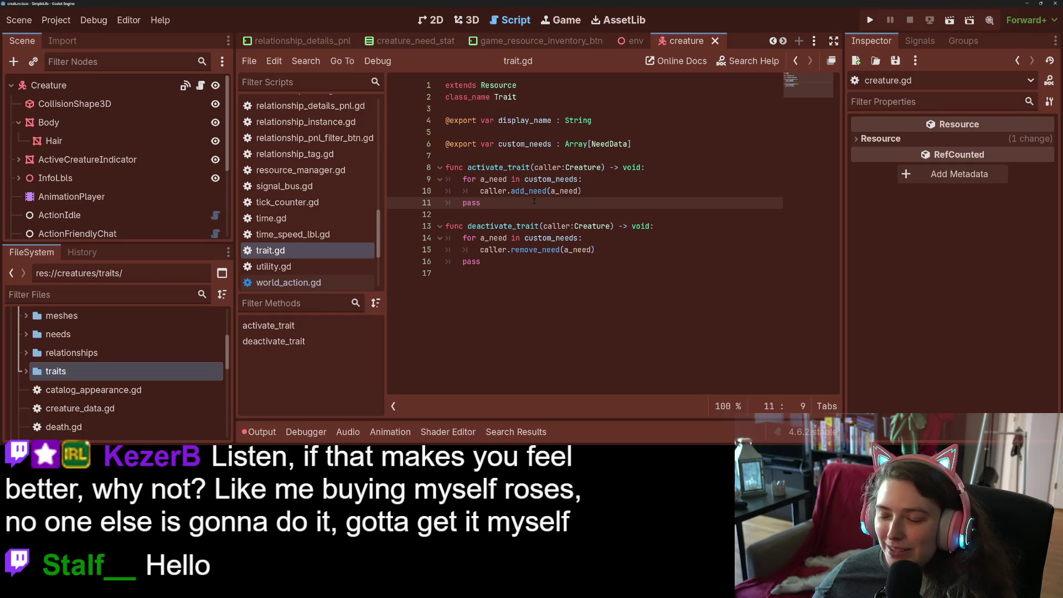
Step: Delete the pass lines from activate_trait and deactivate_trait, save trait.gd, and switch to the browser
{"action": "left_click_drag", "start_coordinate": [534, 203], "coordinate": [437, 205]}
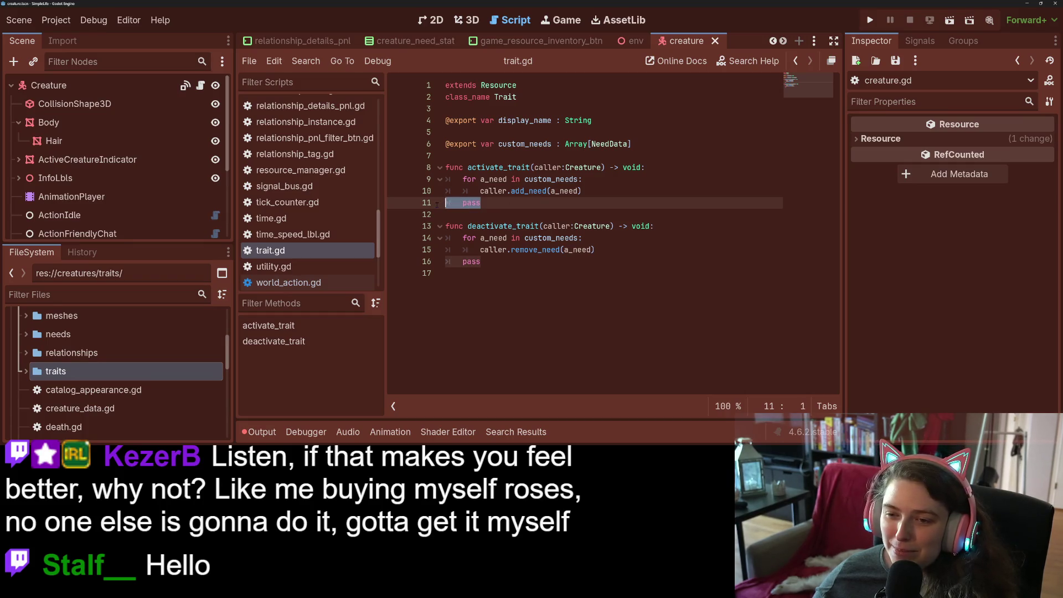
{"action": "key", "text": "BackSpace"}
{"action": "key", "text": "BackSpace"}
{"action": "left_click_drag", "start_coordinate": [481, 249], "coordinate": [422, 254]}
{"action": "key", "text": "BackSpace"}
{"action": "key", "text": "BackSpace"}
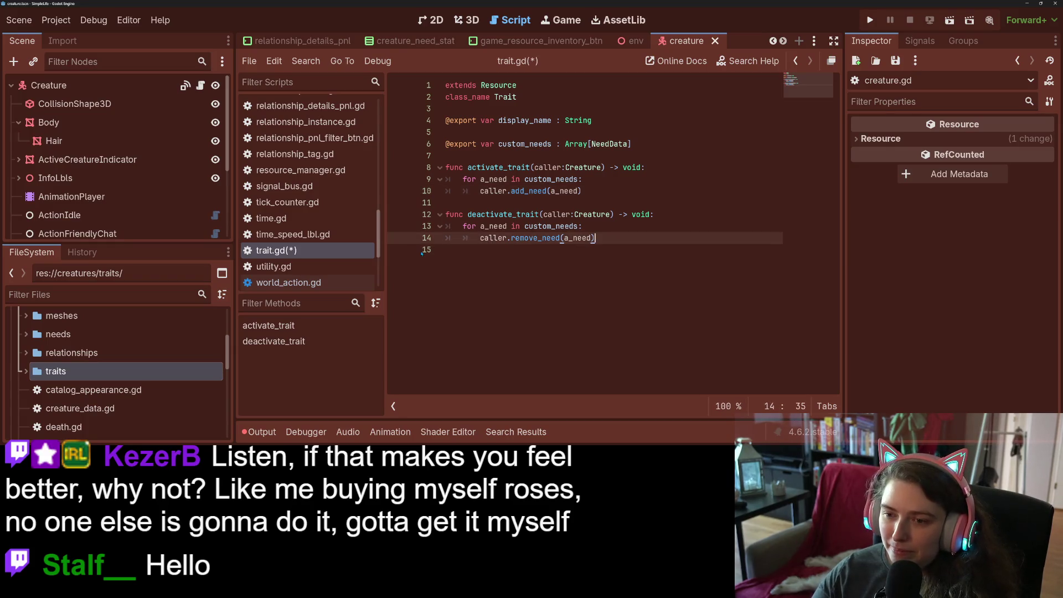
{"action": "key", "text": "ctrl+s"}
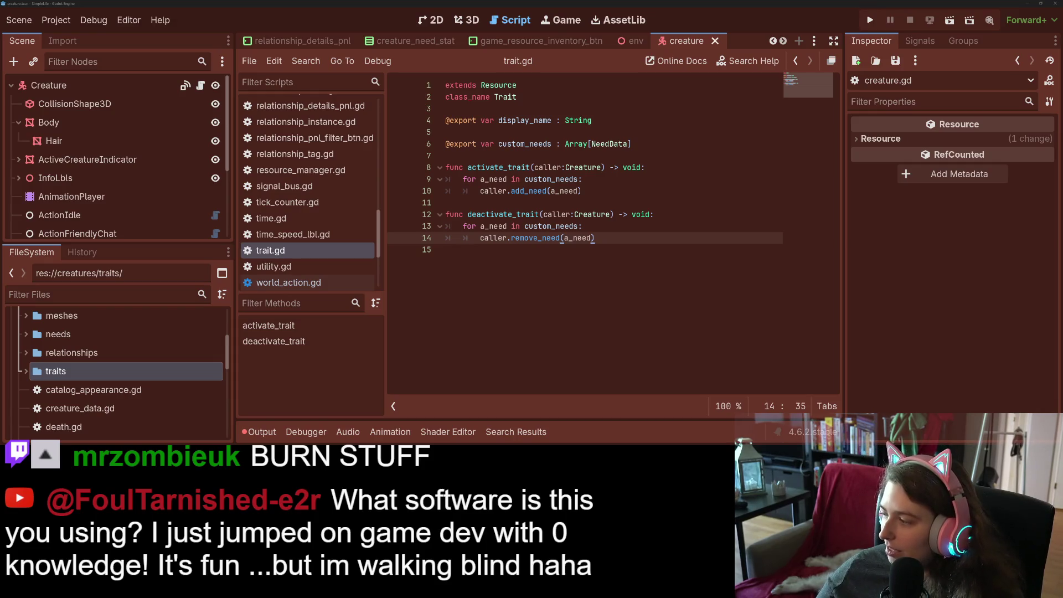
{"action": "key", "text": "alt+Tab"}
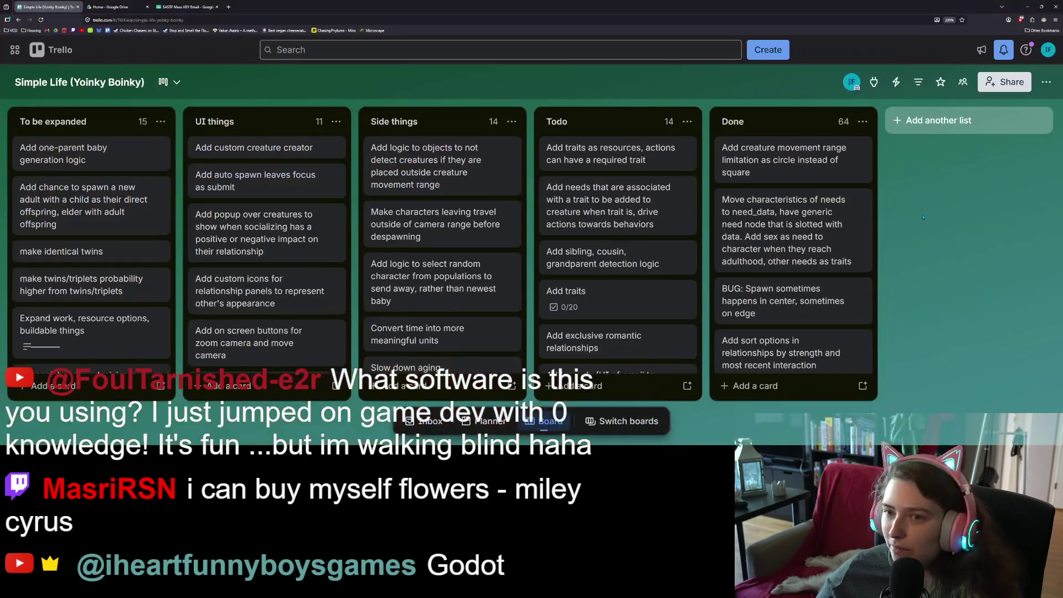
{"action": "left_click", "coordinate": [235, 7]}
{"action": "type", "text": "godot"}
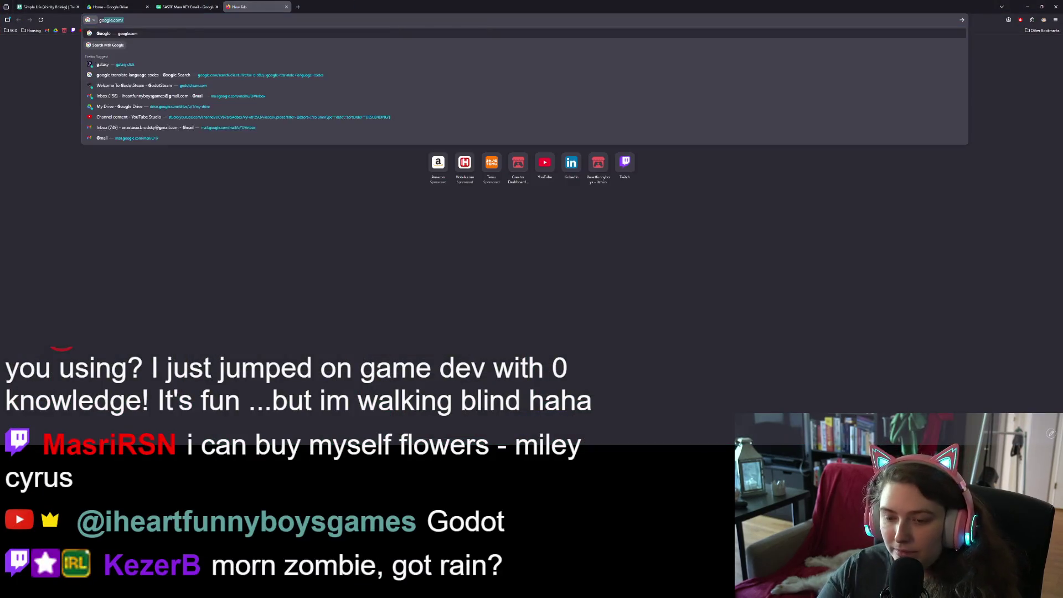
{"action": "key", "text": "Return"}
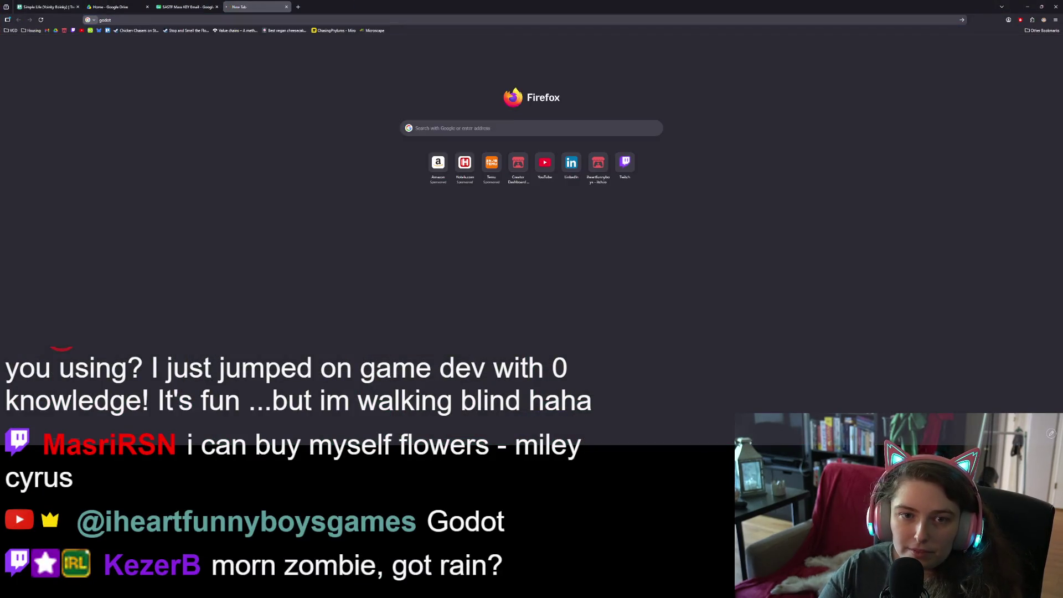
{"action": "left_click", "coordinate": [161, 135]}
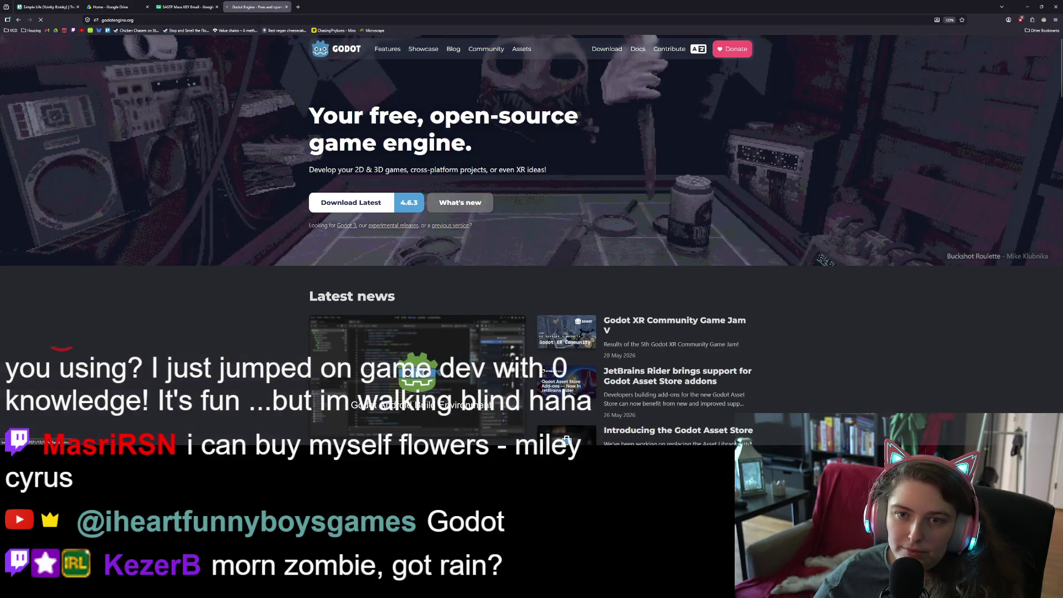
{"action": "key", "text": "ctrl+l"}
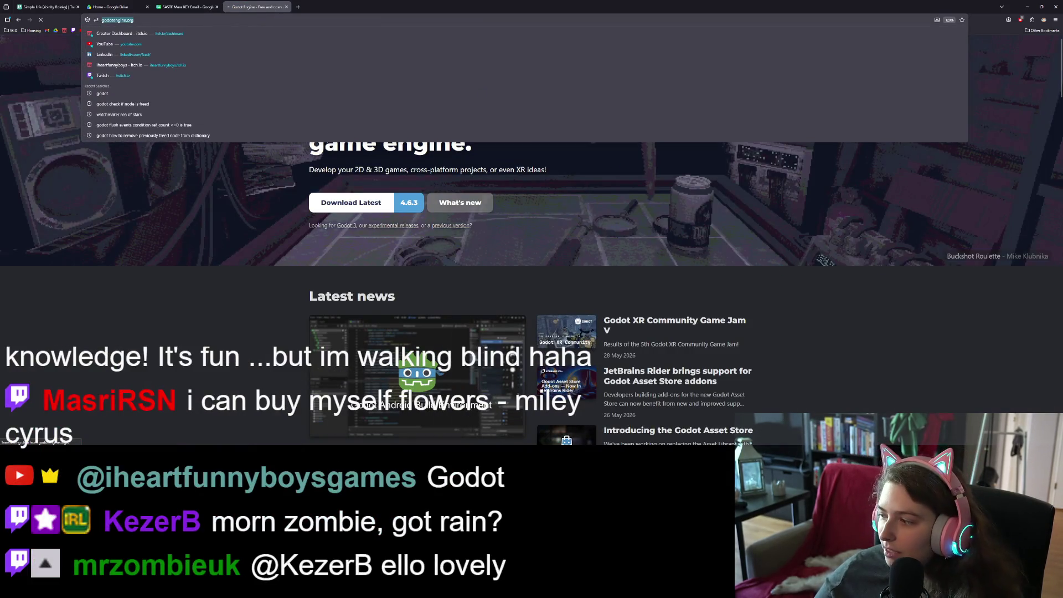
{"action": "key", "text": "Escape"}
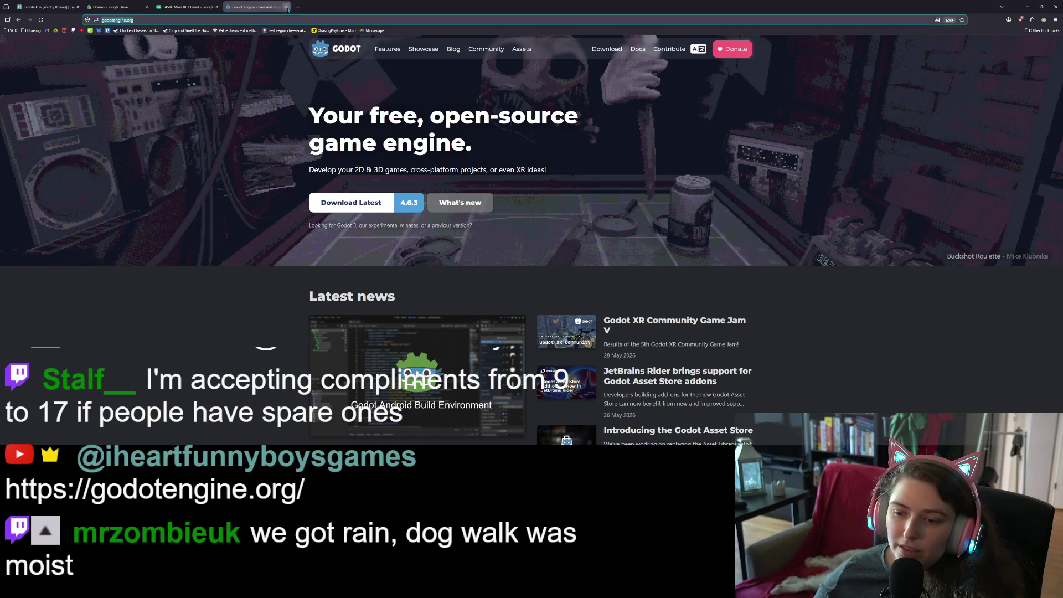
{"action": "left_click", "coordinate": [287, 8]}
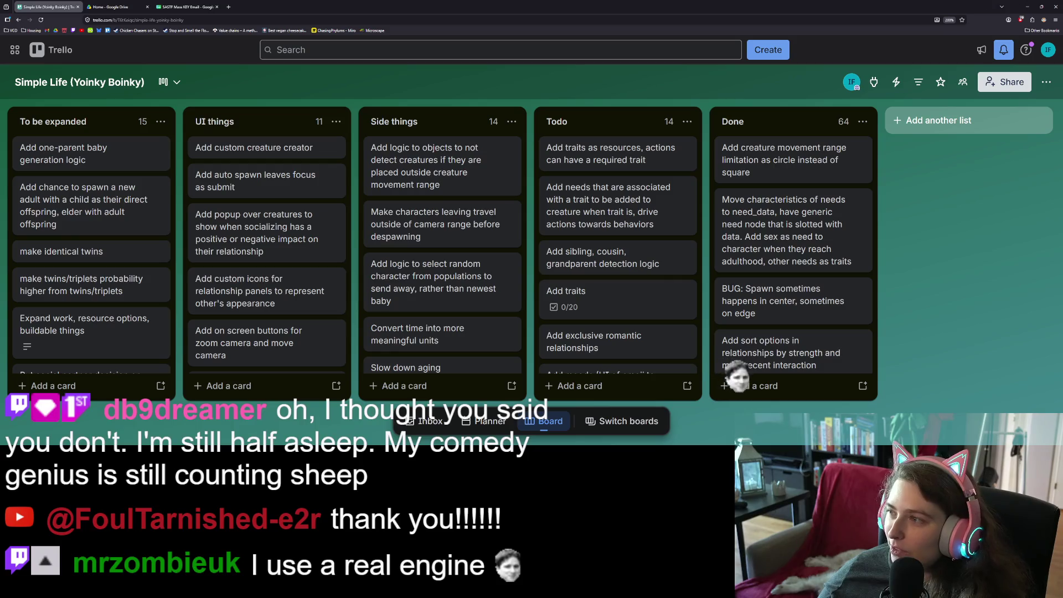
{"action": "left_click", "coordinate": [1027, 7]}
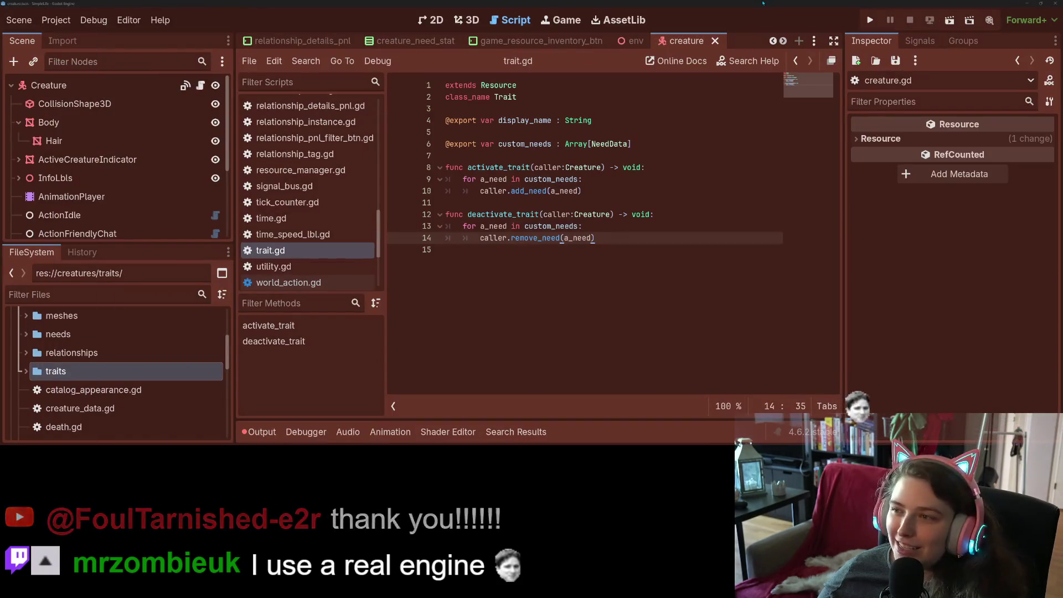
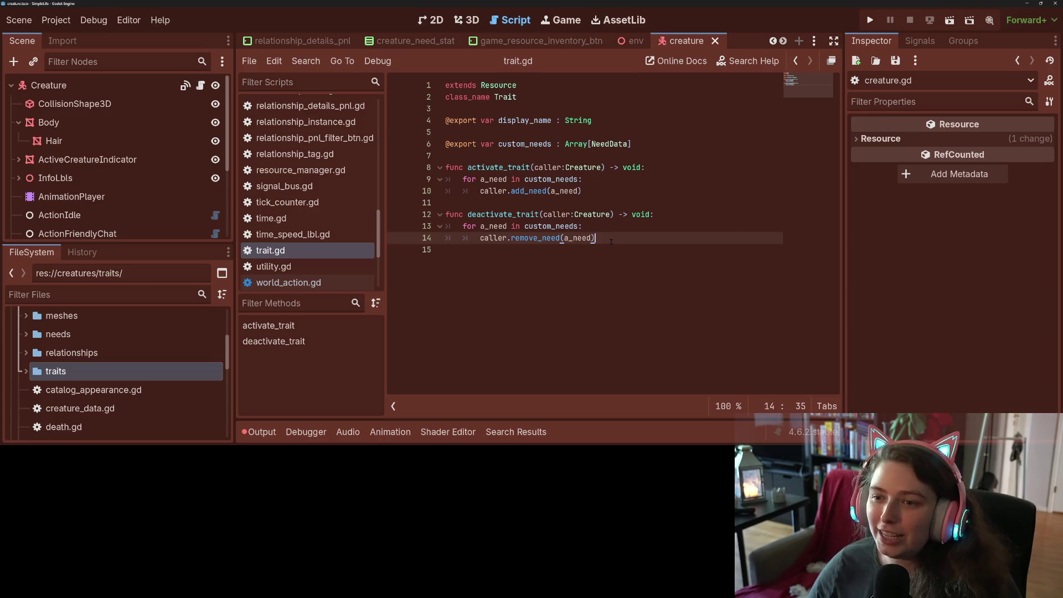
Step: Review the activate_trait and deactivate_trait functions, then find the declarations in creature.gd
{"action": "double_click", "coordinate": [515, 214]}
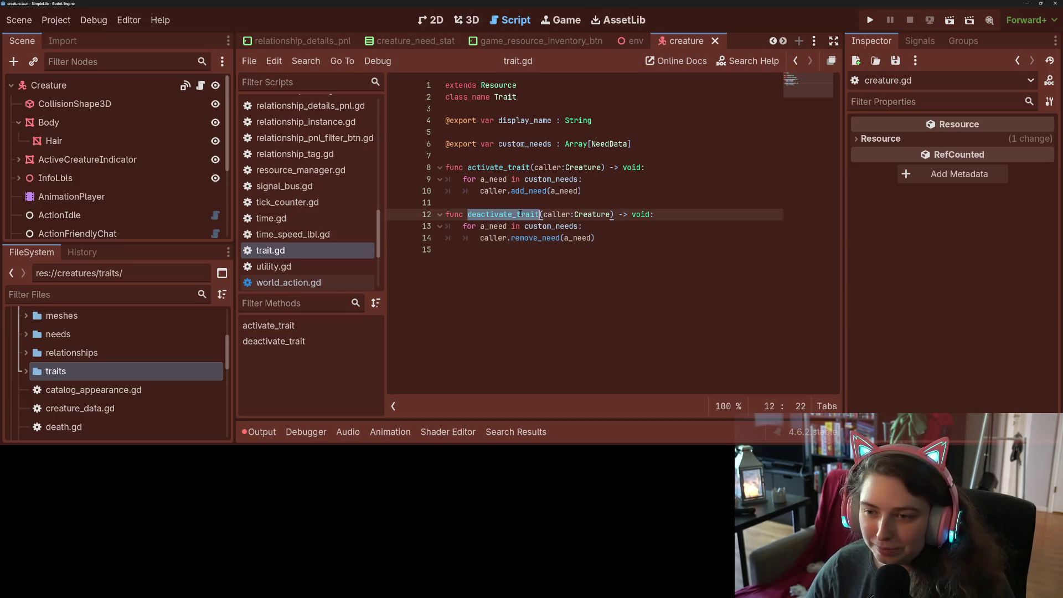
{"action": "double_click", "coordinate": [515, 167]}
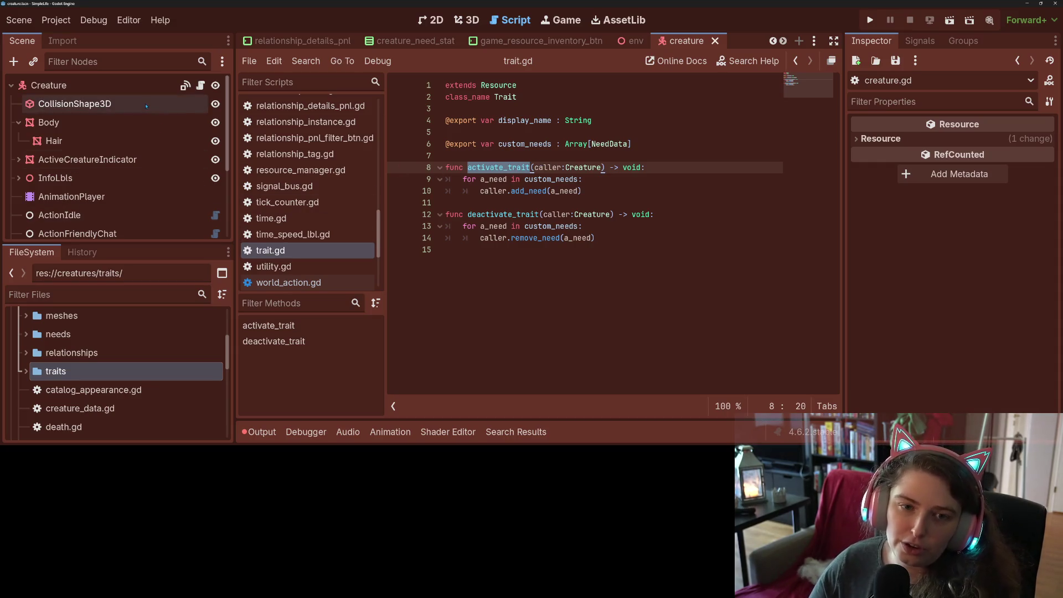
{"action": "left_click", "coordinate": [200, 85]}
{"action": "scroll", "coordinate": [502, 320], "scroll_direction": "up", "scroll_amount": 10}
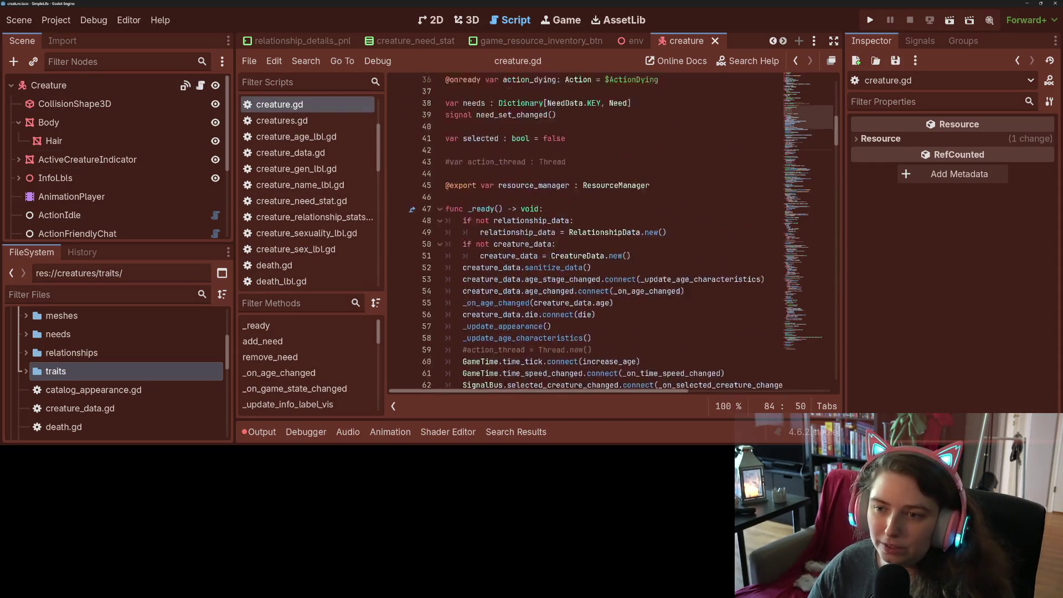
{"action": "scroll", "coordinate": [514, 143], "scroll_direction": "down", "scroll_amount": 3}
{"action": "double_click", "coordinate": [475, 132]}
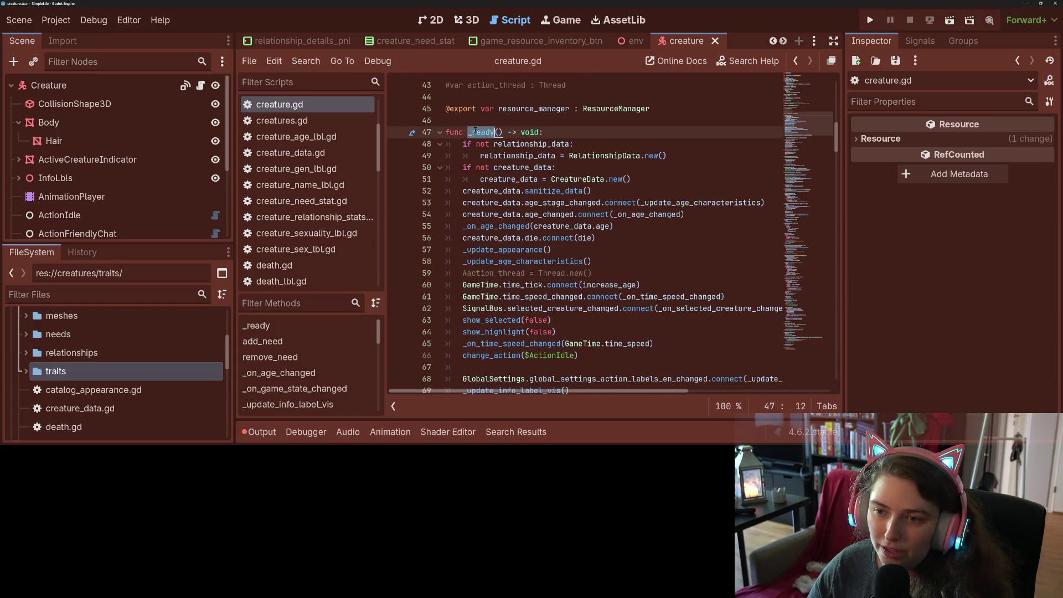
{"action": "left_click", "coordinate": [619, 250]}
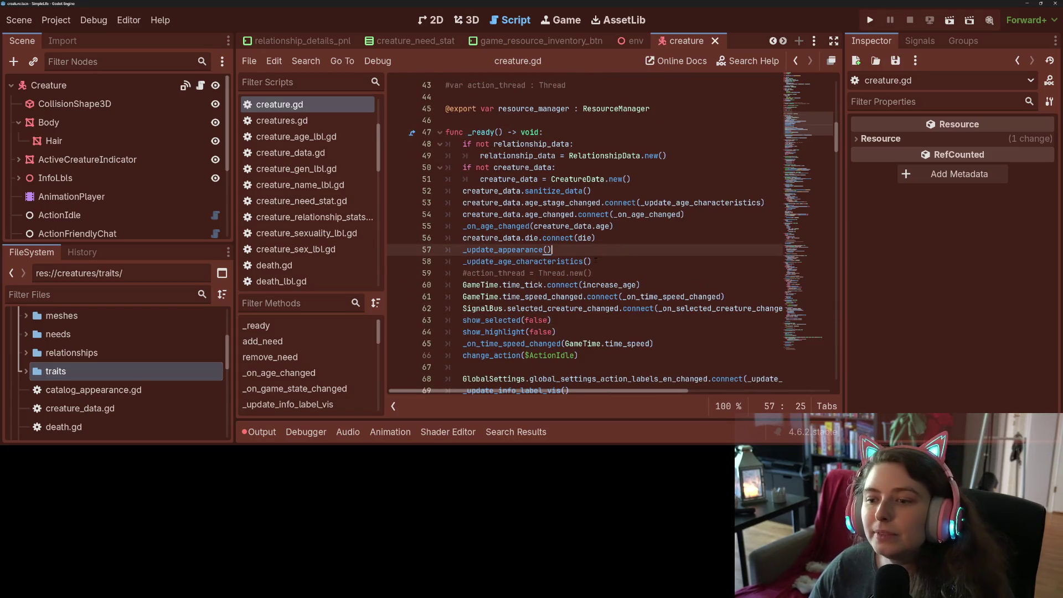
{"action": "left_click", "coordinate": [595, 260]}
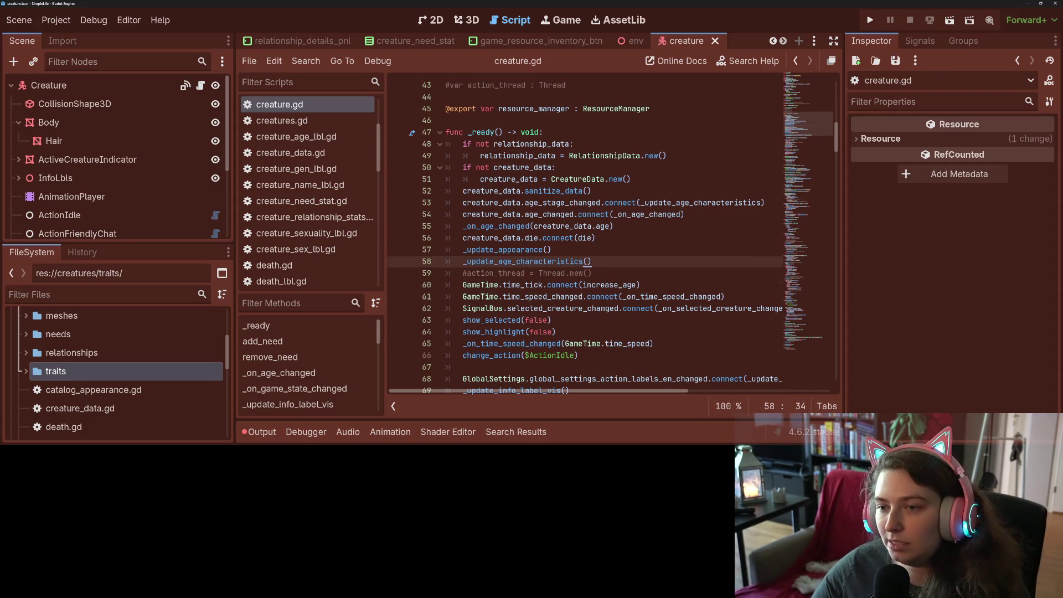
{"action": "scroll", "coordinate": [609, 250], "scroll_direction": "up", "scroll_amount": 2}
{"action": "left_click", "coordinate": [658, 180]}
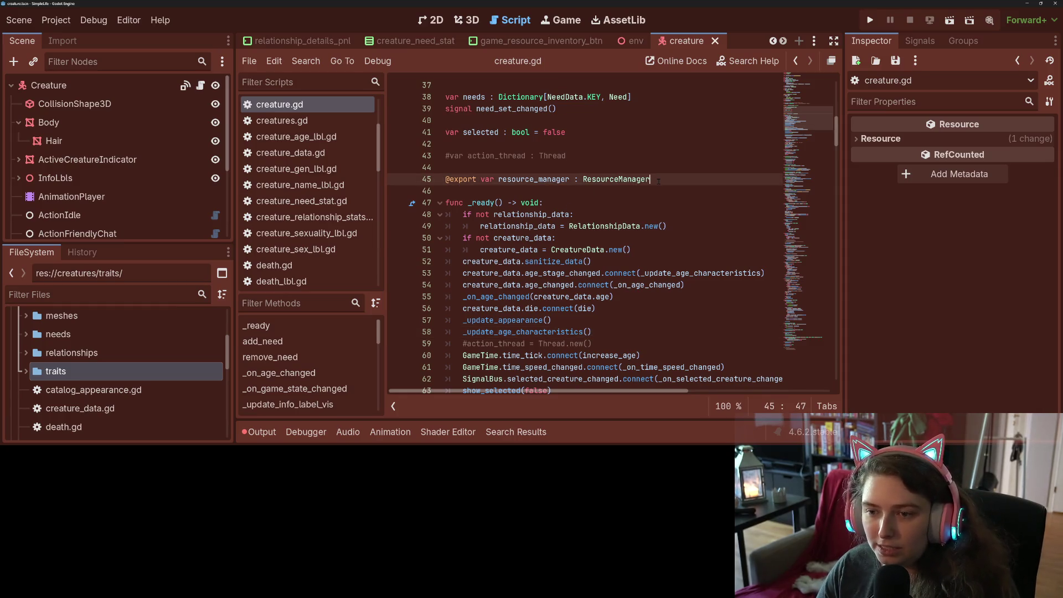
Step: Declare 'var traits : Array[Trait] = []' above the selected variable and save creature.gd
{"action": "key", "text": "Up"}
{"action": "key", "text": "Up"}
{"action": "key", "text": "Up"}
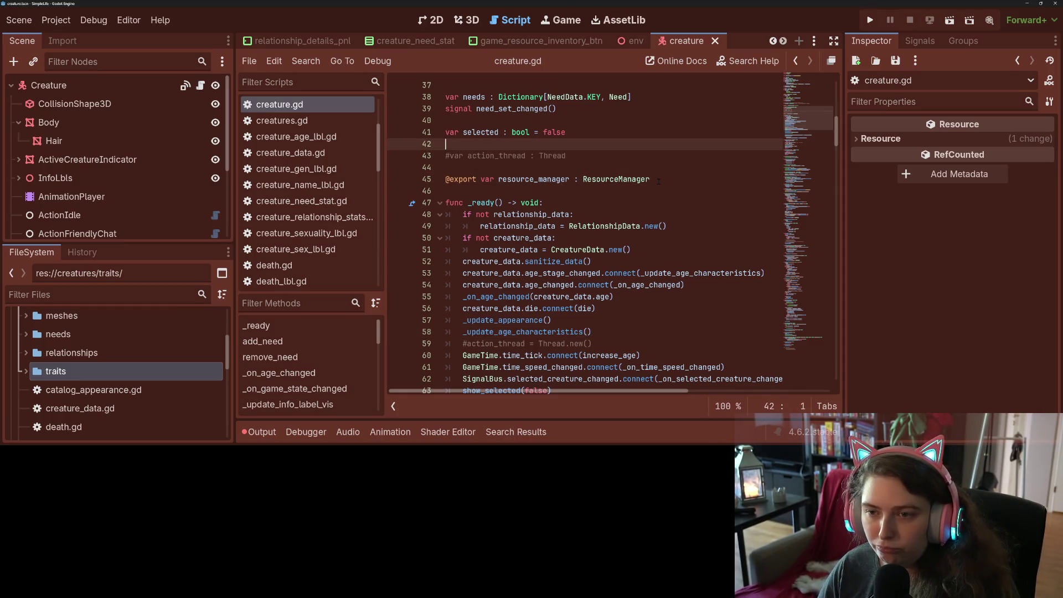
{"action": "key", "text": "Down"}
{"action": "key", "text": "End"}
{"action": "key", "text": "Up"}
{"action": "key", "text": "Up"}
{"action": "key", "text": "Up"}
{"action": "key", "text": "Return"}
{"action": "key", "text": "Return"}
{"action": "key", "text": "Up"}
{"action": "type", "text": "var traits : "}
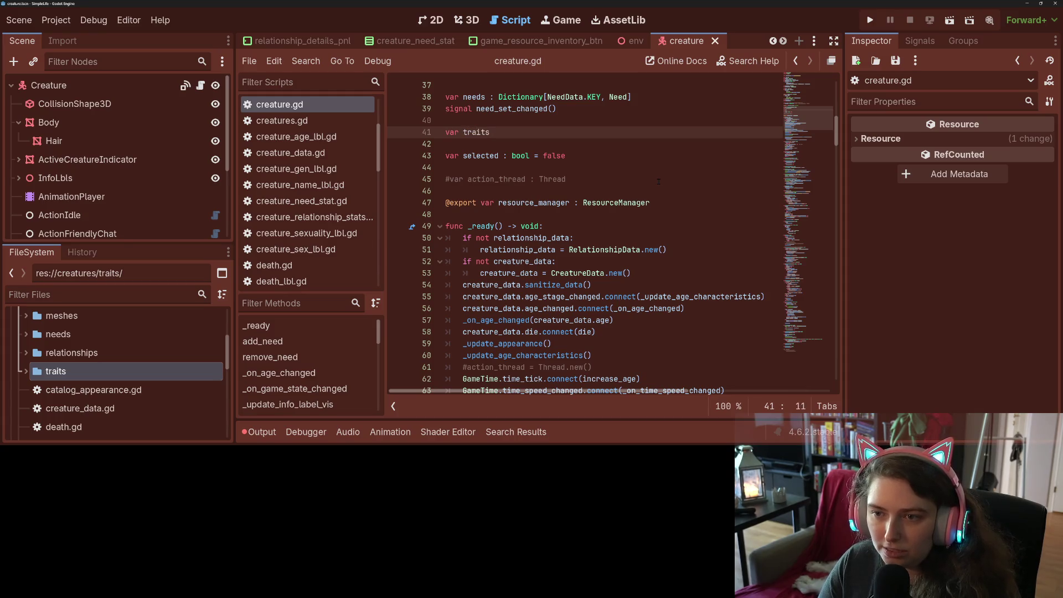
{"action": "type", "text": "Array"}
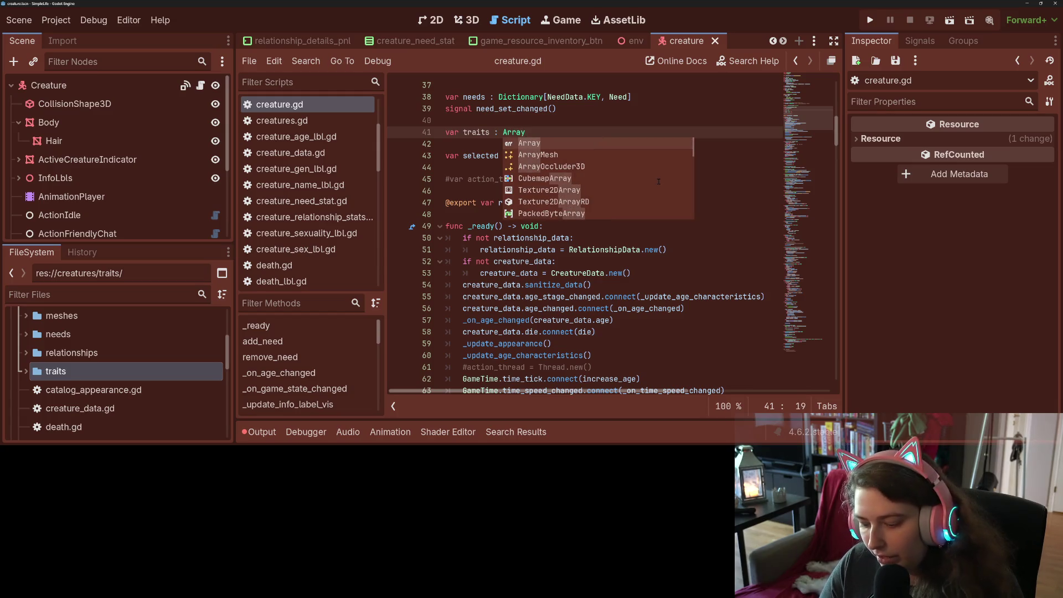
{"action": "type", "text": "[Trait]"}
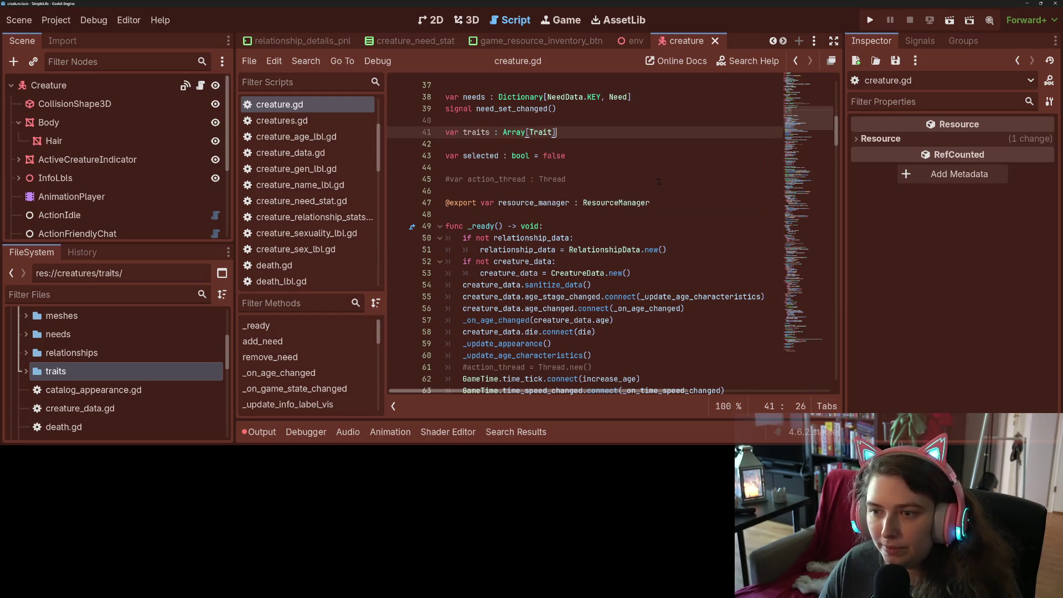
{"action": "type", "text": " = []"}
{"action": "key", "text": "ctrl+s"}
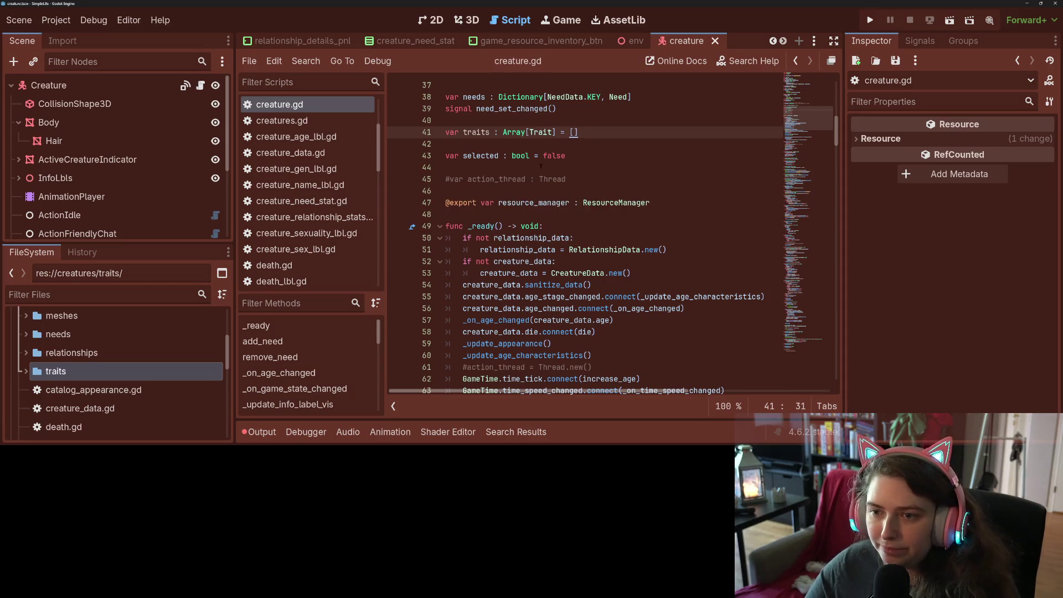
{"action": "double_click", "coordinate": [487, 133]}
{"action": "scroll", "coordinate": [540, 238], "scroll_direction": "down", "scroll_amount": 3}
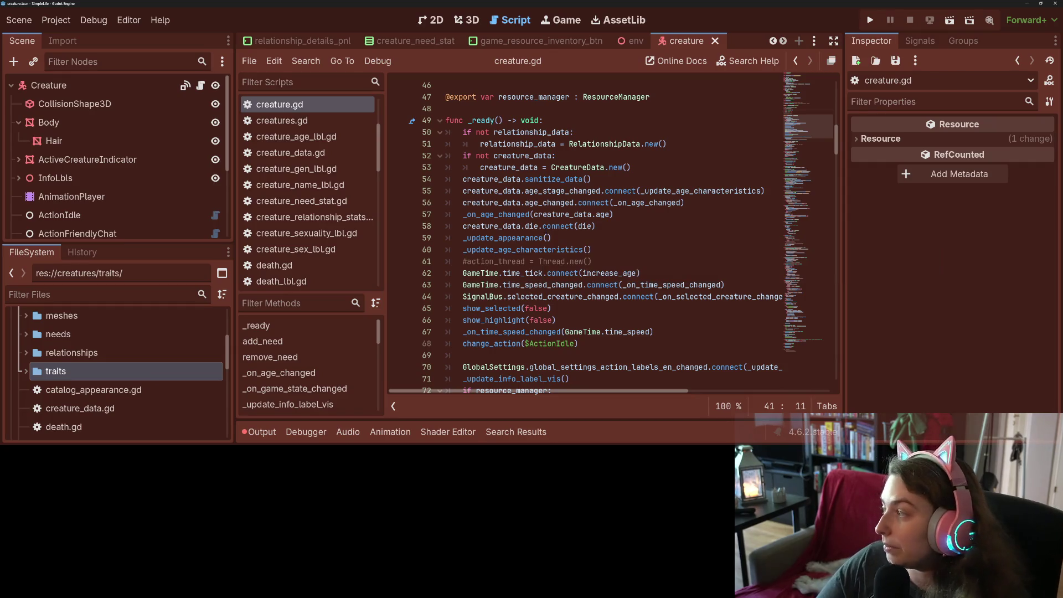
Step: Find the end of the _ready function, after the change_action call
{"action": "left_click", "coordinate": [543, 226]}
{"action": "left_click", "coordinate": [630, 259]}
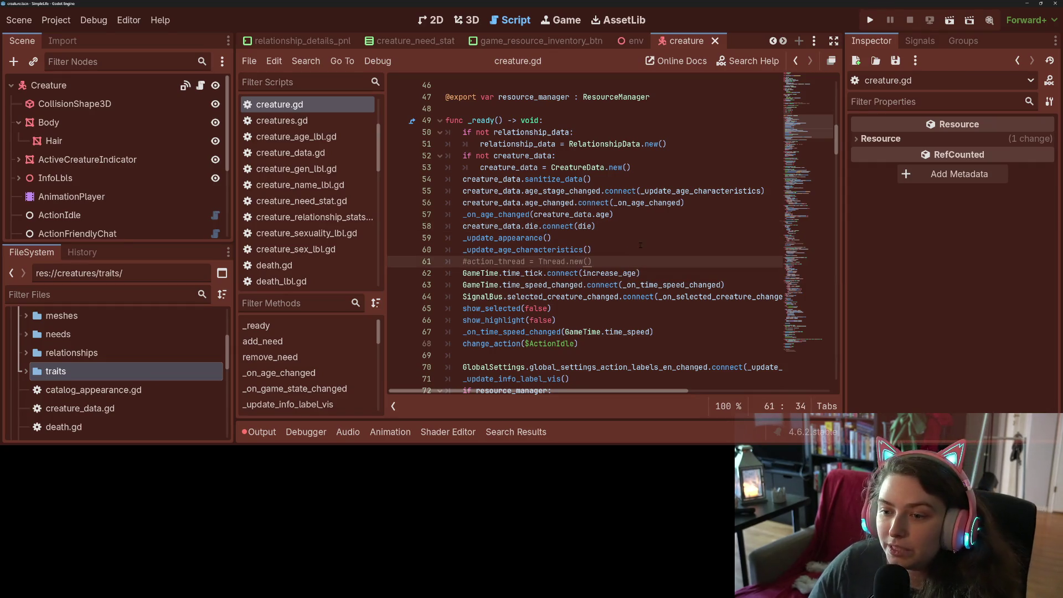
{"action": "left_click", "coordinate": [641, 248]}
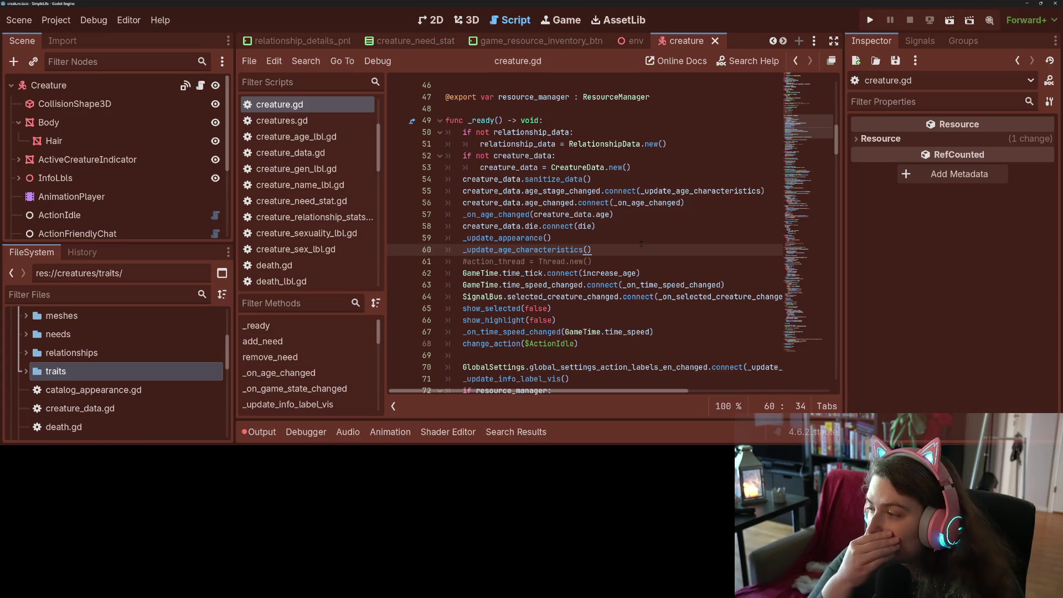
{"action": "left_click", "coordinate": [669, 334]}
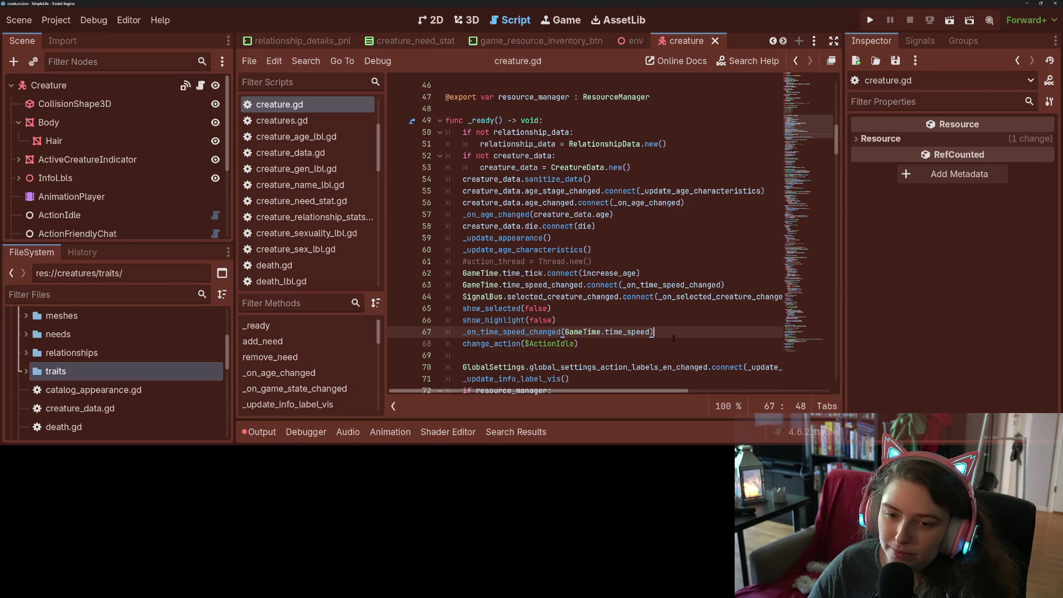
{"action": "left_click", "coordinate": [675, 344]}
{"action": "scroll", "coordinate": [675, 344], "scroll_direction": "down", "scroll_amount": 2}
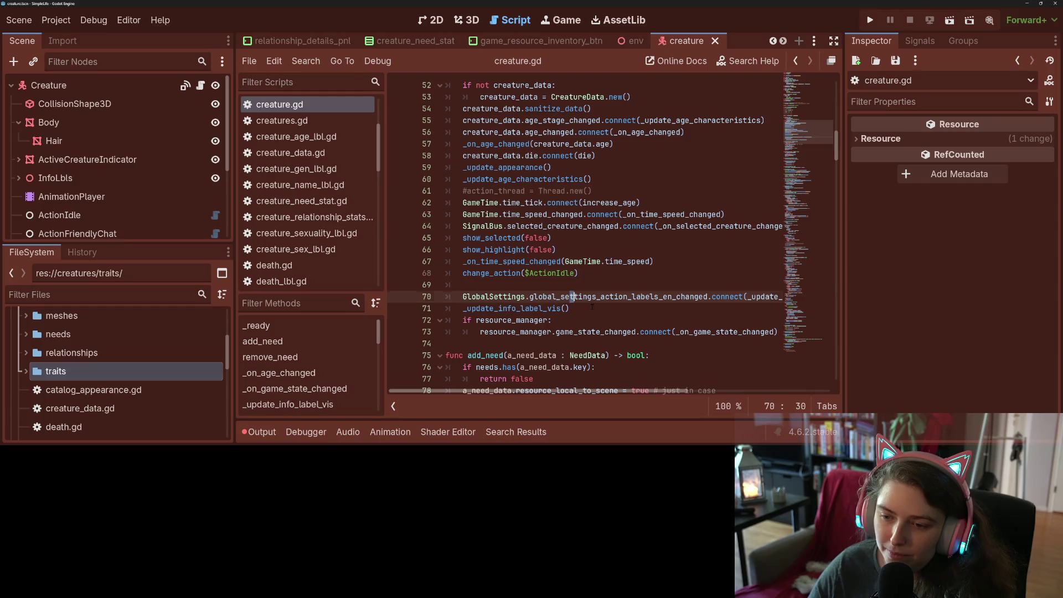
{"action": "left_click", "coordinate": [592, 308]}
{"action": "left_click", "coordinate": [623, 274]}
{"action": "scroll", "coordinate": [597, 322], "scroll_direction": "down", "scroll_amount": 2}
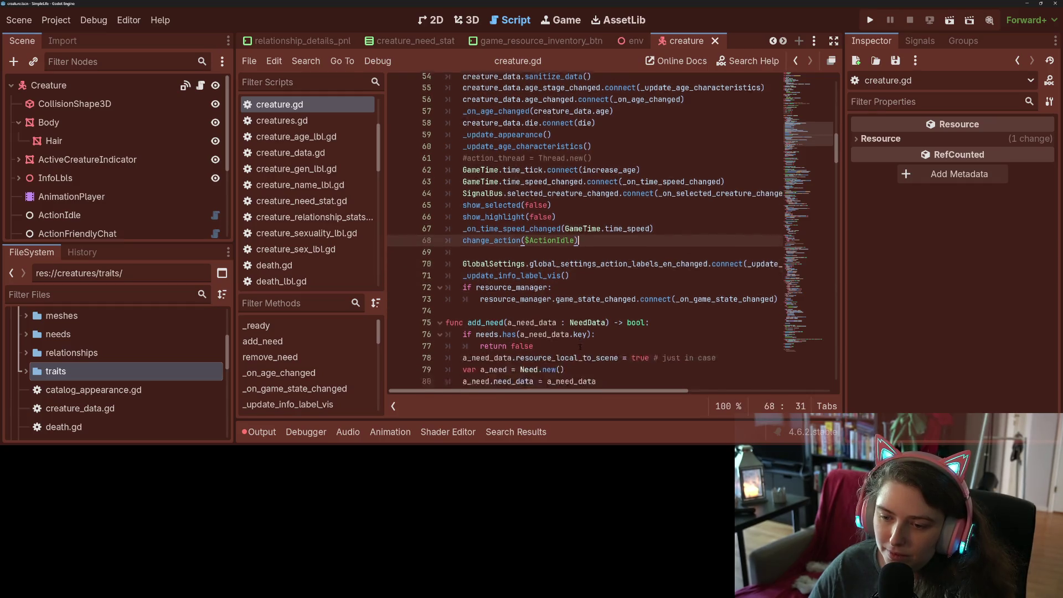
{"action": "left_click", "coordinate": [523, 274]}
Step: Add a 'func _randomize_traits() -> void:' stub containing only pass after _ready
{"action": "key", "text": "Return"}
{"action": "key", "text": "Return"}
{"action": "key", "text": "Up"}
{"action": "type", "text": "fun"}
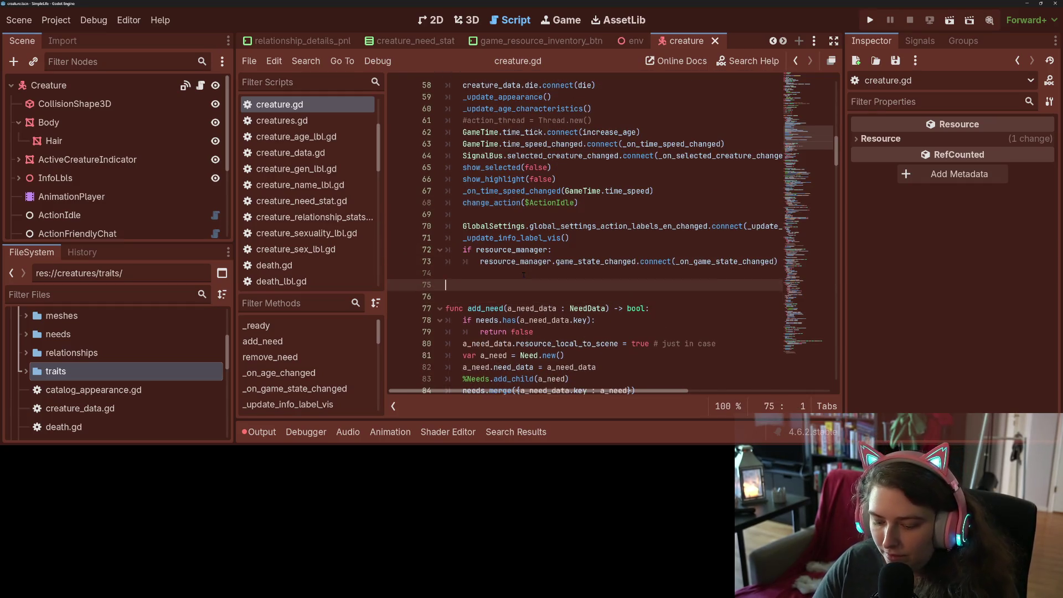
{"action": "type", "text": "ando"}
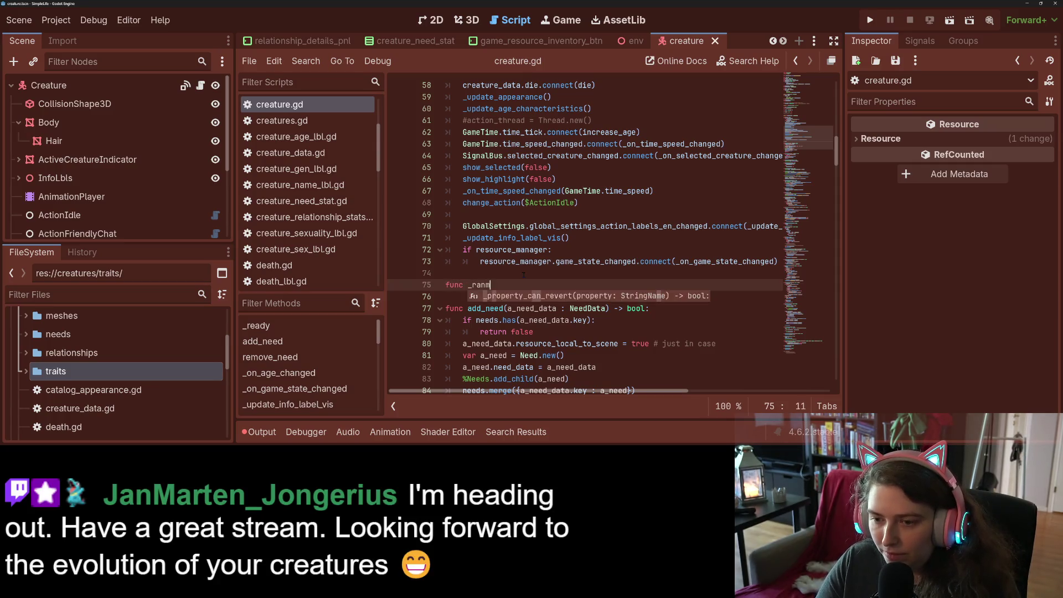
{"action": "type", "text": "_rat"}
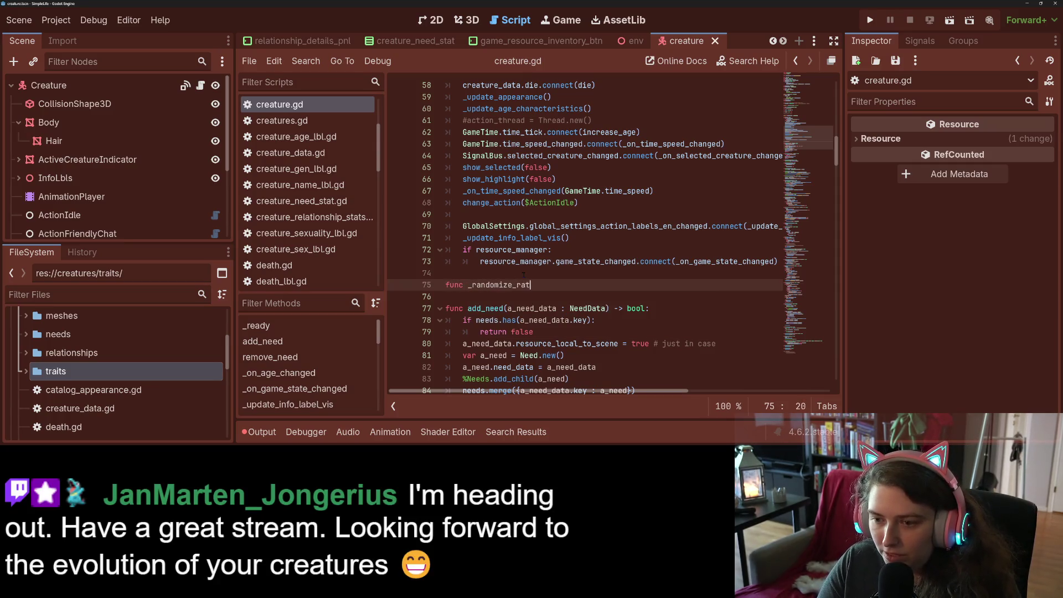
{"action": "type", "text": "traits"}
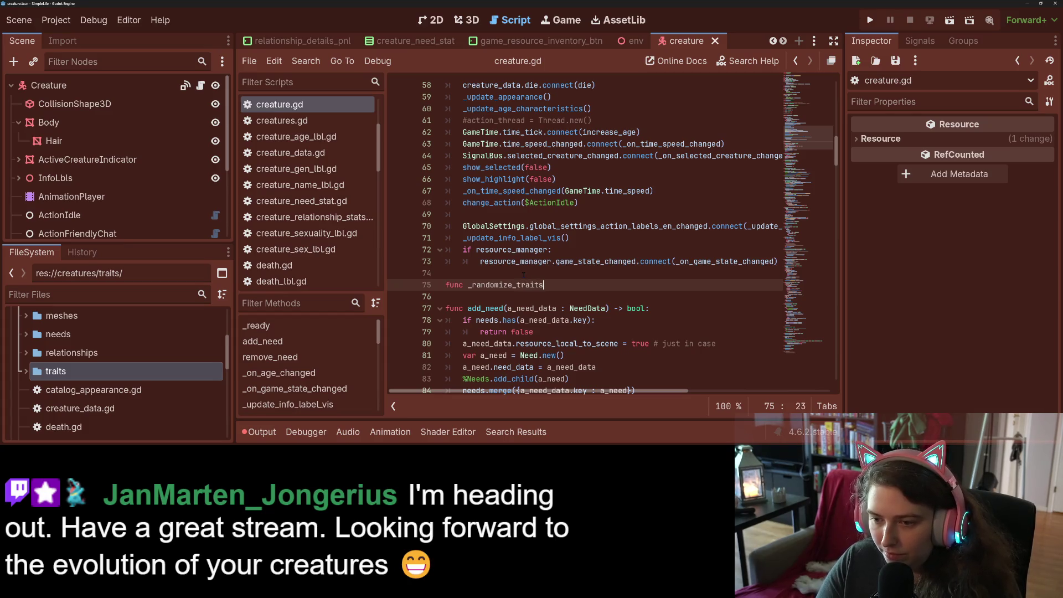
{"action": "type", "text": "() -> void:"}
{"action": "key", "text": "Return"}
{"action": "type", "text": "pass"}
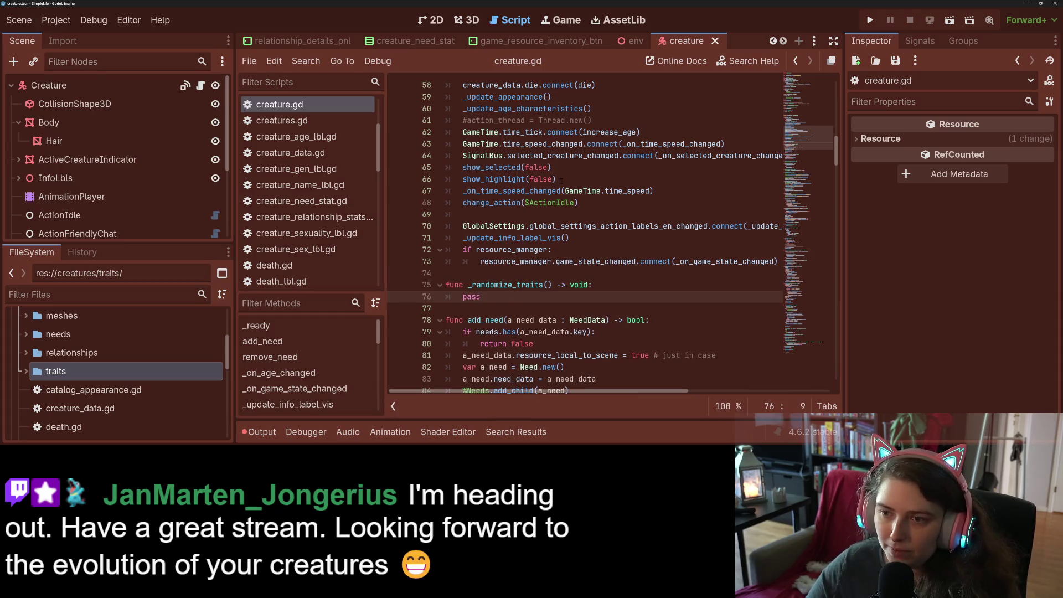
{"action": "left_click", "coordinate": [609, 108]}
Step: Make _ready call _randomize_traits() when traits.is_empty(), then save creature.gd
{"action": "scroll", "coordinate": [607, 167], "scroll_direction": "up", "scroll_amount": 3}
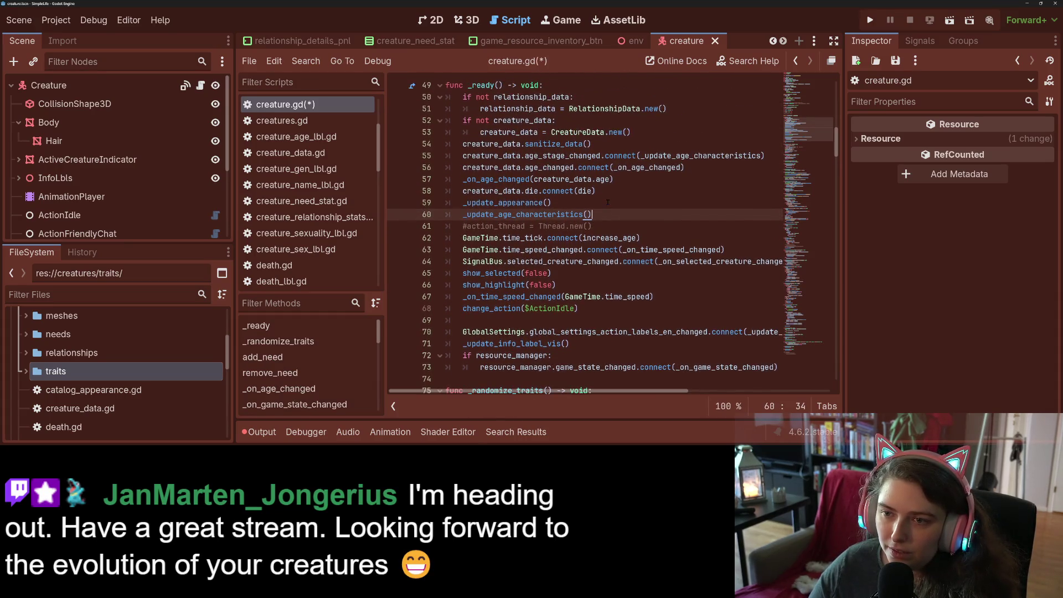
{"action": "key", "text": "Return"}
{"action": "type", "text": "if "}
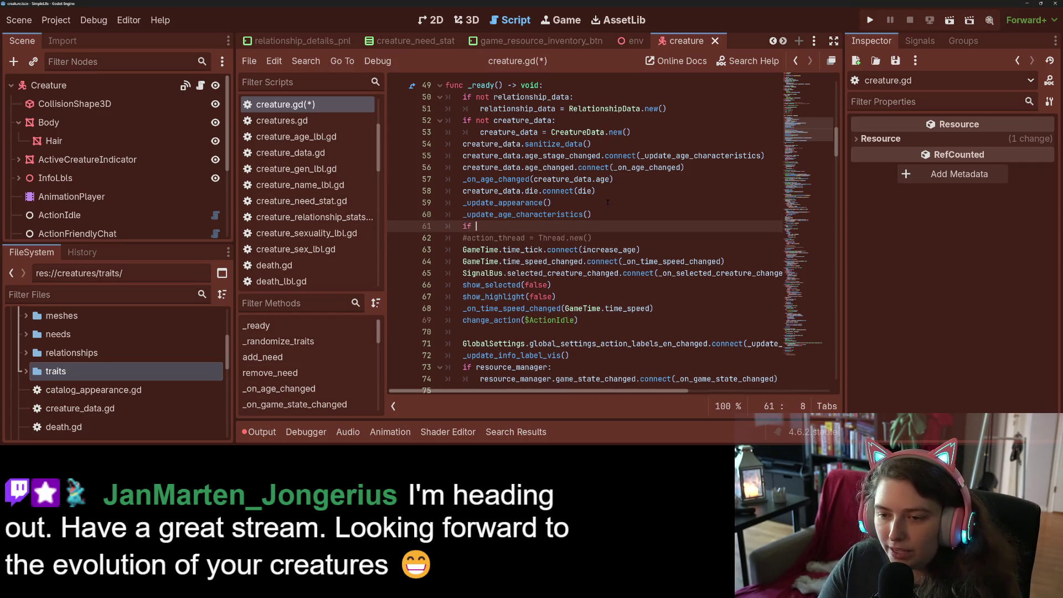
{"action": "type", "text": "traits"}
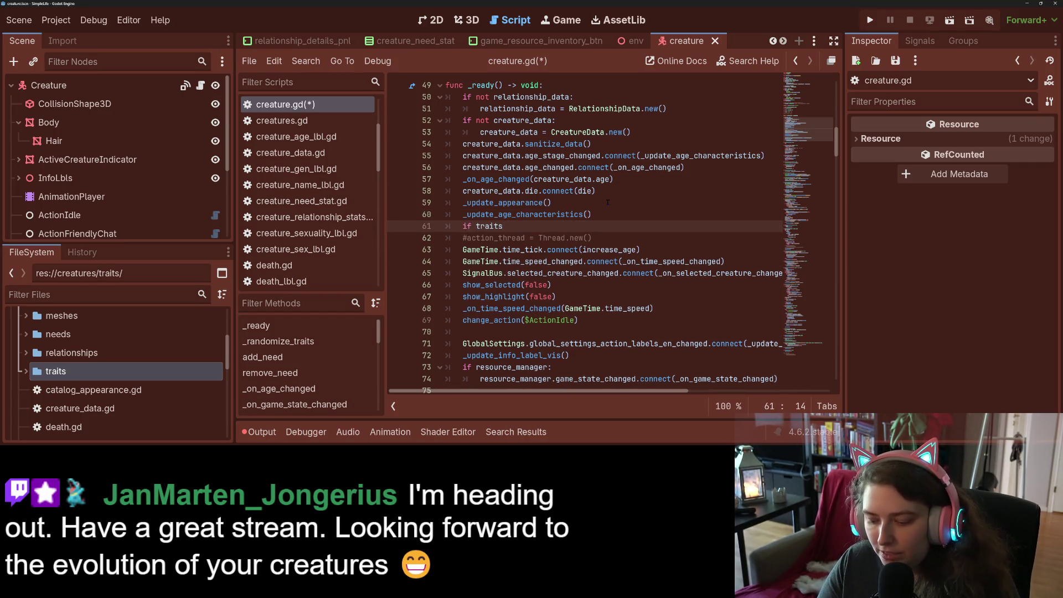
{"action": "type", "text": ".is_e"}
{"action": "key", "text": "Return"}
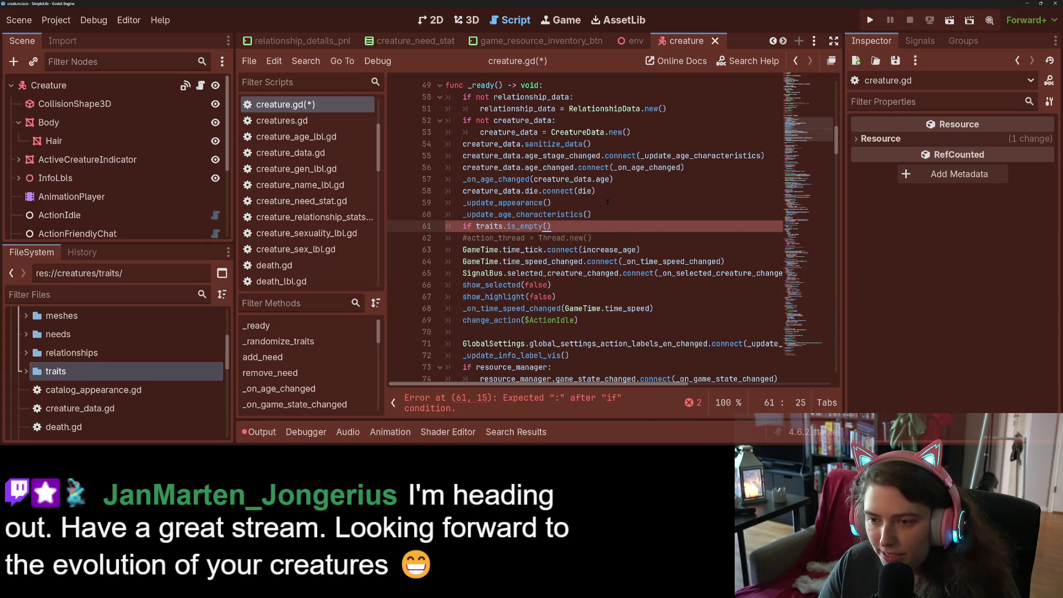
{"action": "type", "text": ":"}
{"action": "key", "text": "Return"}
{"action": "type", "text": ")"}
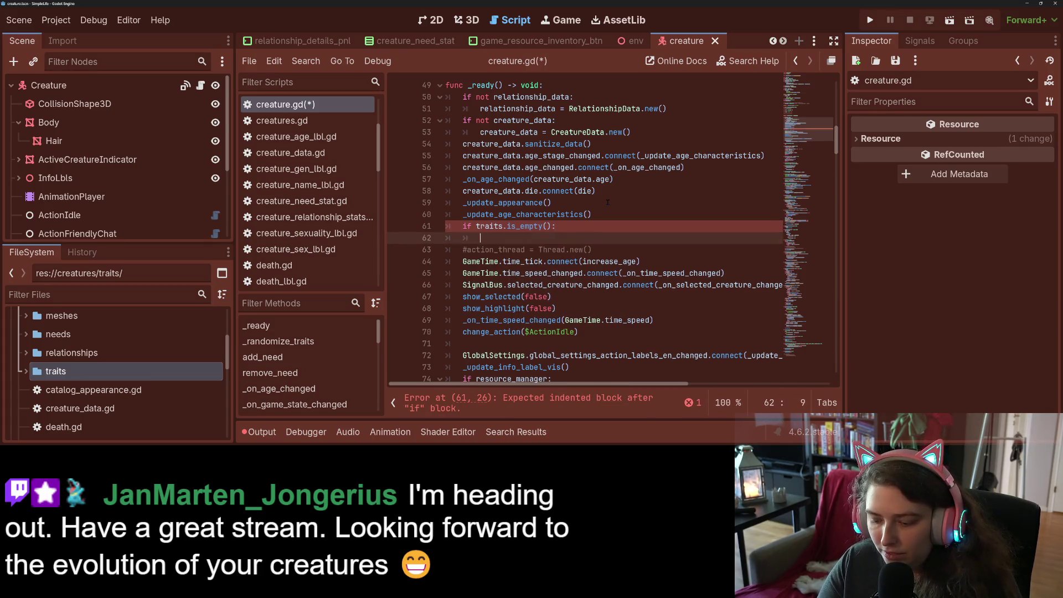
{"action": "type", "text": "_rand"}
{"action": "key", "text": "Return"}
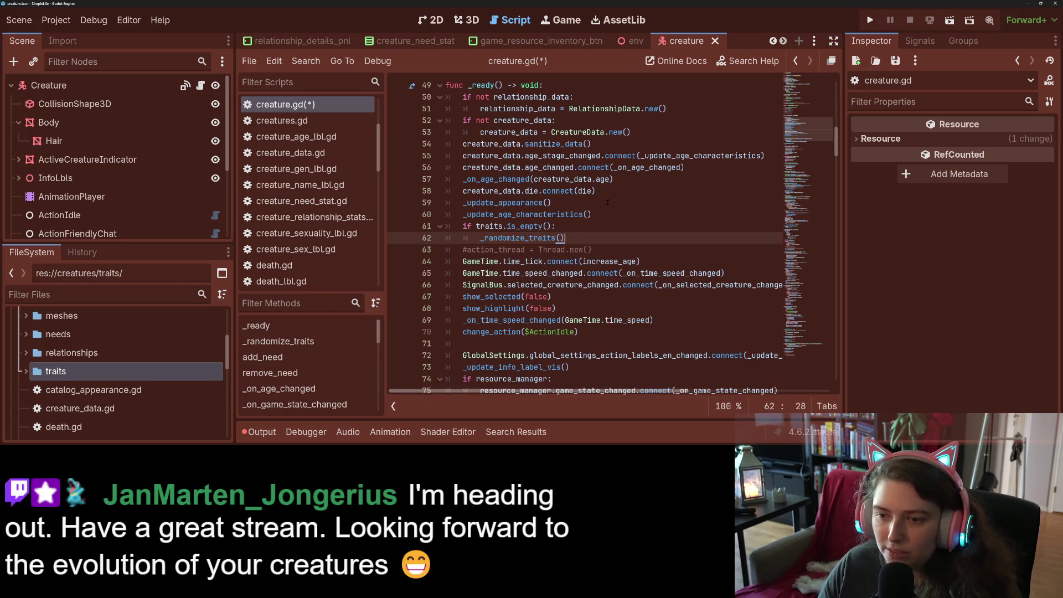
{"action": "scroll", "coordinate": [604, 200], "scroll_direction": "down", "scroll_amount": 3}
{"action": "key", "text": "ctrl+s"}
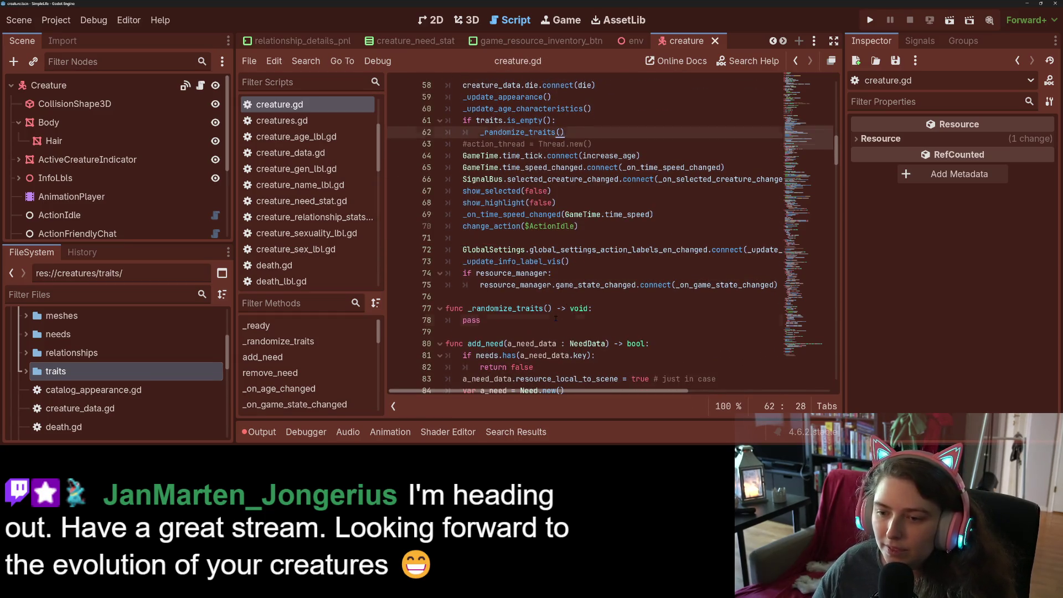
{"action": "left_click", "coordinate": [556, 319]}
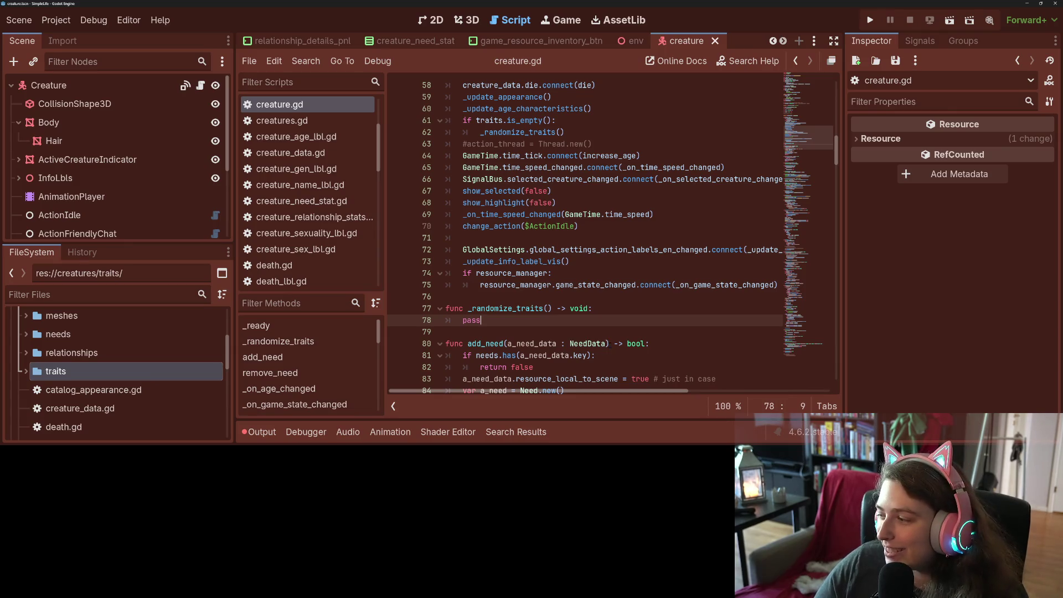
{"action": "left_click", "coordinate": [631, 305]}
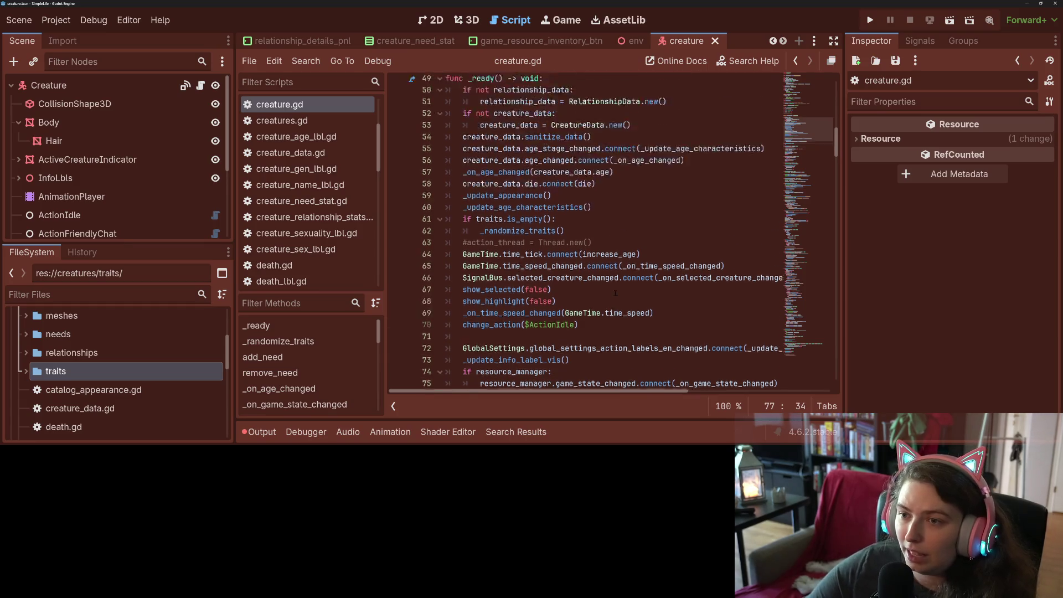
{"action": "scroll", "coordinate": [630, 299], "scroll_direction": "up", "scroll_amount": 15}
{"action": "scroll", "coordinate": [614, 293], "scroll_direction": "up", "scroll_amount": 1}
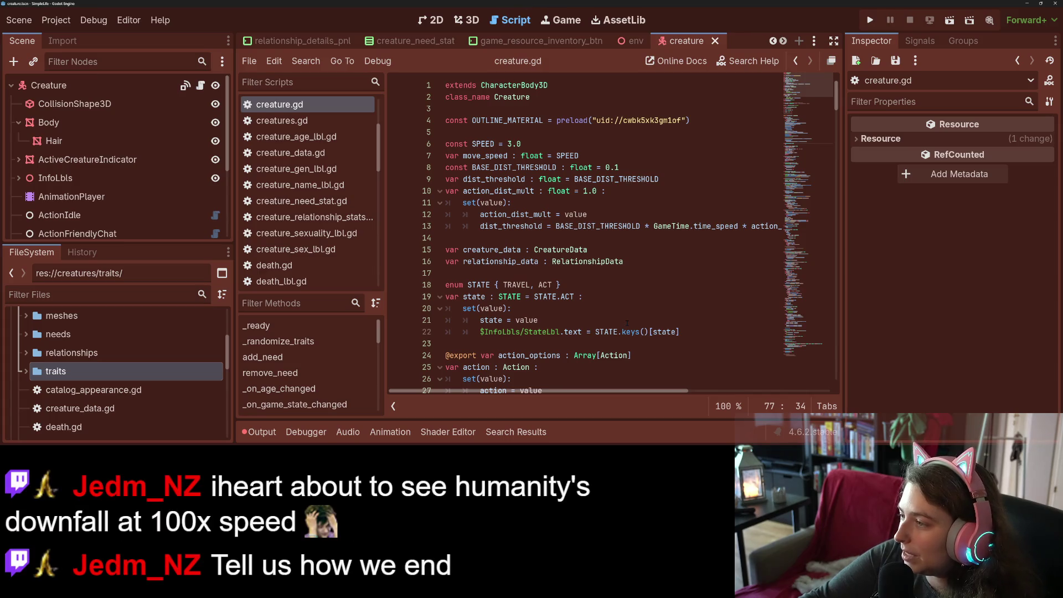
{"action": "mouse_move", "coordinate": [627, 326]}
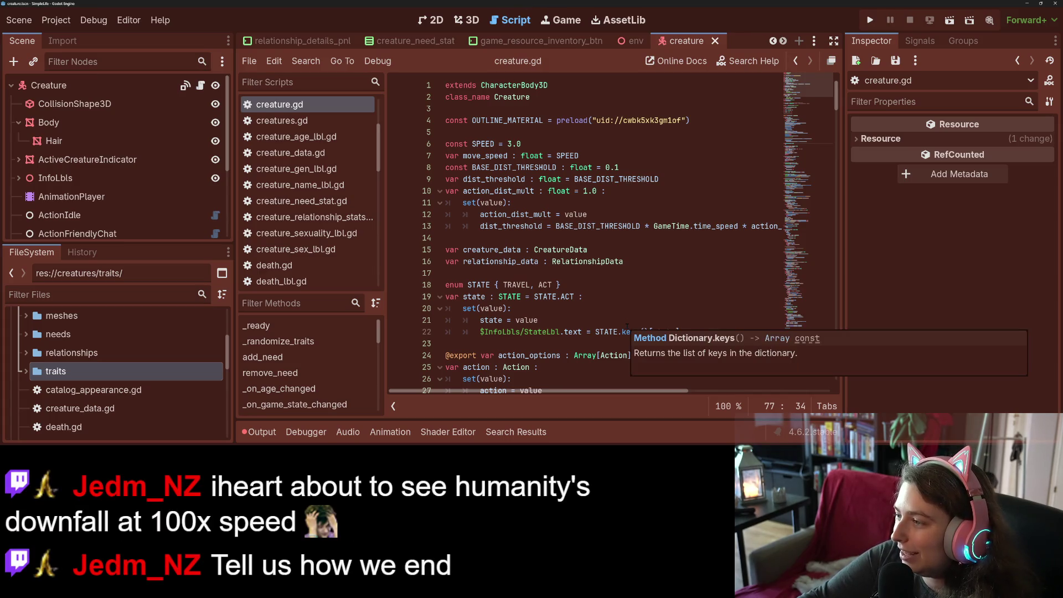
{"action": "left_click", "coordinate": [594, 298]}
{"action": "scroll", "coordinate": [594, 299], "scroll_direction": "down", "scroll_amount": 3}
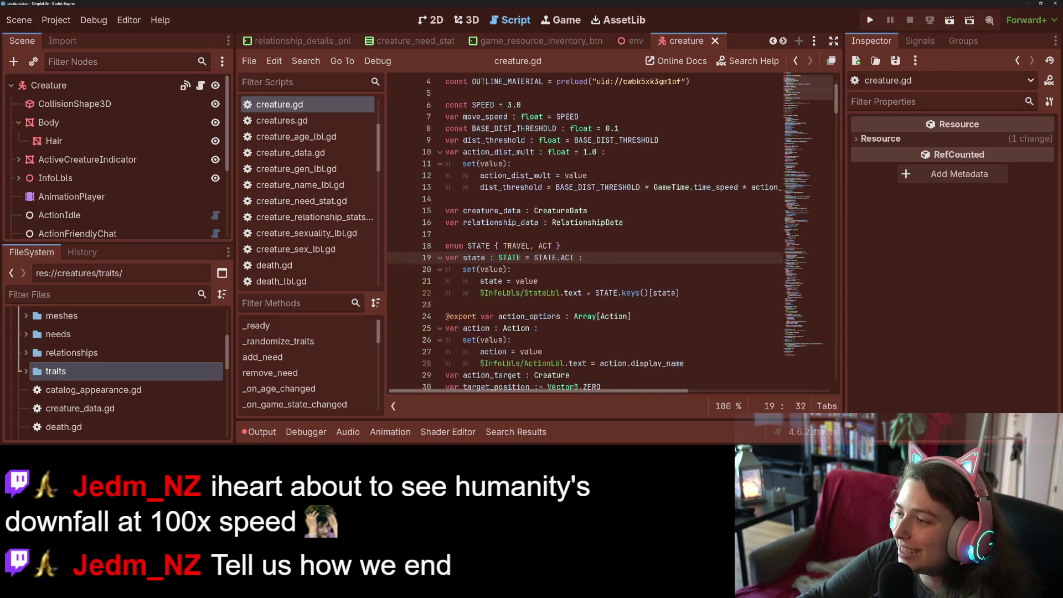
{"action": "scroll", "coordinate": [594, 299], "scroll_direction": "up", "scroll_amount": 3}
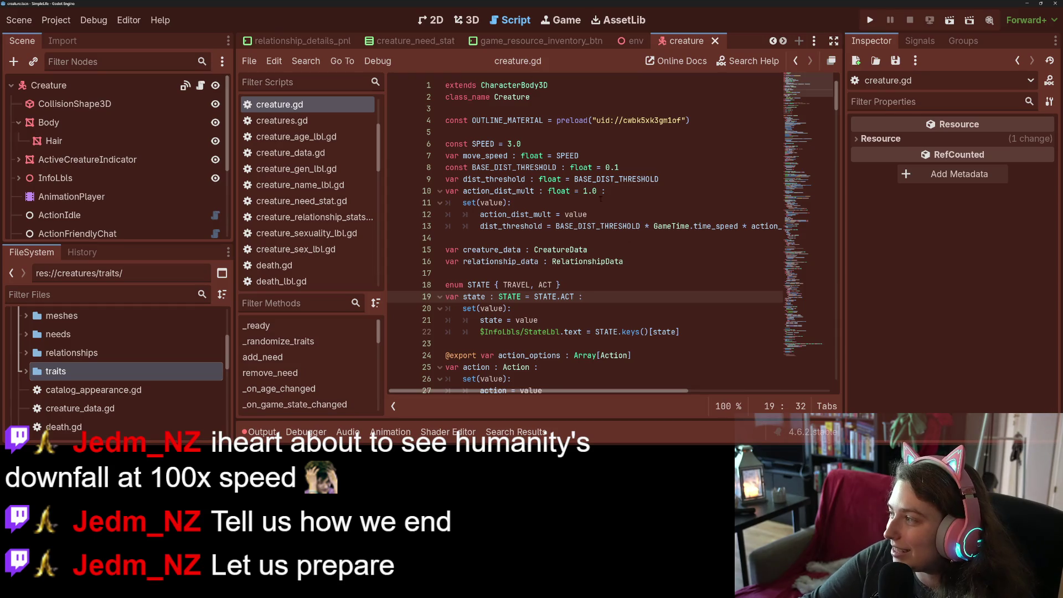
{"action": "double_click", "coordinate": [565, 297]}
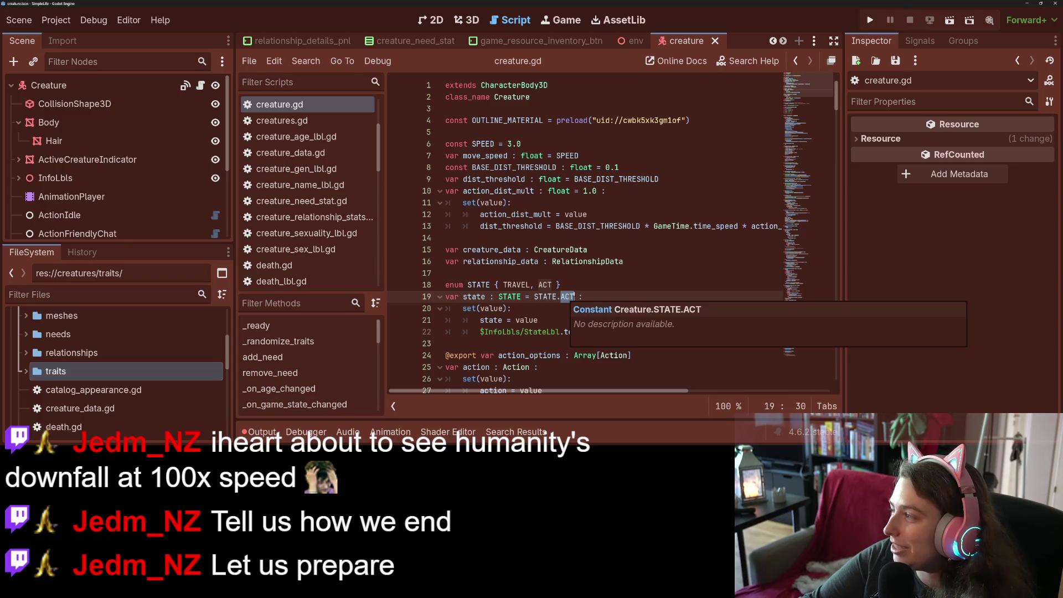
{"action": "key", "text": "End"}
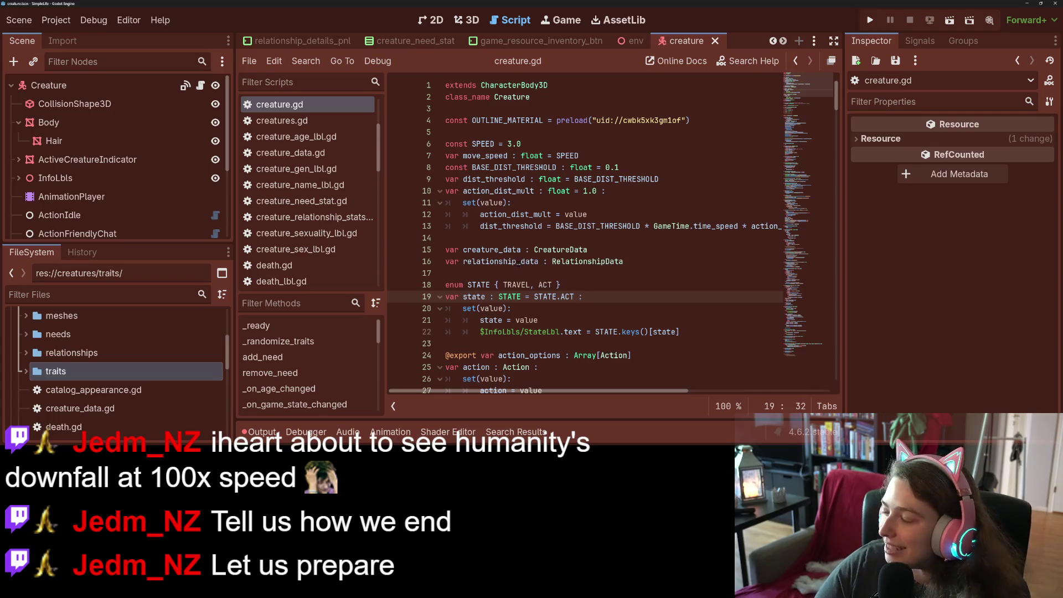
{"action": "left_click", "coordinate": [56, 20]}
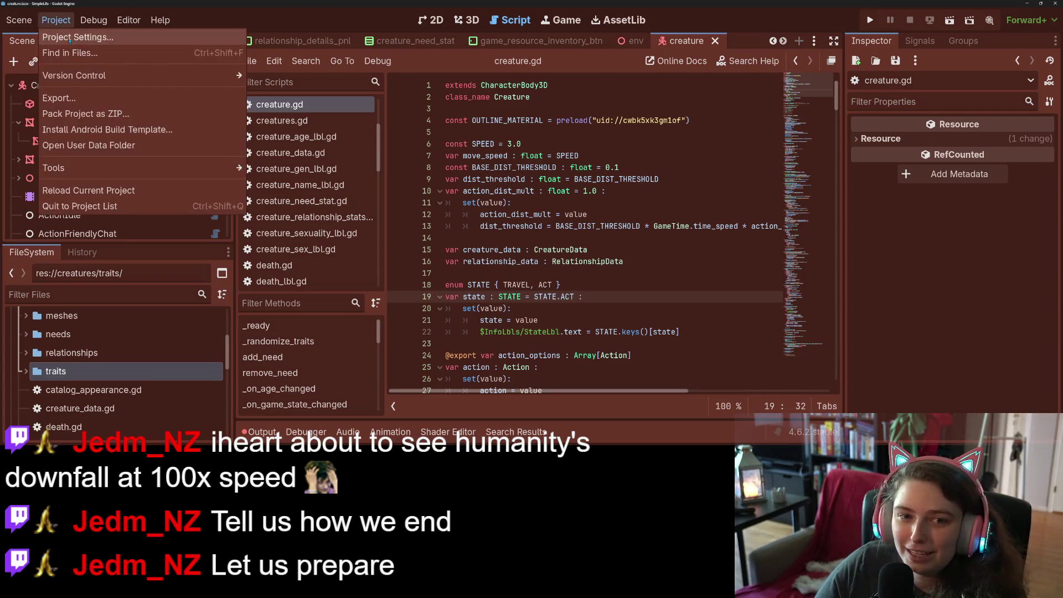
{"action": "left_click", "coordinate": [72, 35]}
{"action": "left_click", "coordinate": [354, 58]}
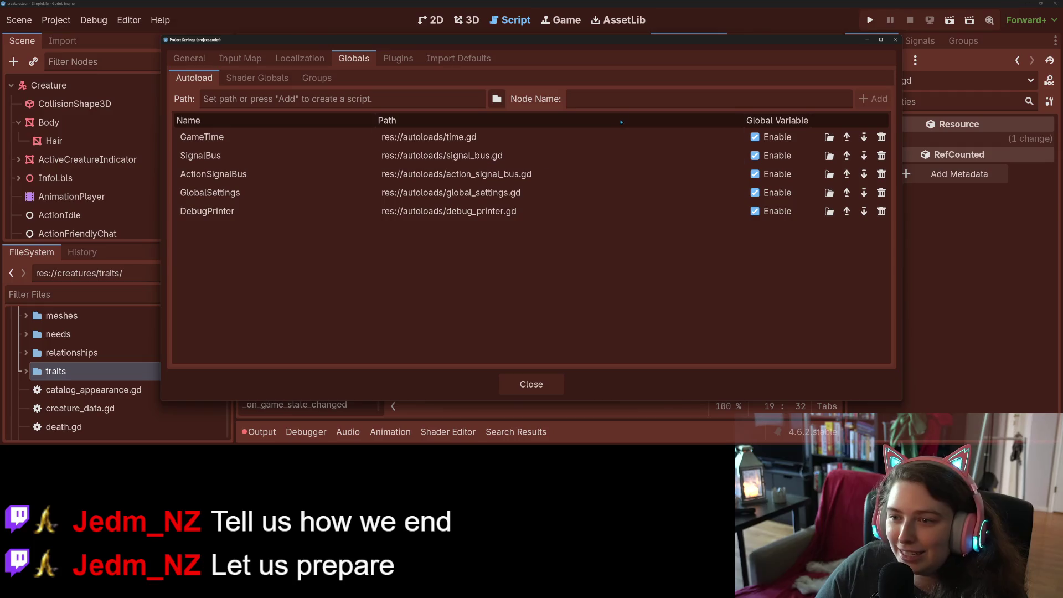
{"action": "type", "text": "Trait"}
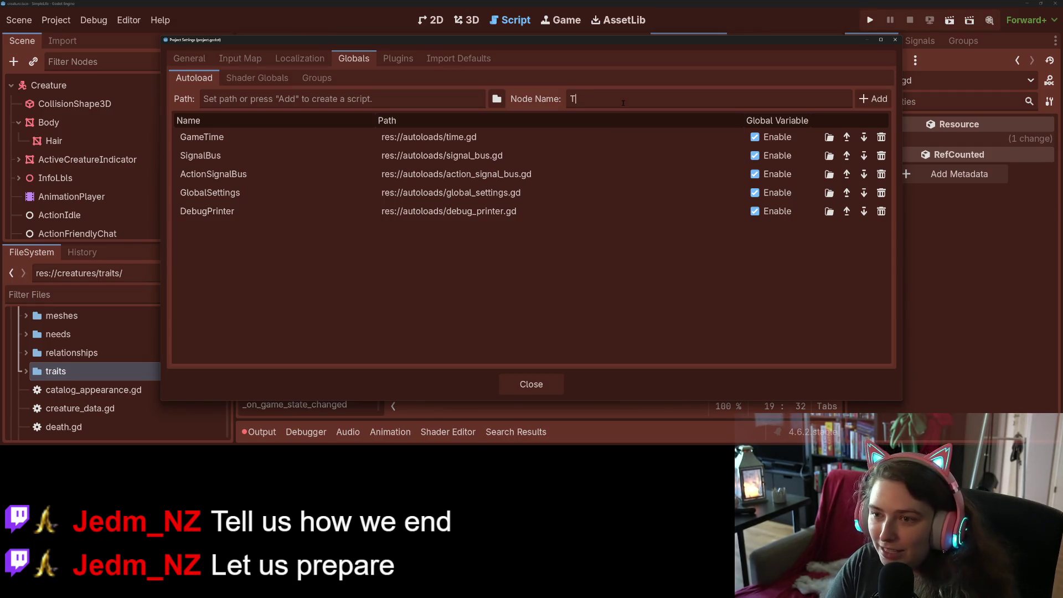
{"action": "type", "text": "Databas"}
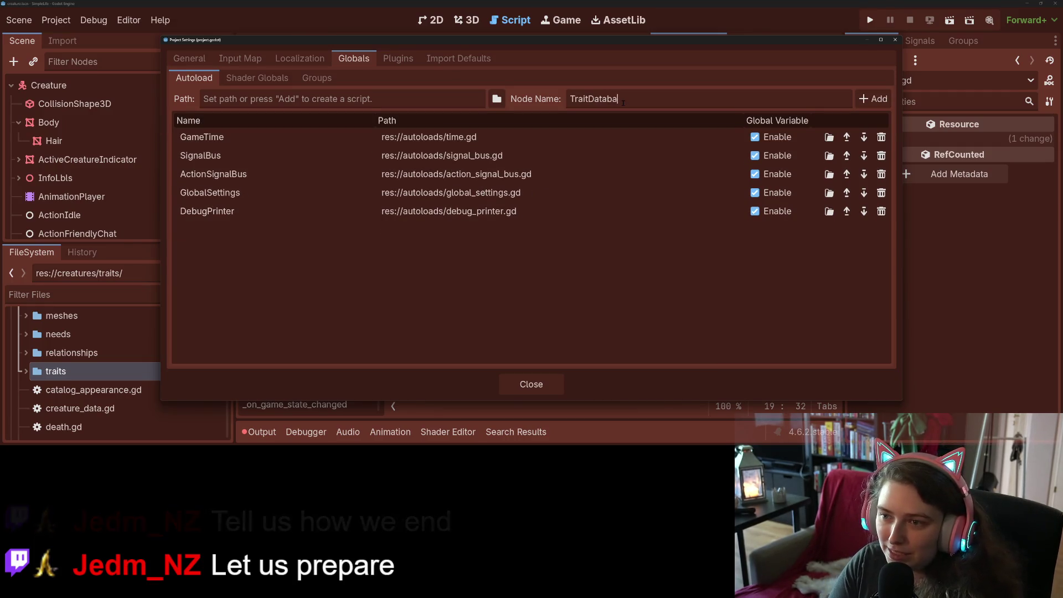
{"action": "key", "text": "BackSpace"}
{"action": "key", "text": "BackSpace"}
{"action": "key", "text": "BackSpace"}
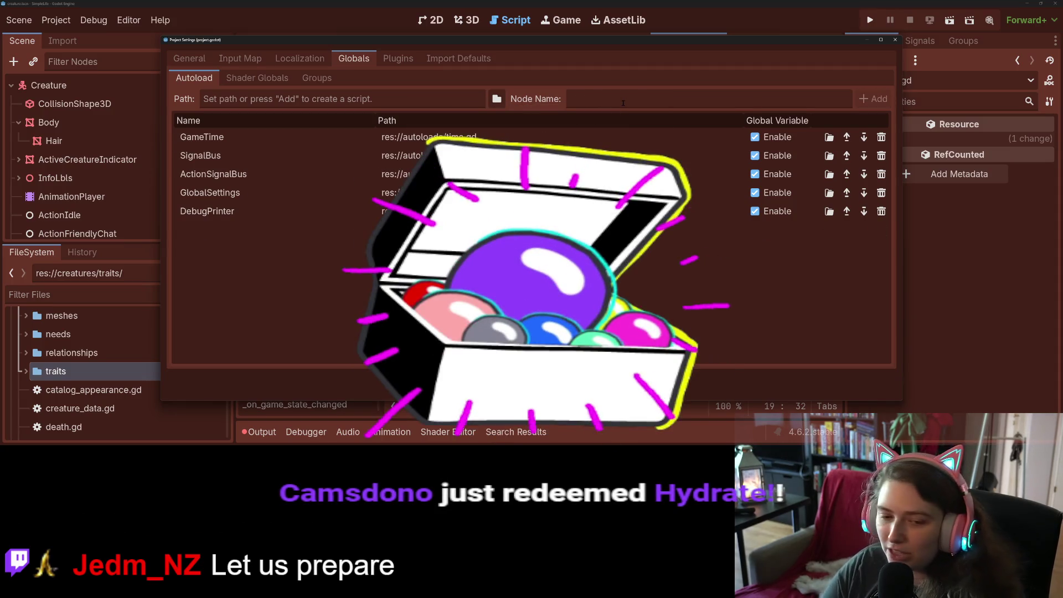
{"action": "key", "text": "Escape"}
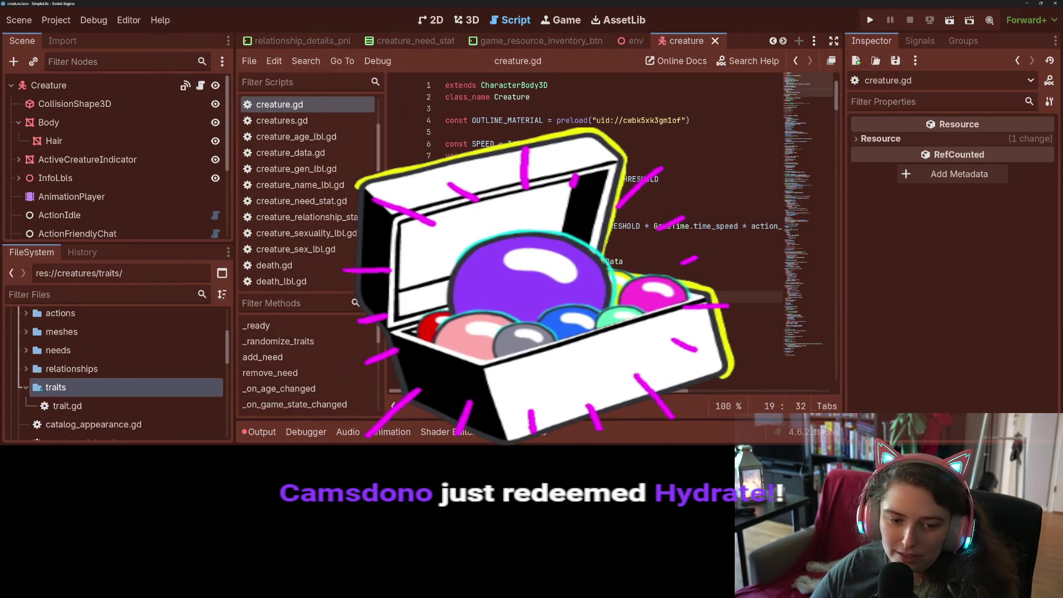
Step: Create catalog_traits.gd extending Node in the traits folder via Create New > Script
{"action": "right_click", "coordinate": [58, 387]}
{"action": "mouse_move", "coordinate": [139, 200]}
{"action": "left_click", "coordinate": [252, 233]}
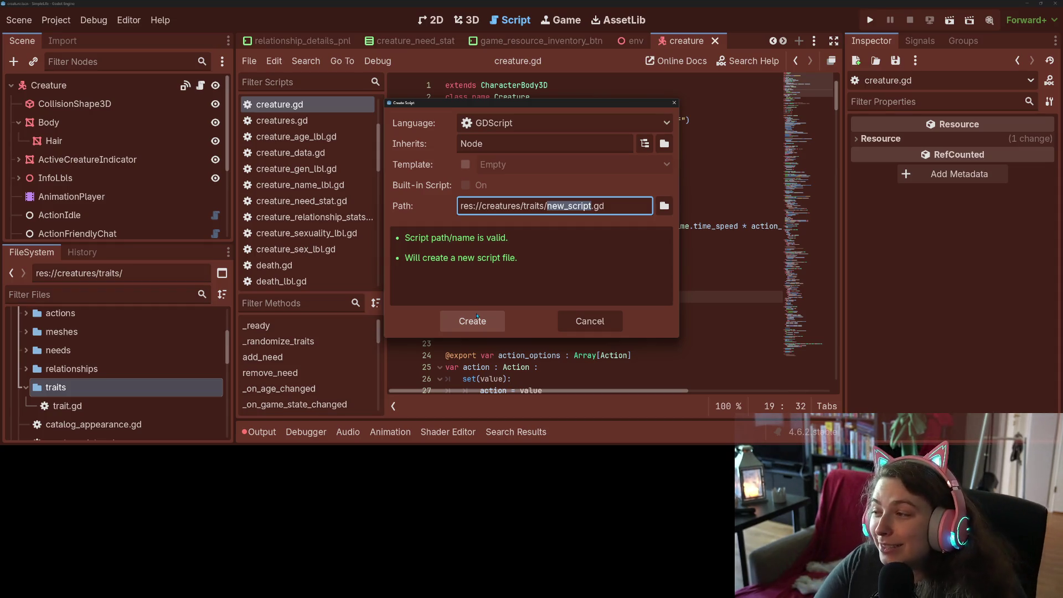
{"action": "type", "text": "V"}
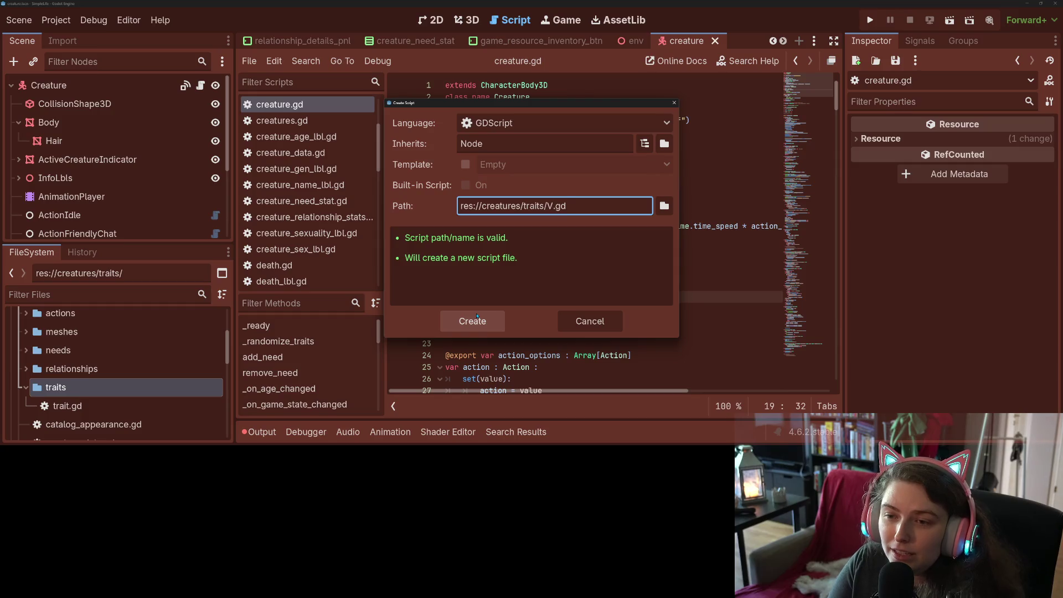
{"action": "key", "text": "BackSpace"}
{"action": "type", "text": "catal"}
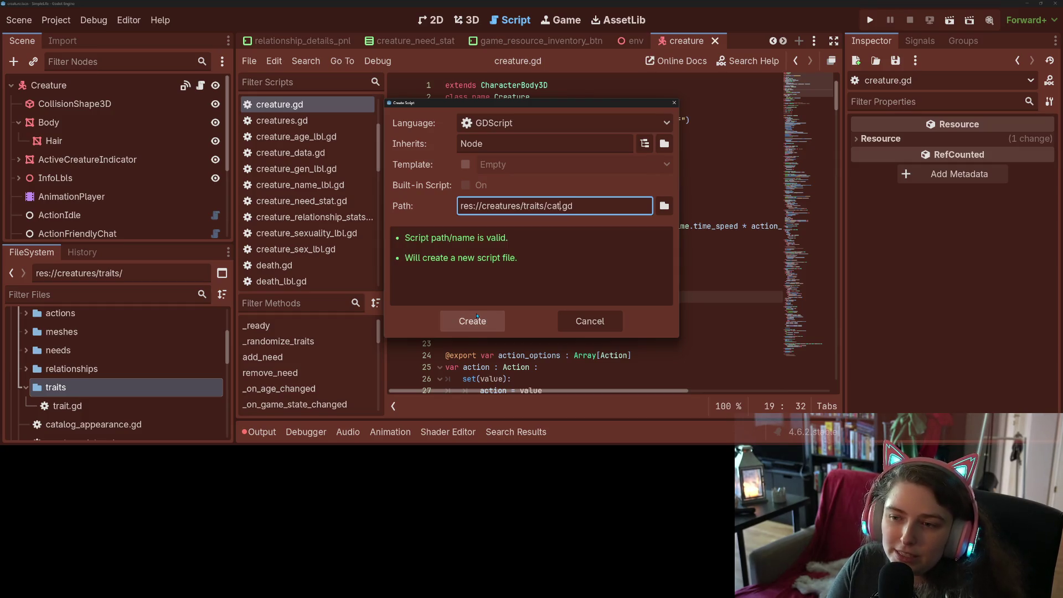
{"action": "type", "text": "og"}
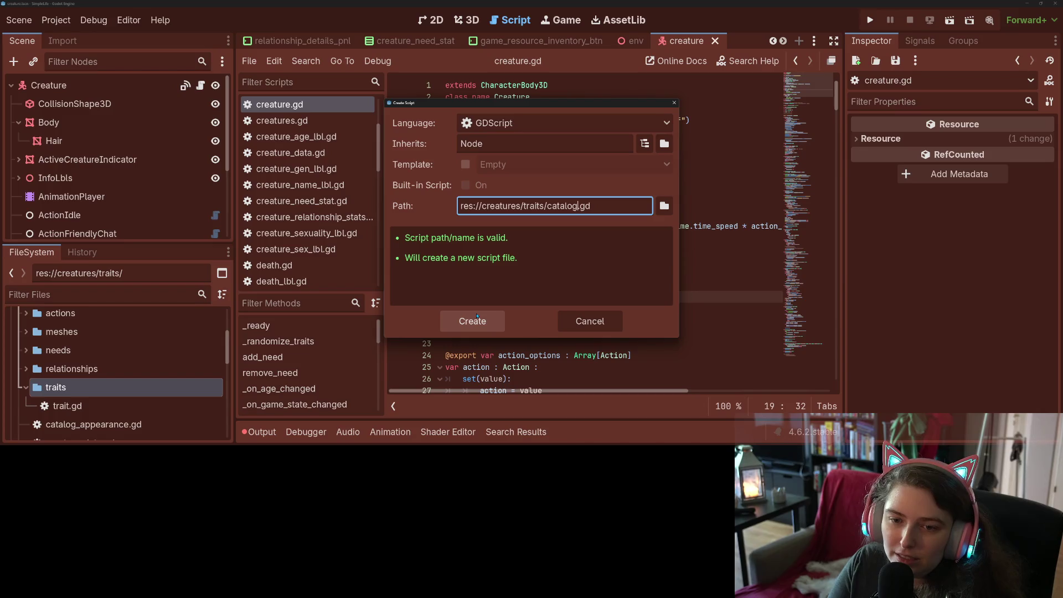
{"action": "type", "text": "_traits"}
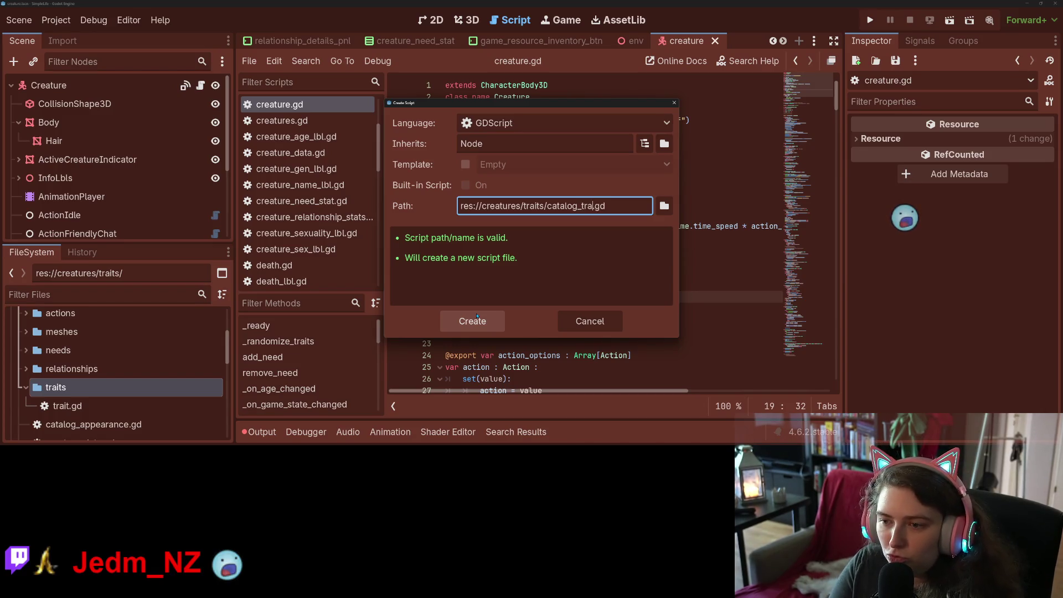
{"action": "left_click", "coordinate": [477, 319]}
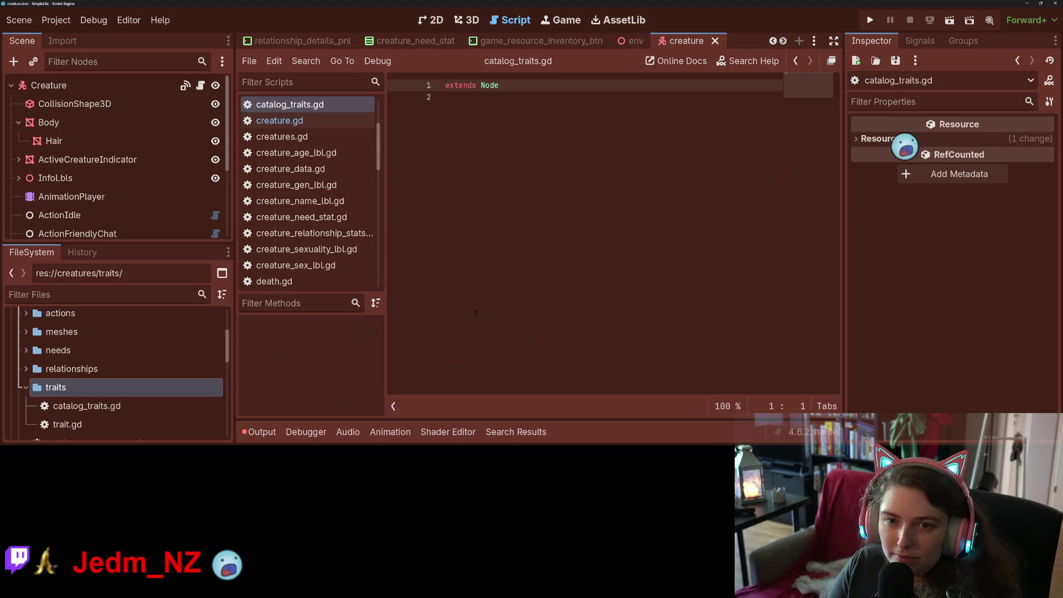
Step: Compare catalog_appearance.gd with the empty catalog_traits.gd, then open random_names.gd
{"action": "scroll", "coordinate": [310, 266], "scroll_direction": "up", "scroll_amount": 2}
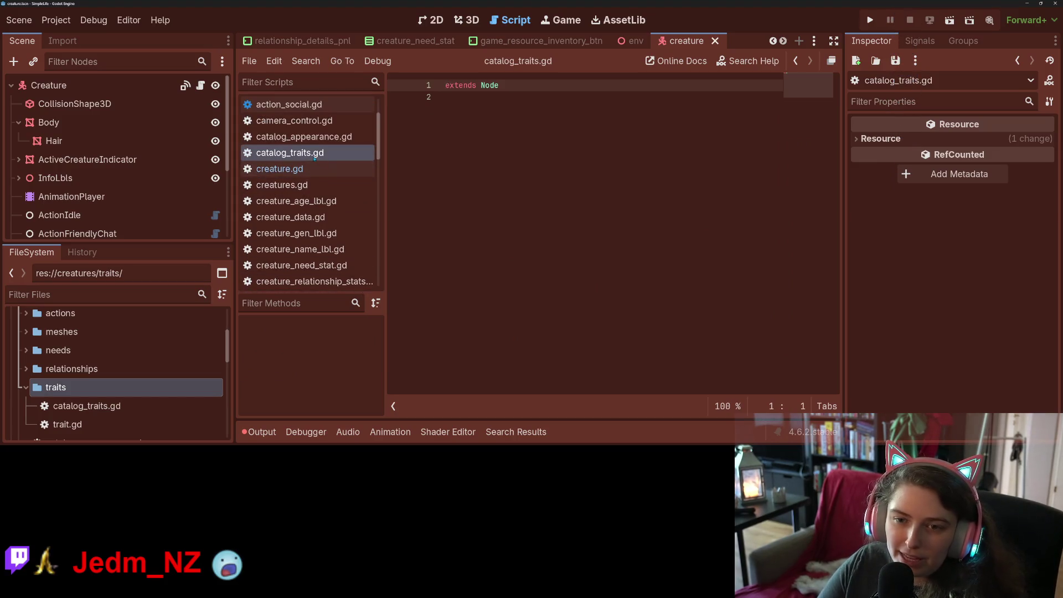
{"action": "left_click", "coordinate": [304, 137]}
{"action": "left_click", "coordinate": [294, 153]}
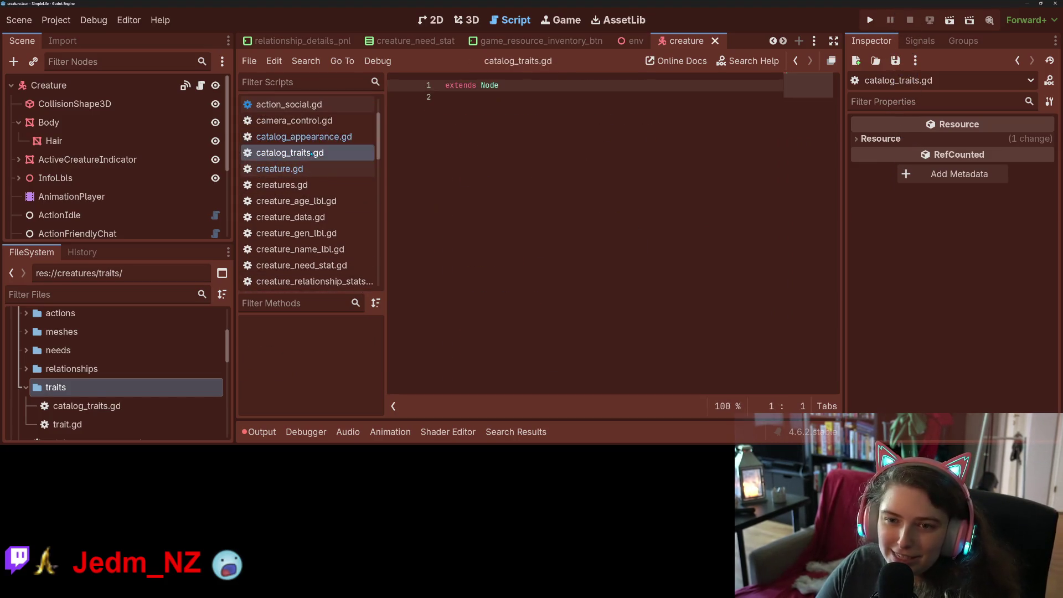
{"action": "left_click", "coordinate": [304, 137]}
{"action": "scroll", "coordinate": [553, 221], "scroll_direction": "up", "scroll_amount": 3}
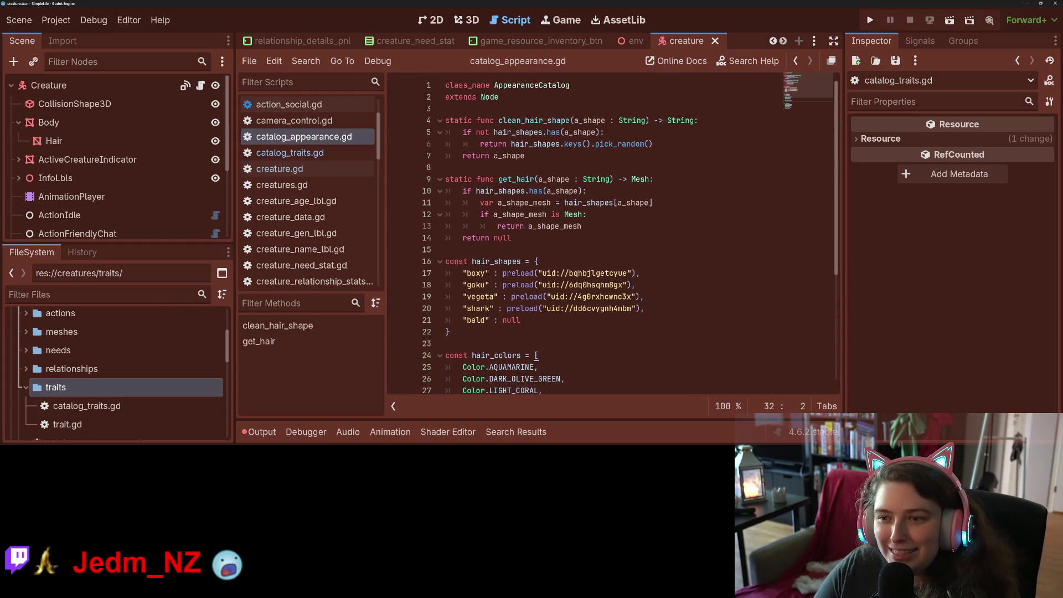
{"action": "left_click", "coordinate": [328, 155]}
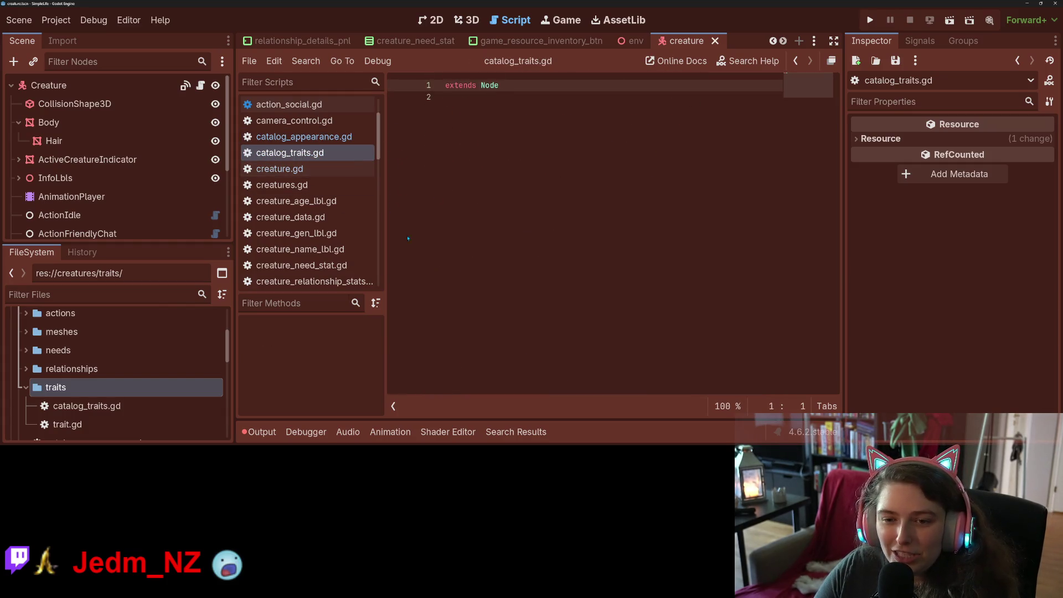
{"action": "scroll", "coordinate": [324, 221], "scroll_direction": "down", "scroll_amount": 10}
{"action": "scroll", "coordinate": [324, 225], "scroll_direction": "up", "scroll_amount": 6}
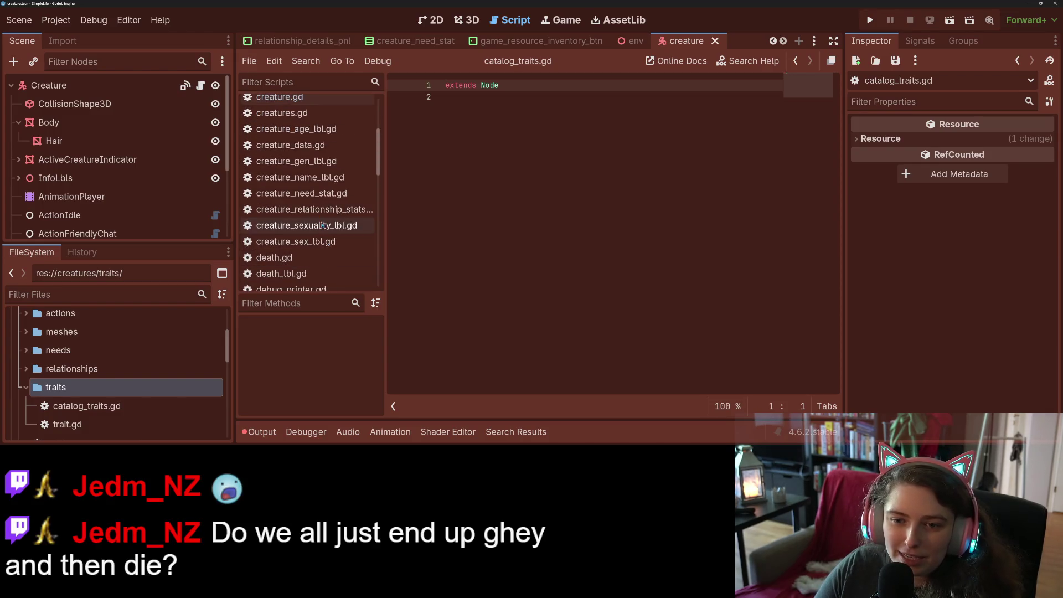
{"action": "scroll", "coordinate": [315, 222], "scroll_direction": "down", "scroll_amount": 8}
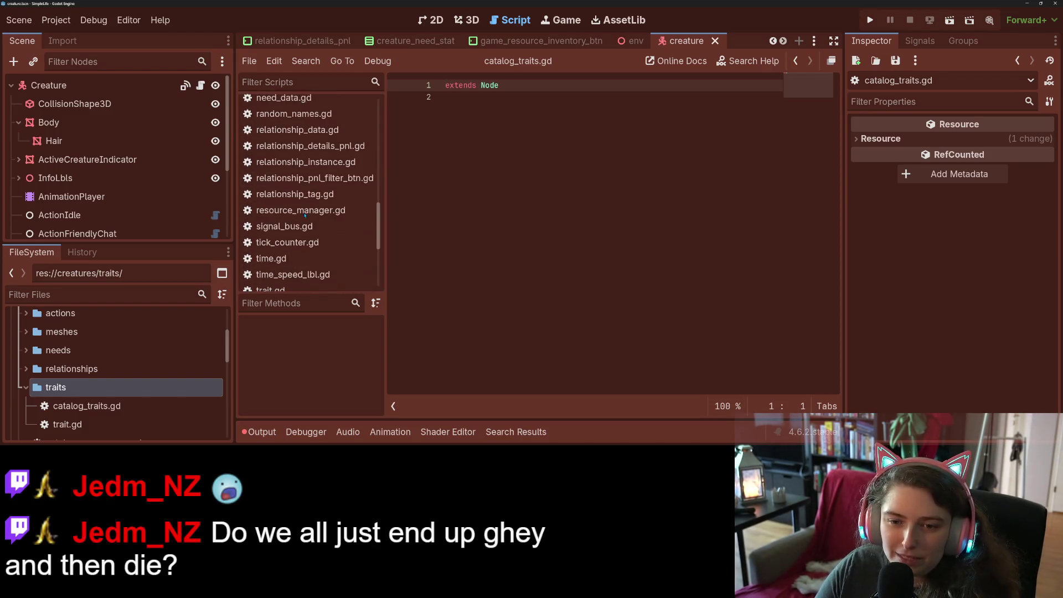
{"action": "scroll", "coordinate": [304, 210], "scroll_direction": "up", "scroll_amount": 3}
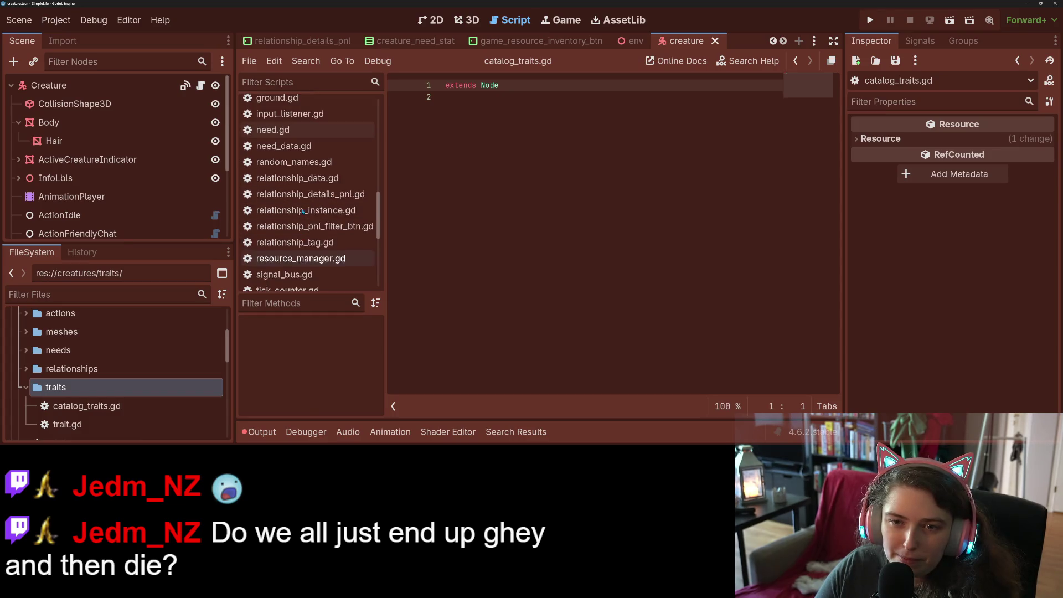
{"action": "left_click", "coordinate": [298, 178]}
Step: Rename random_names.gd to catalog_names.gd in the FileSystem dock
{"action": "right_click", "coordinate": [309, 164]}
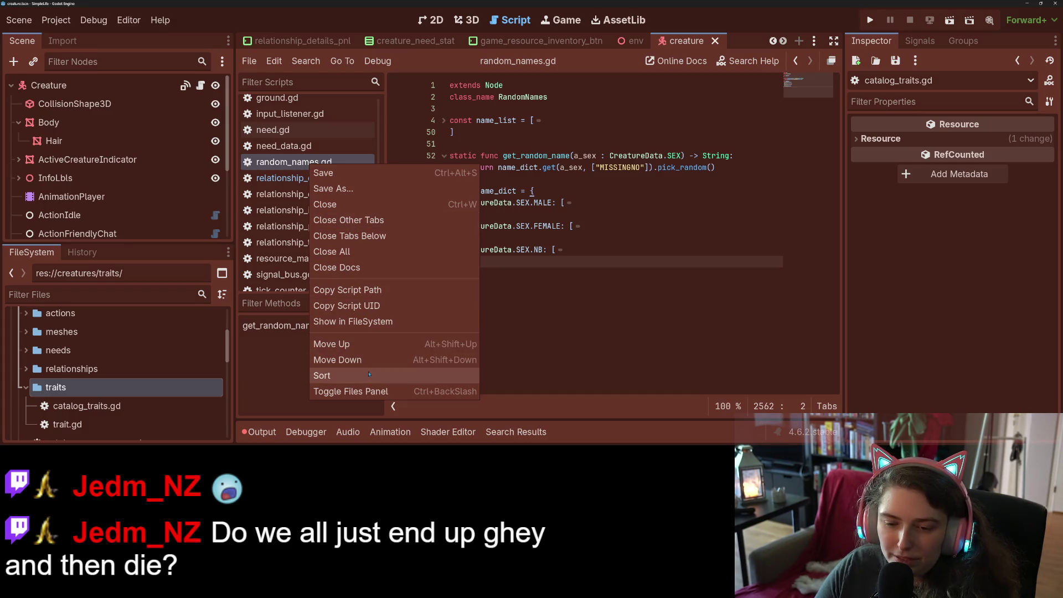
{"action": "left_click", "coordinate": [360, 321]}
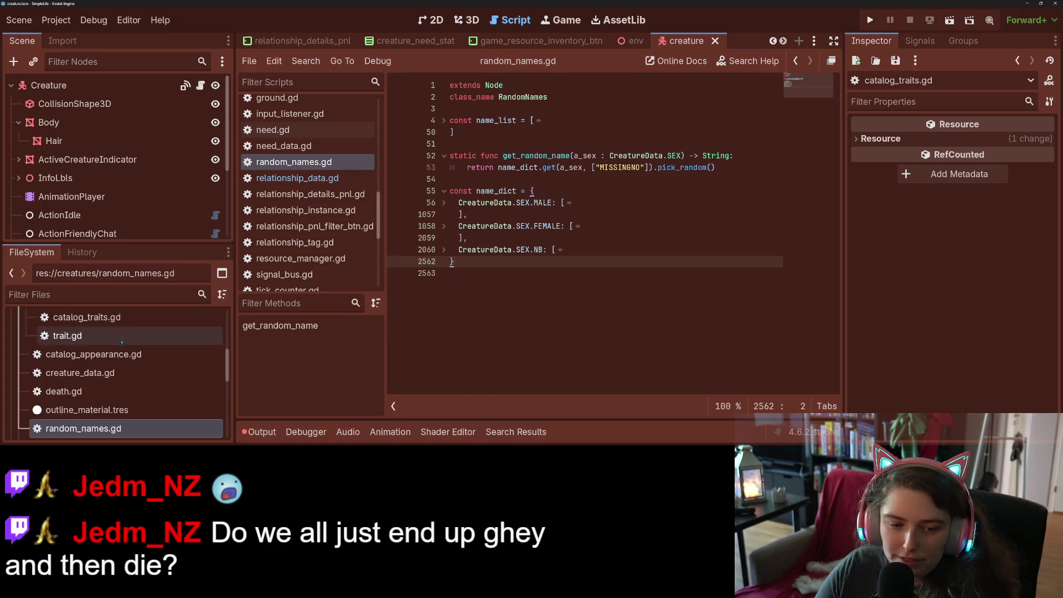
{"action": "scroll", "coordinate": [123, 340], "scroll_direction": "down", "scroll_amount": 1}
{"action": "right_click", "coordinate": [95, 381]}
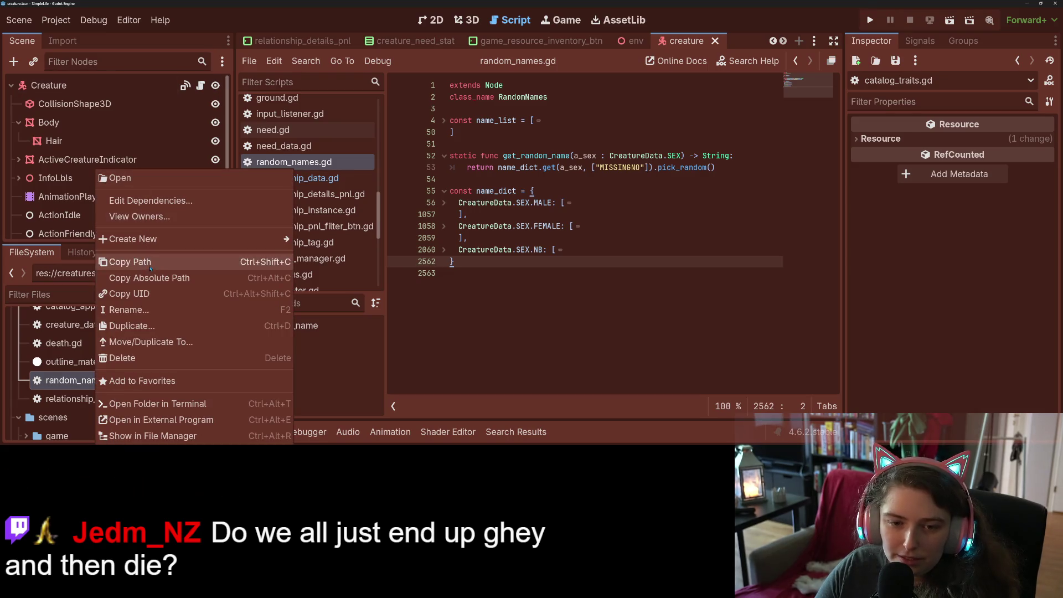
{"action": "left_click", "coordinate": [145, 310]}
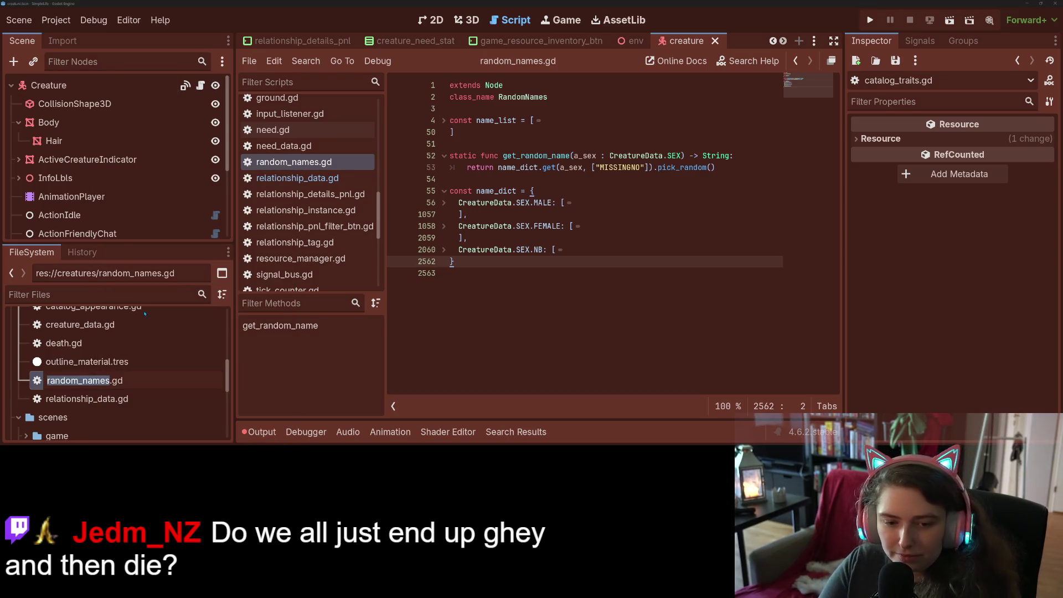
{"action": "type", "text": "catalog"}
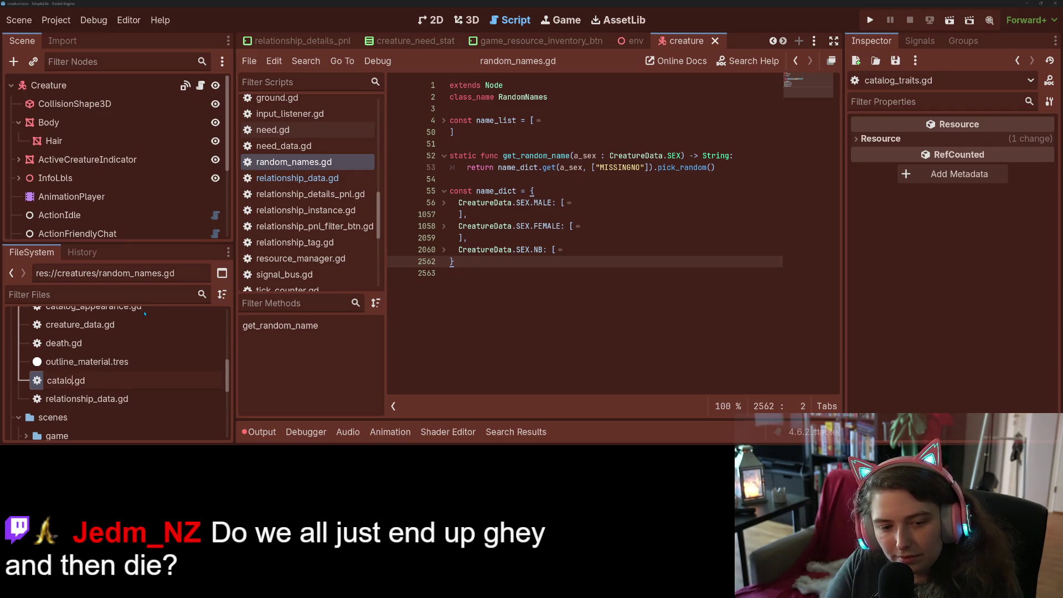
{"action": "type", "text": "_names"}
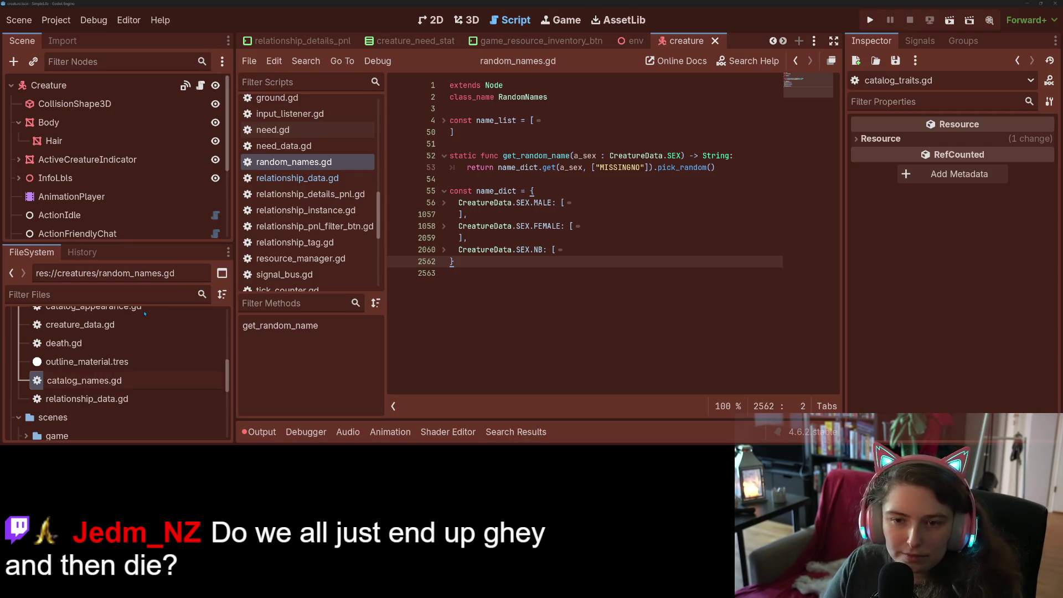
{"action": "key", "text": "Return"}
{"action": "scroll", "coordinate": [289, 239], "scroll_direction": "up", "scroll_amount": 3}
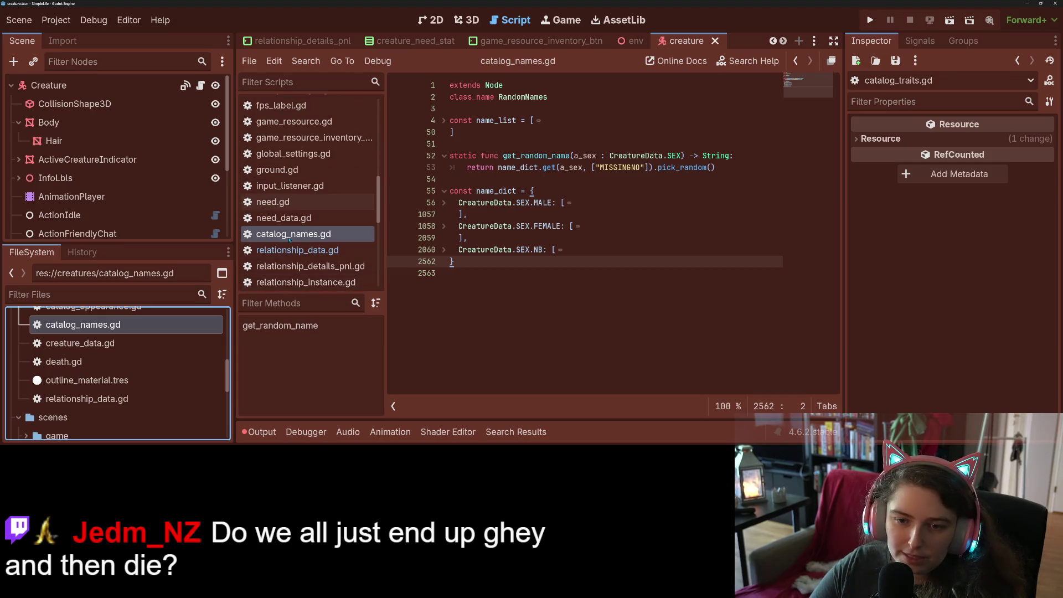
{"action": "mouse_move", "coordinate": [292, 240]}
{"action": "left_mouse_down"}
{"action": "mouse_move", "coordinate": [298, 133]}
{"action": "mouse_move", "coordinate": [298, 148]}
{"action": "mouse_move", "coordinate": [324, 155]}
{"action": "mouse_move", "coordinate": [315, 150]}
{"action": "left_mouse_up"}
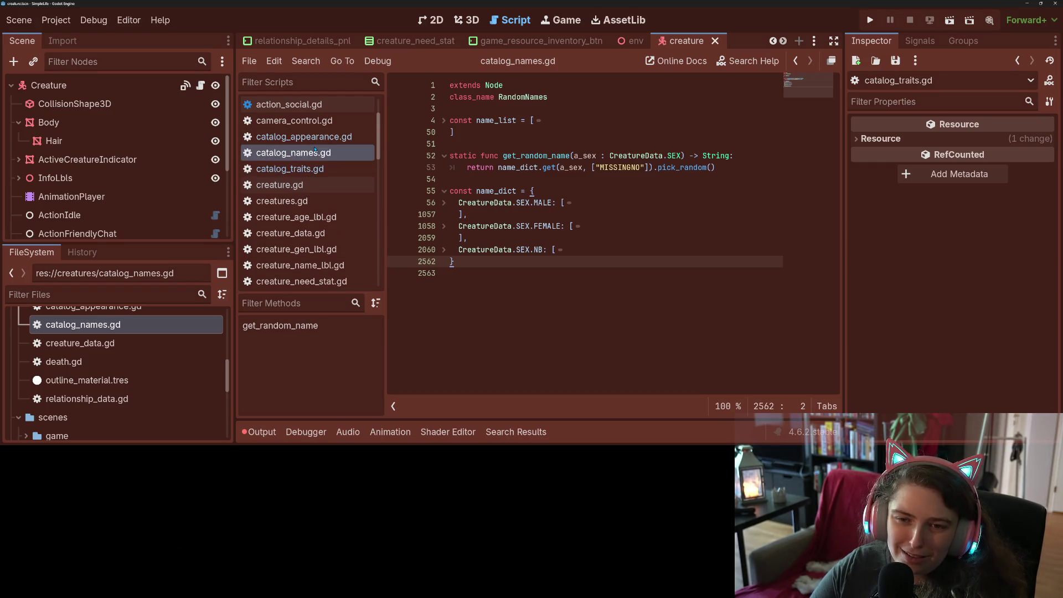
Step: Replace every RandomNames occurrence in the project with NamesCatalog using Replace in Files
{"action": "double_click", "coordinate": [526, 97]}
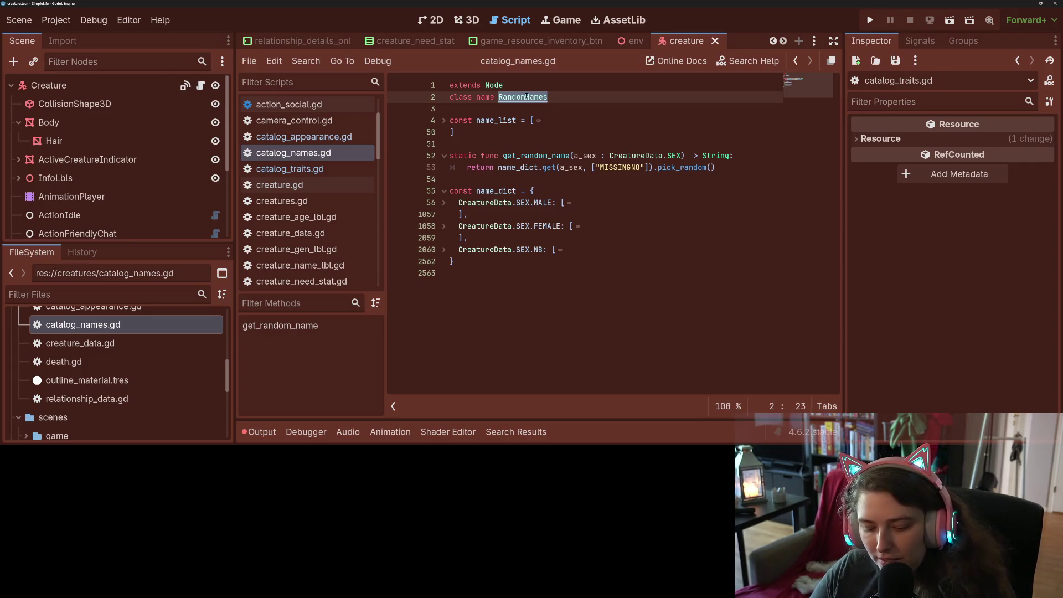
{"action": "key", "text": "ctrl+shift+f"}
{"action": "key", "text": "Return"}
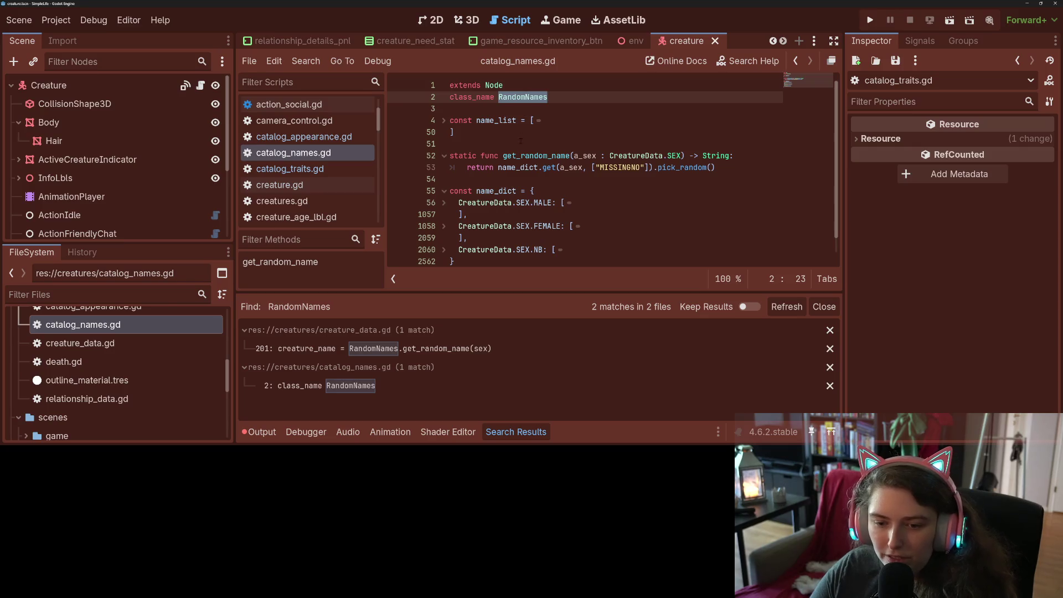
{"action": "key", "text": "ctrl+shift+r"}
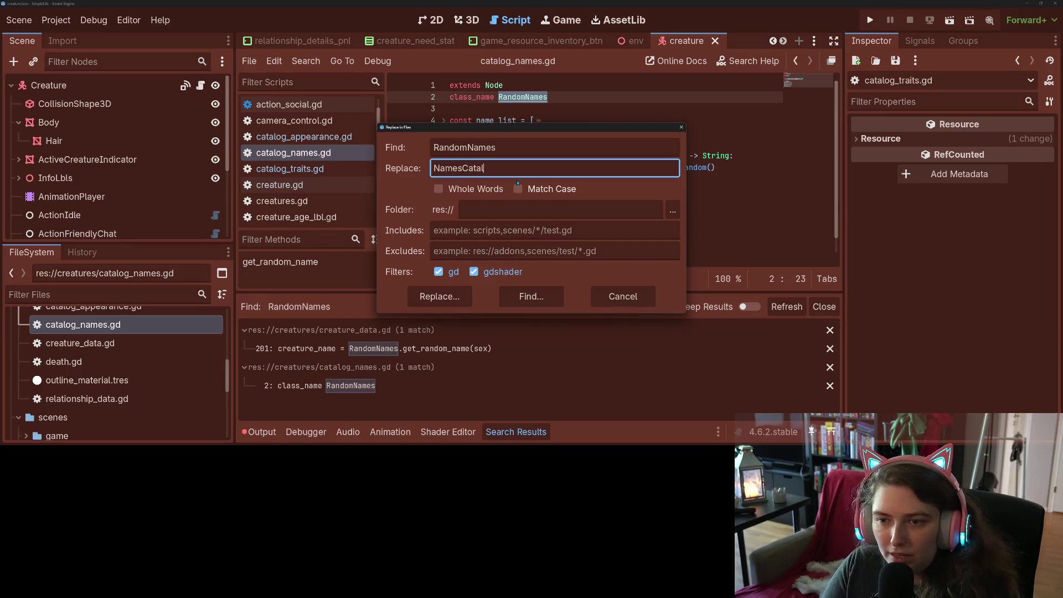
{"action": "type", "text": "g"}
{"action": "left_click", "coordinate": [468, 293]}
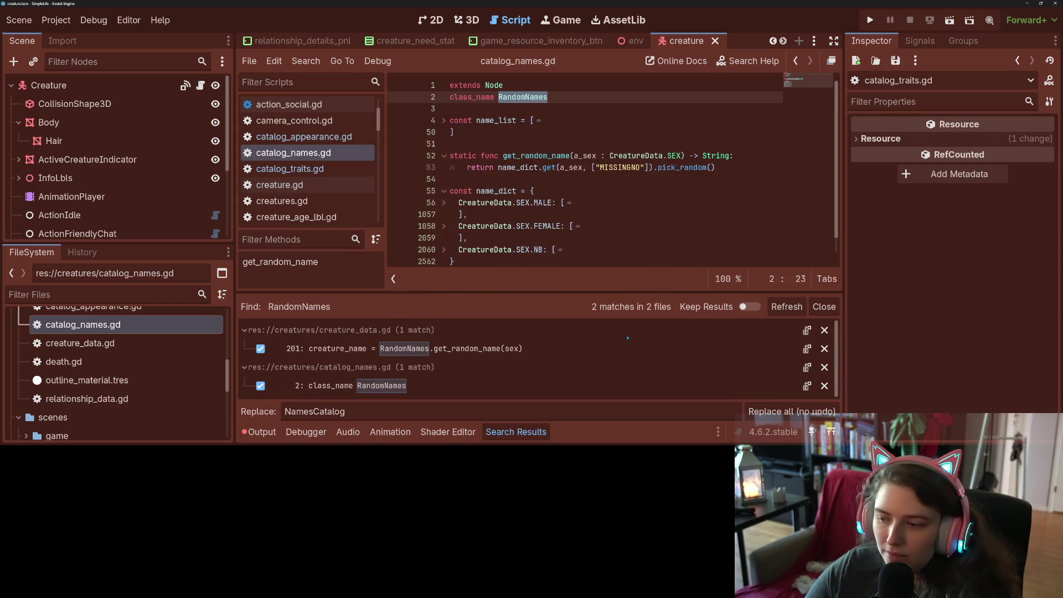
{"action": "left_click", "coordinate": [812, 415]}
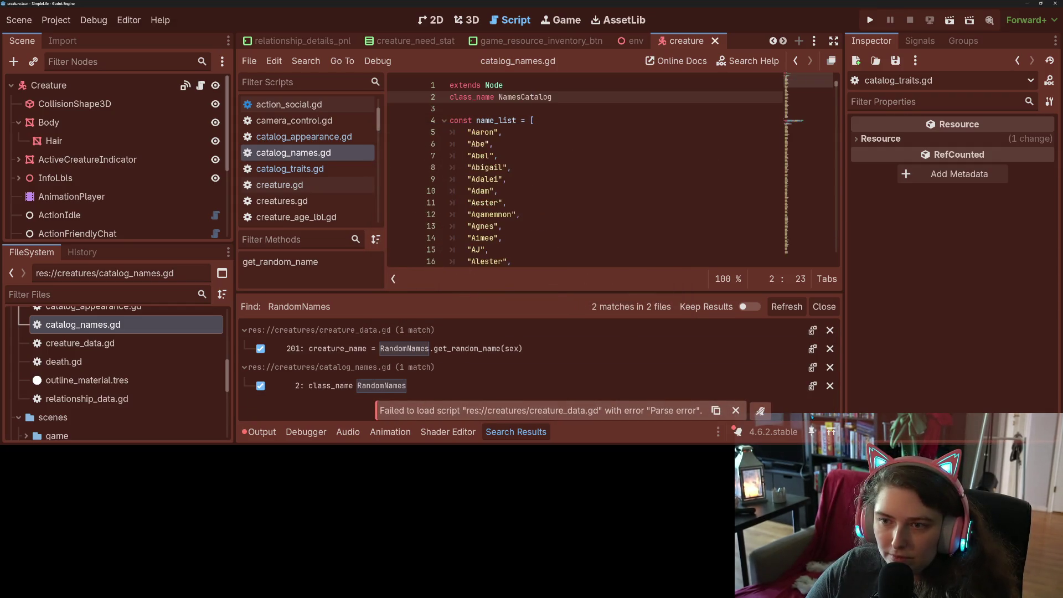
Step: Delete the accidental db_to_linear lines, save catalog_names.gd, and return to catalog_traits.gd
{"action": "left_click", "coordinate": [575, 167]}
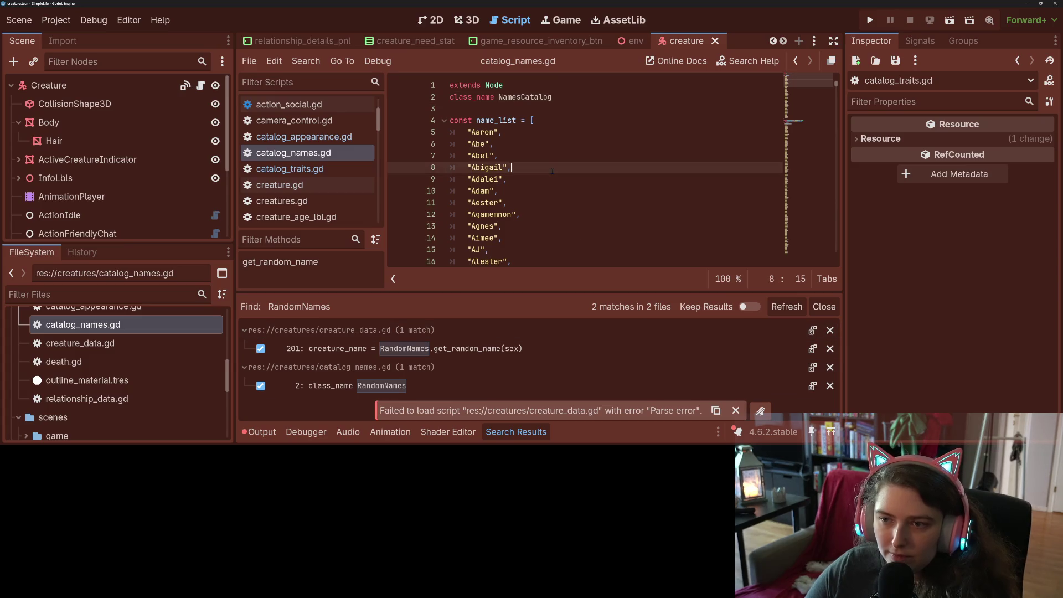
{"action": "left_click", "coordinate": [585, 97]}
{"action": "key", "text": "Return"}
{"action": "key", "text": "ctrl+s"}
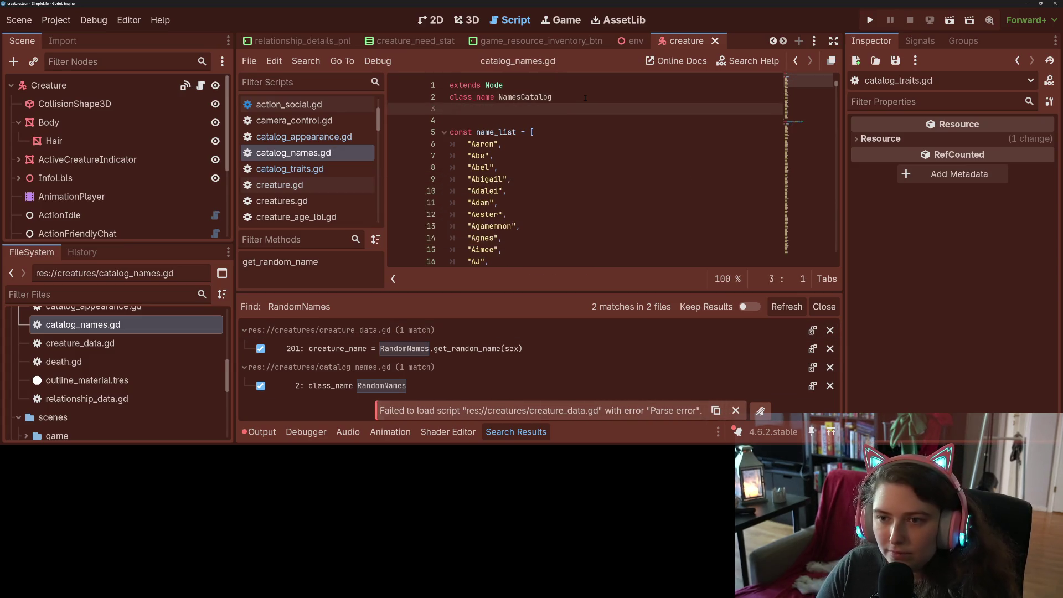
{"action": "key", "text": "Delete"}
{"action": "type", "text": "d"}
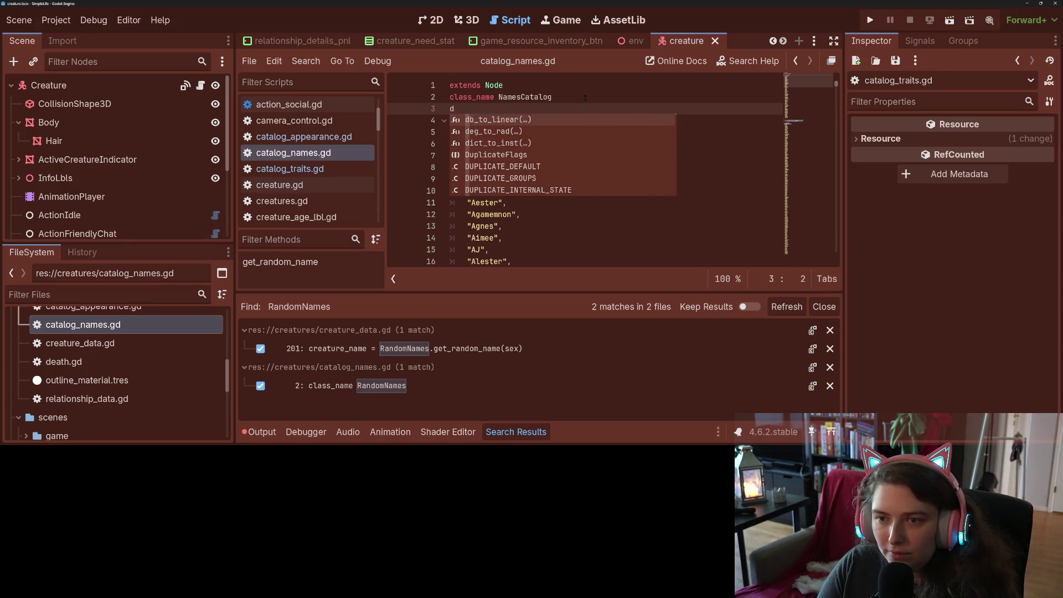
{"action": "key", "text": "Return"}
{"action": "key", "text": "Return"}
{"action": "key", "text": "Down"}
{"action": "key", "text": "Return"}
{"action": "key", "text": "ctrl+s"}
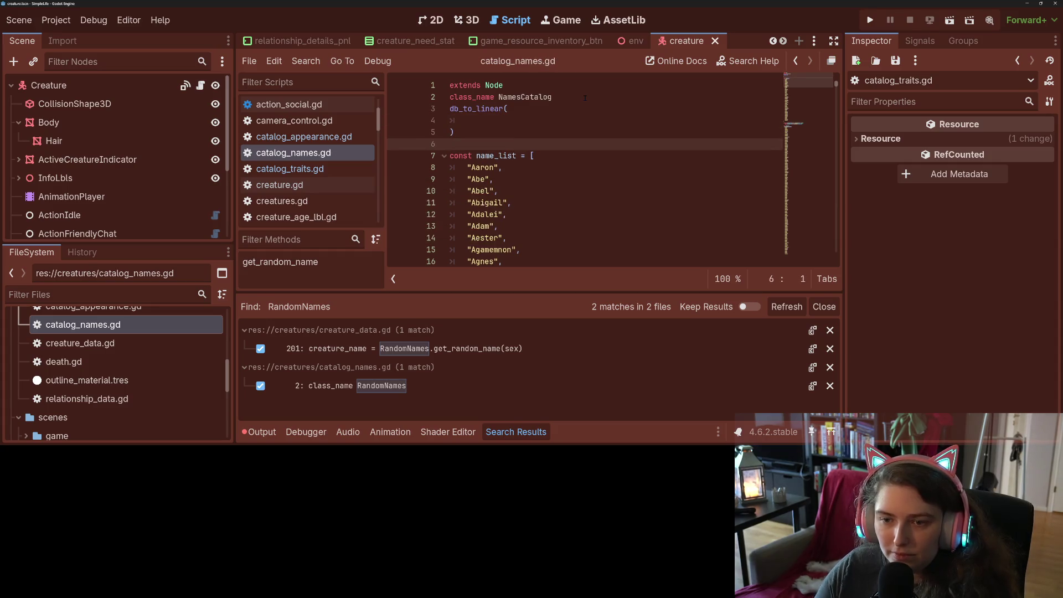
{"action": "key", "text": "shift+Up"}
{"action": "key", "text": "shift+Up"}
{"action": "key", "text": "shift+Up"}
{"action": "key", "text": "BackSpace"}
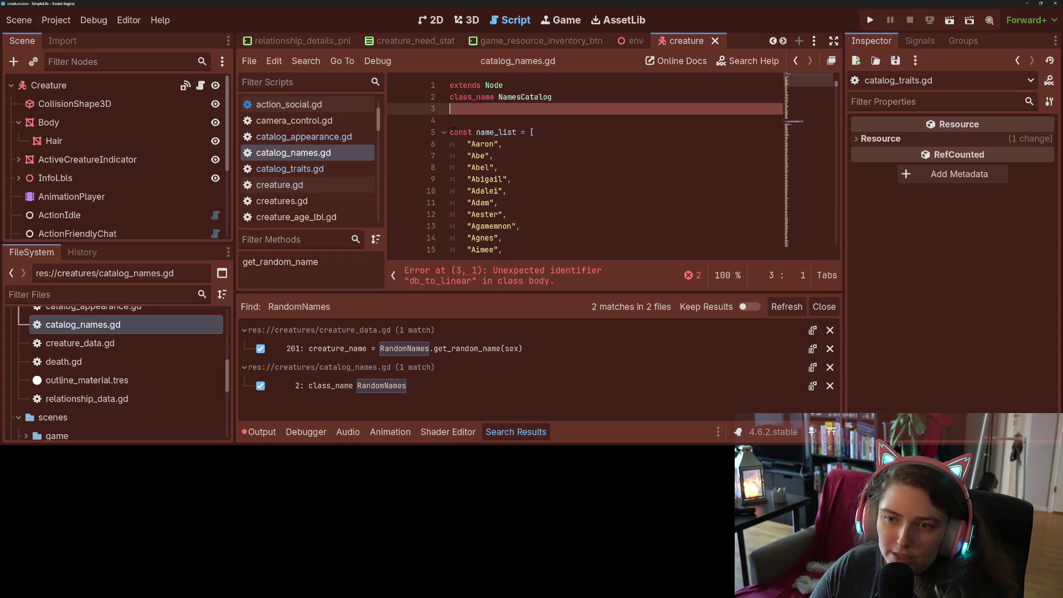
{"action": "key", "text": "ctrl+s"}
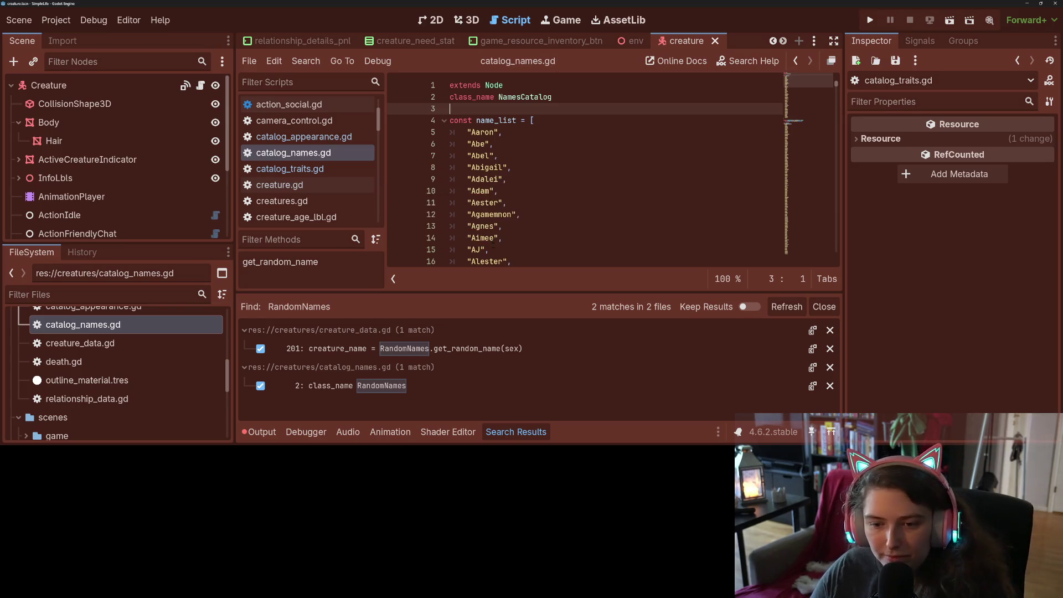
{"action": "left_click", "coordinate": [826, 306]}
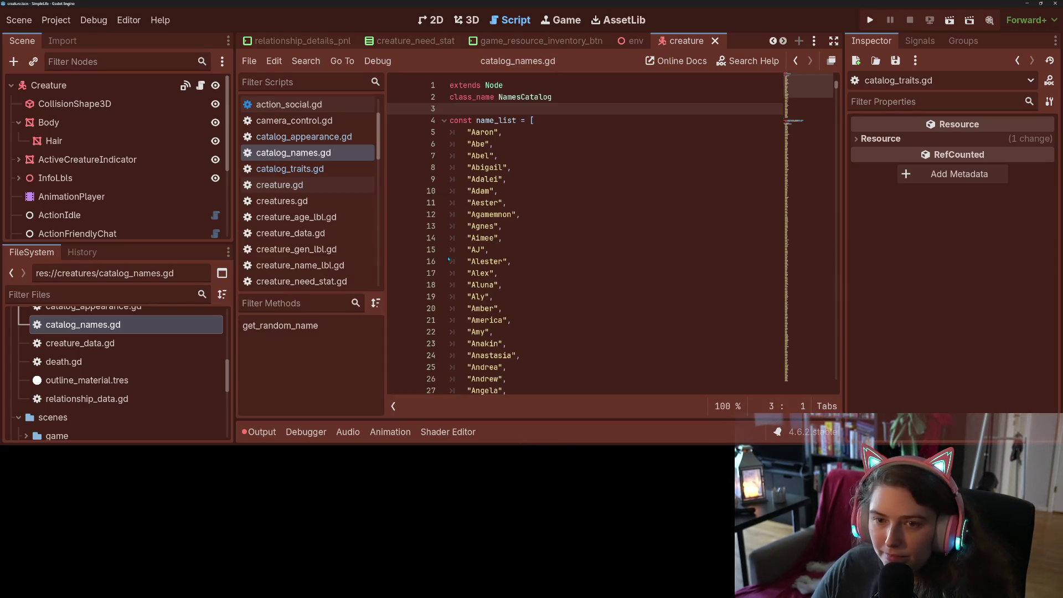
{"action": "left_click", "coordinate": [299, 168]}
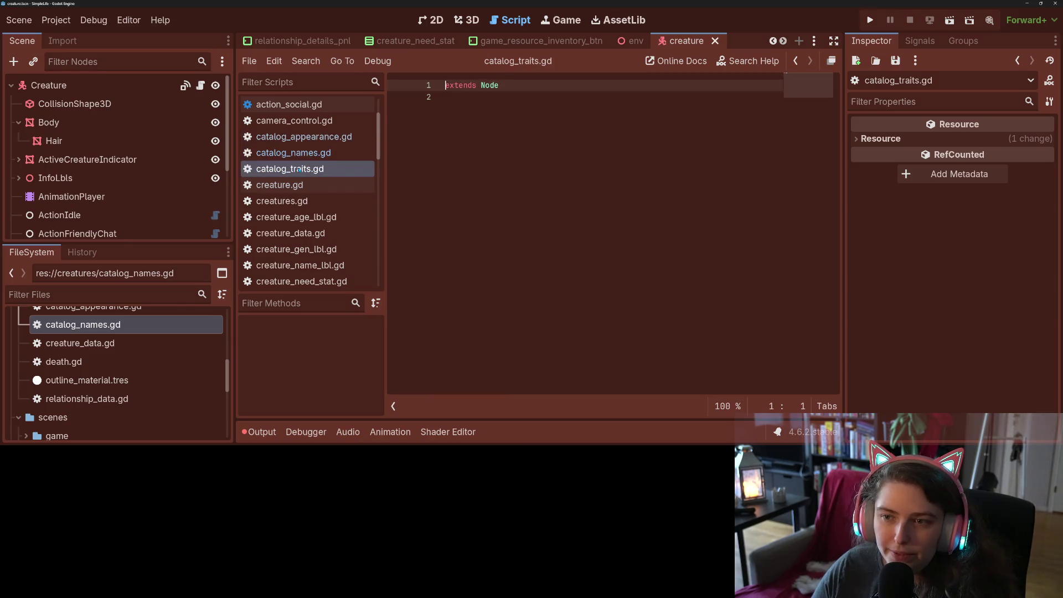
Step: Add 'class_name TraitsCatalog' below extends Node and save catalog_traits.gd
{"action": "left_click", "coordinate": [489, 101]}
{"action": "type", "text": "class"}
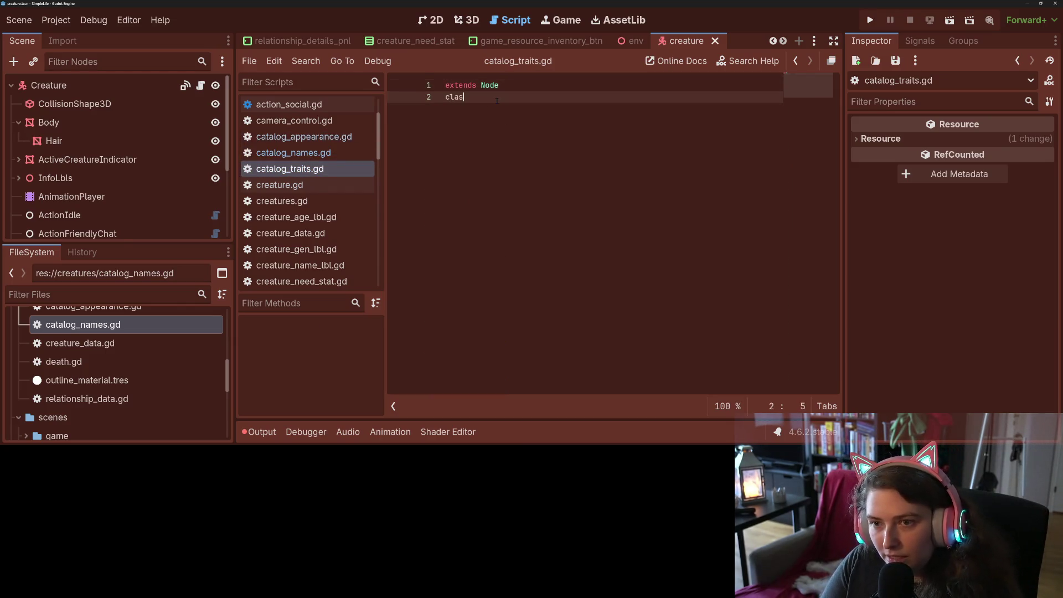
{"action": "type", "text": "_name TraitsCatalog"}
{"action": "key", "text": "Return"}
{"action": "key", "text": "Return"}
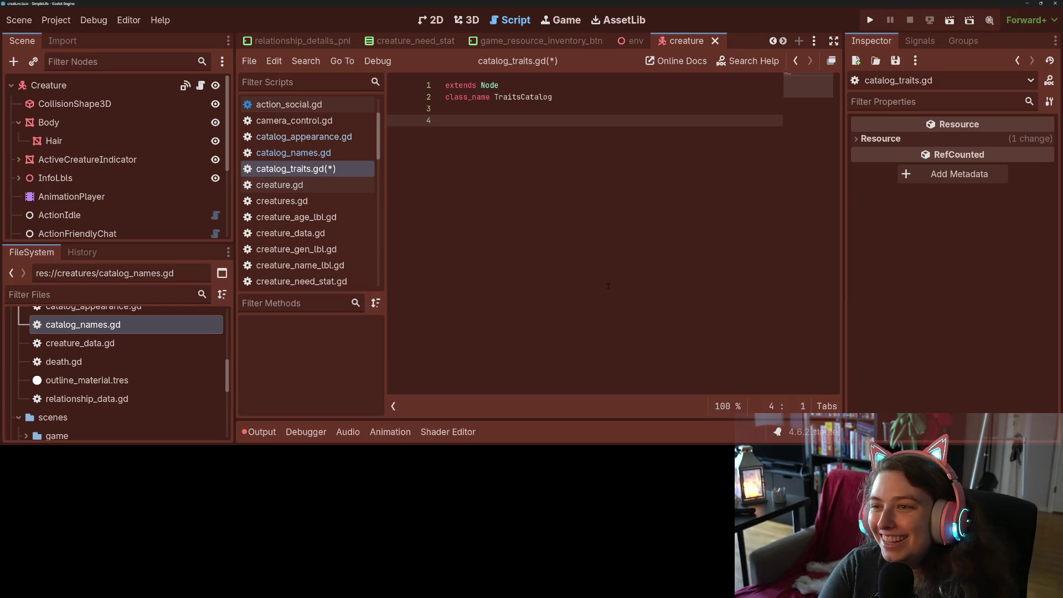
{"action": "key", "text": "ctrl+s"}
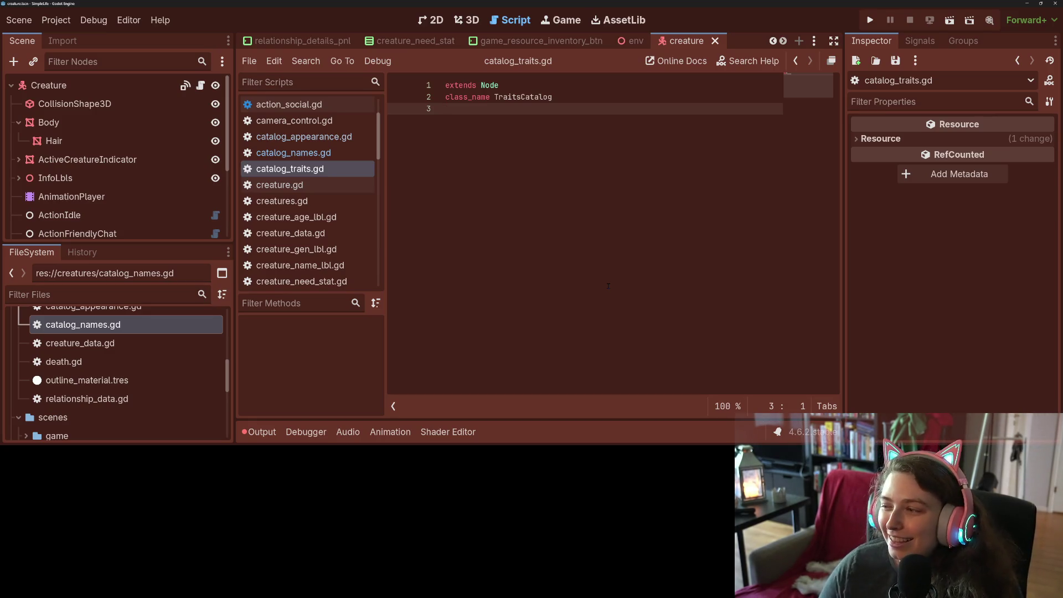
{"action": "key", "text": "Return"}
{"action": "key", "text": "Return"}
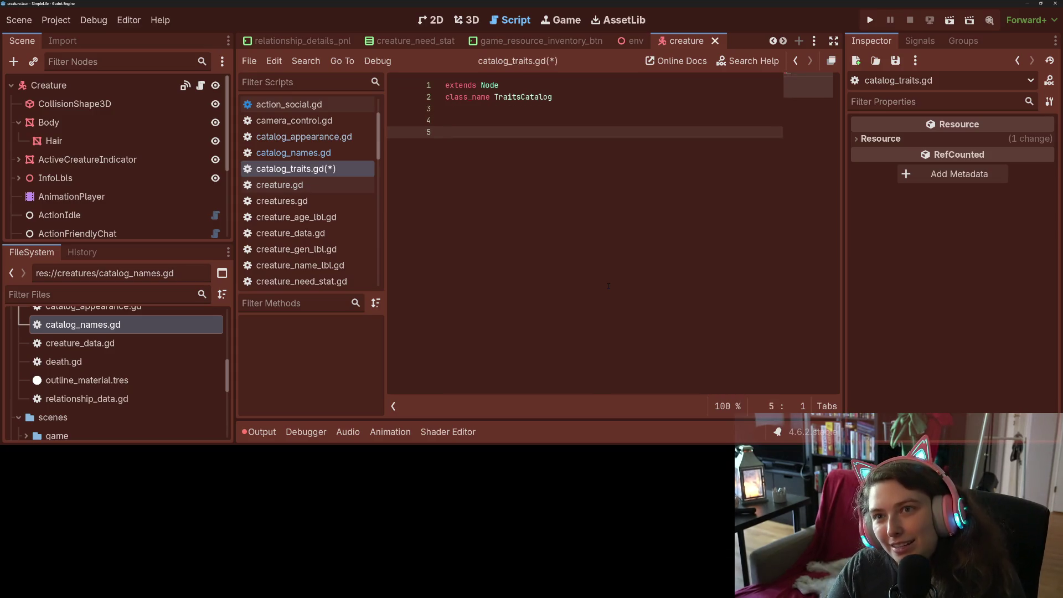
Step: Declare an empty trait_list constant array and save catalog_traits.gd
{"action": "type", "text": "const tra"}
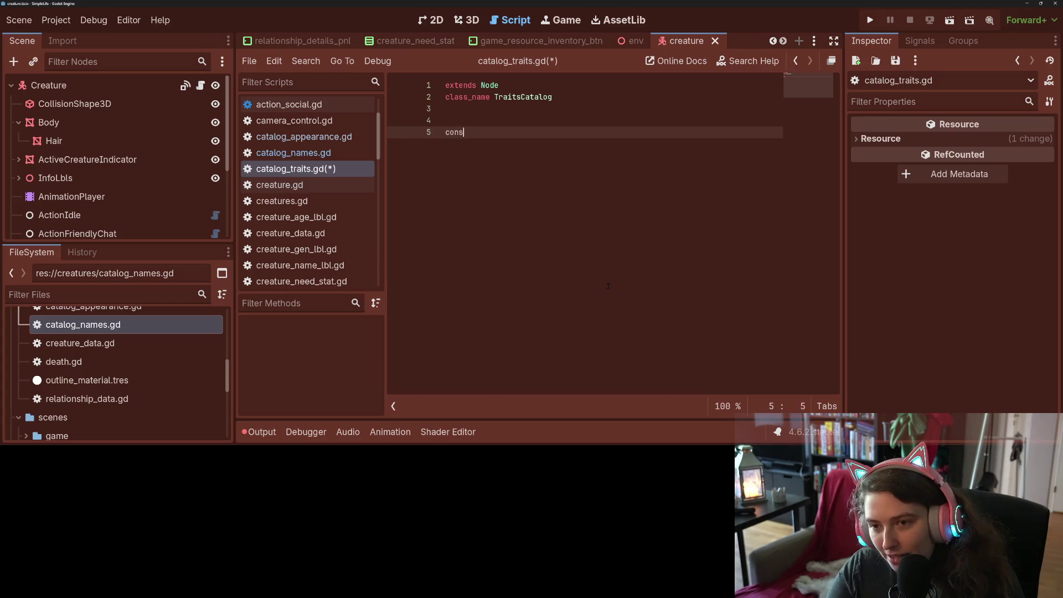
{"action": "type", "text": "its"}
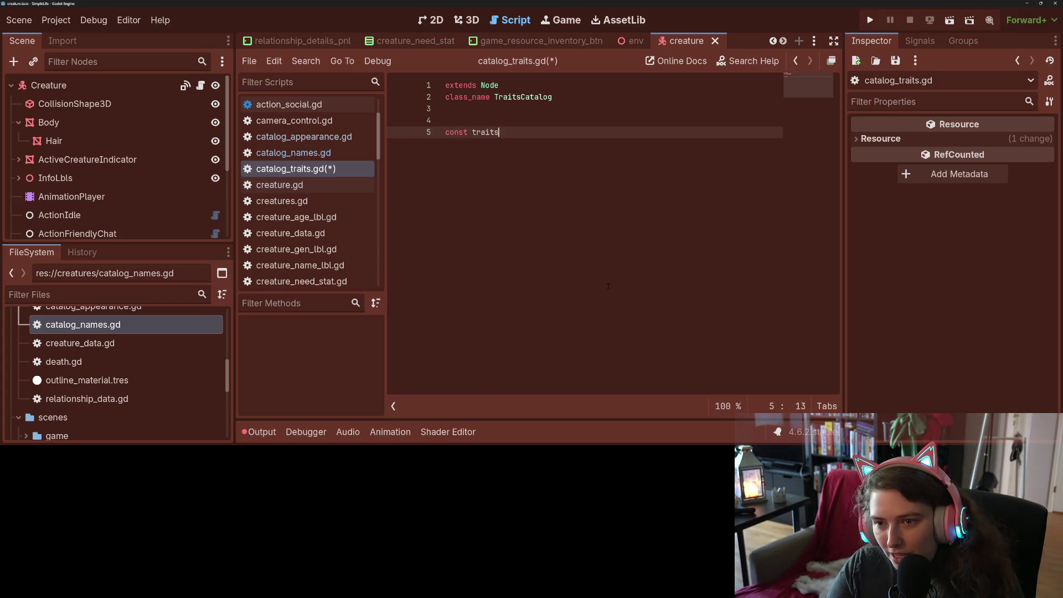
{"action": "key", "text": "BackSpace"}
{"action": "type", "text": "_list"}
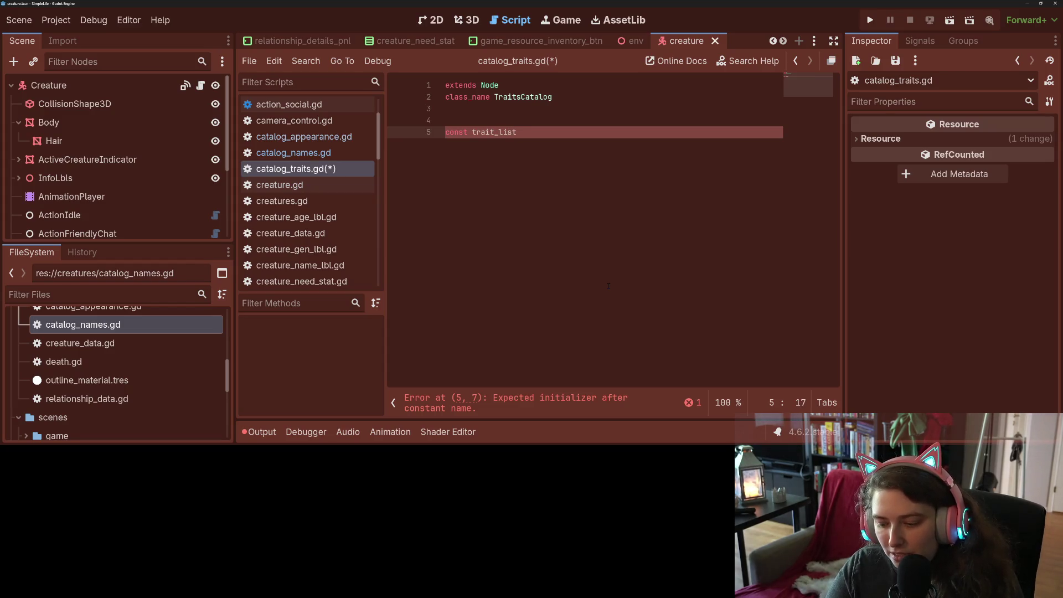
{"action": "type", "text": "["}
{"action": "key", "text": "Escape"}
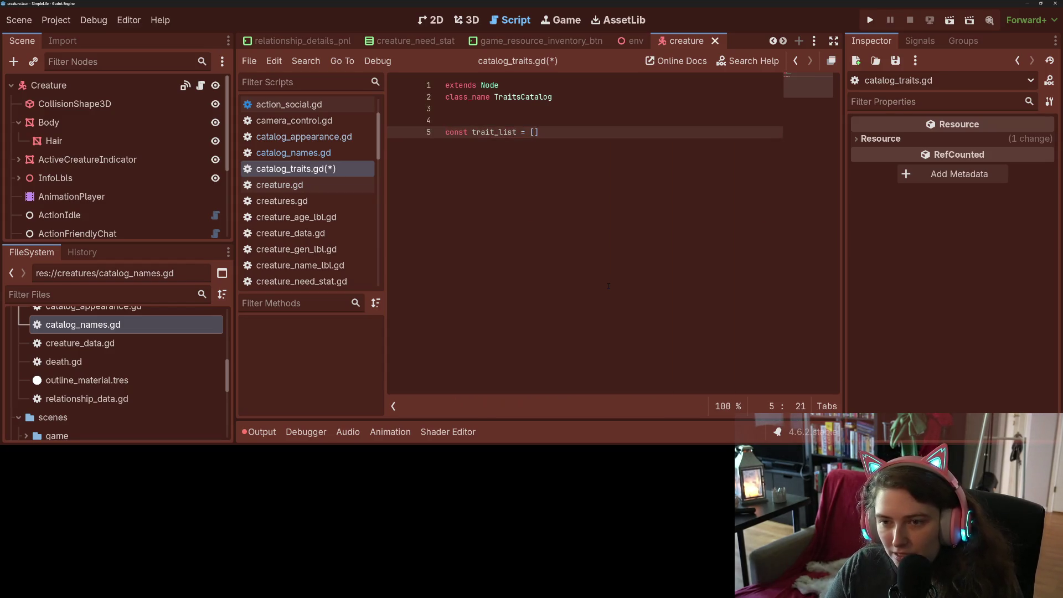
{"action": "key", "text": "Return"}
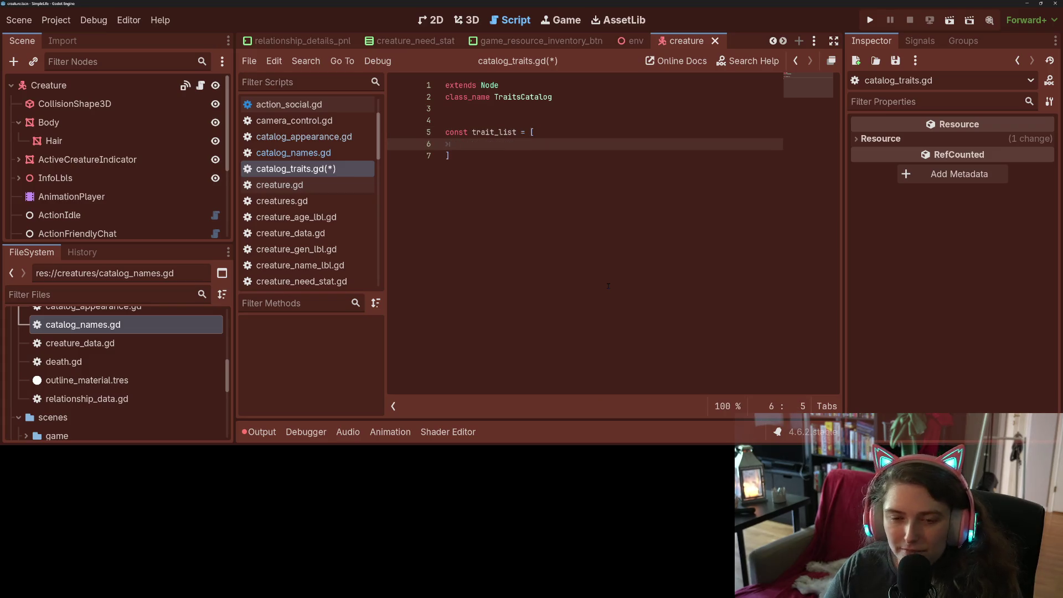
{"action": "key", "text": "ctrl+s"}
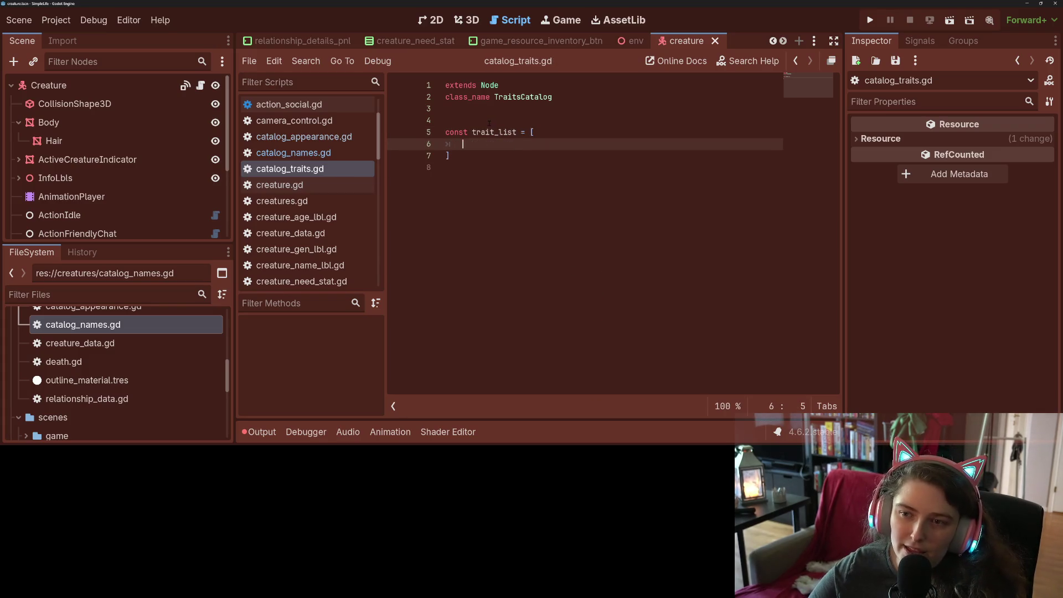
Step: Add 'static func get_random_trait() -> Trait' returning trait_list.pick_random()
{"action": "left_click", "coordinate": [489, 120]}
{"action": "key", "text": "Return"}
{"action": "key", "text": "Up"}
{"action": "type", "text": "static func "}
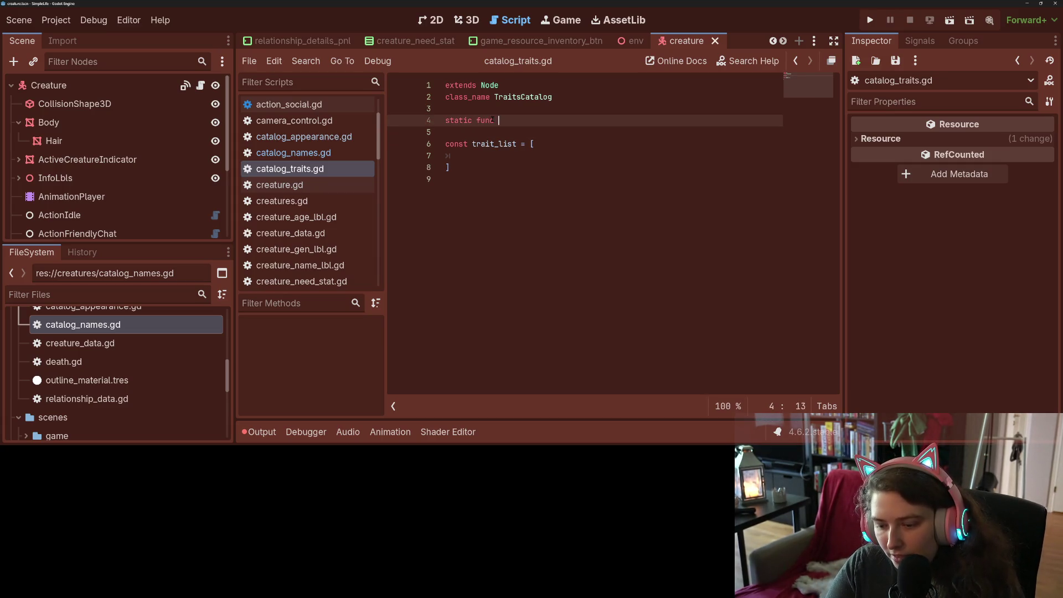
{"action": "type", "text": "get_random"}
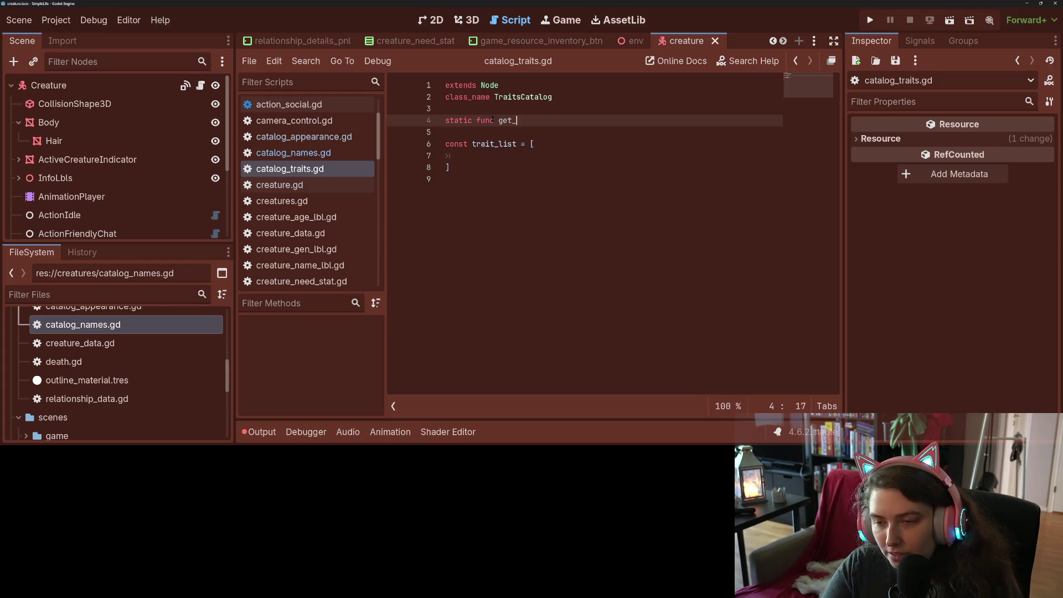
{"action": "type", "text": "_trait()"}
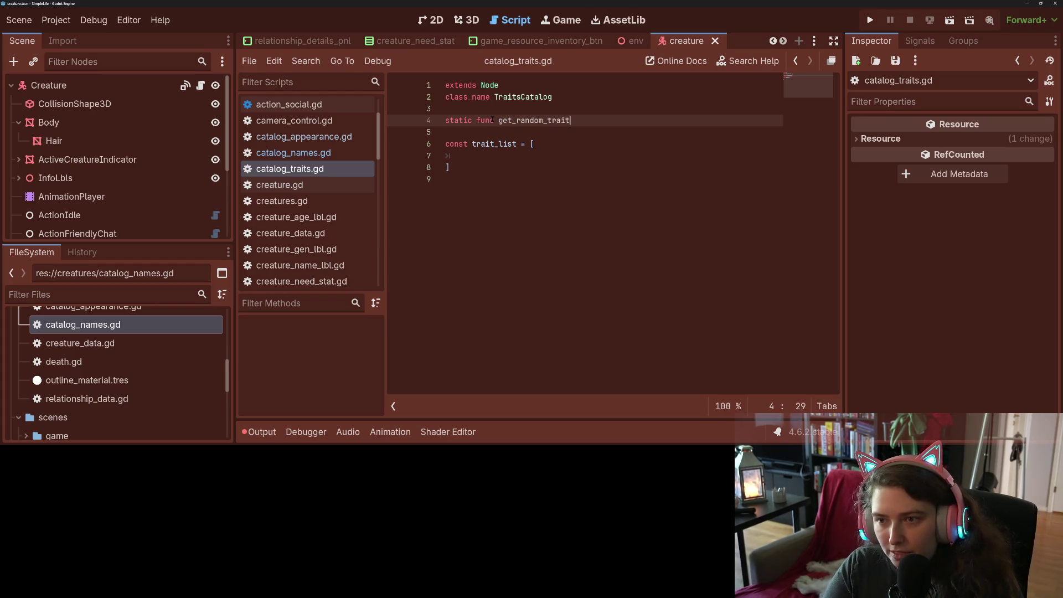
{"action": "type", "text": " -> TR"}
{"action": "key", "text": "Return"}
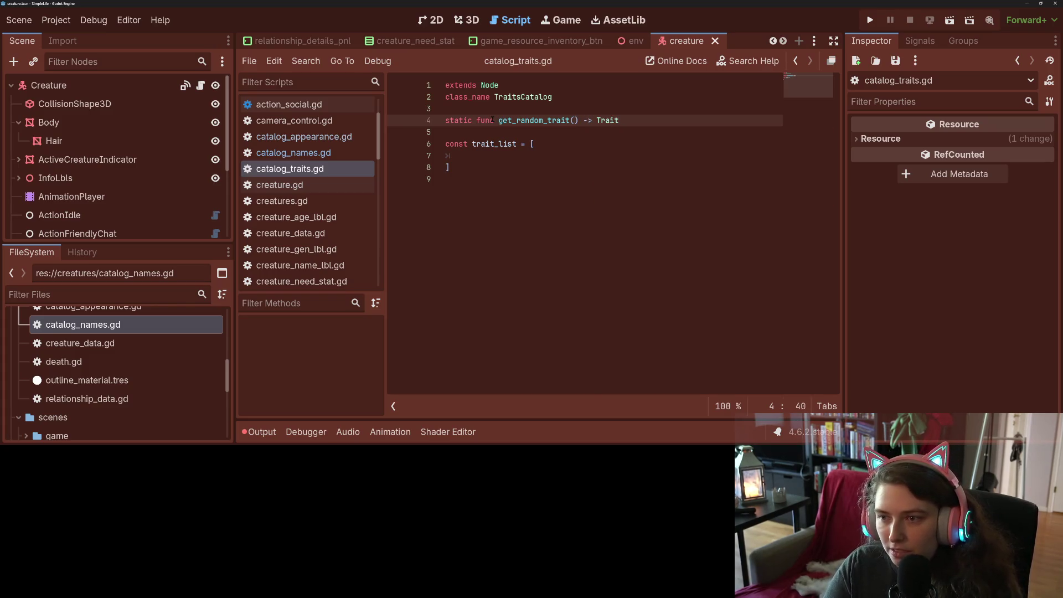
{"action": "type", "text": ":"}
{"action": "key", "text": "Return"}
{"action": "type", "text": "ra"}
{"action": "key", "text": "BackSpace"}
{"action": "key", "text": "BackSpace"}
{"action": "key", "text": "BackSpace"}
{"action": "type", "text": "rad_to"}
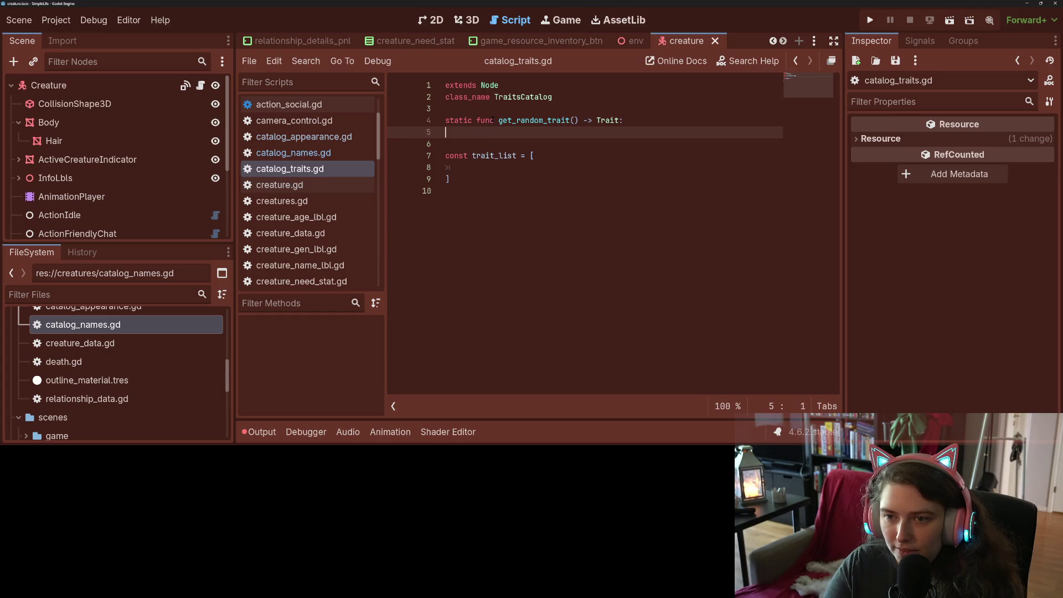
{"action": "type", "text": "rn"}
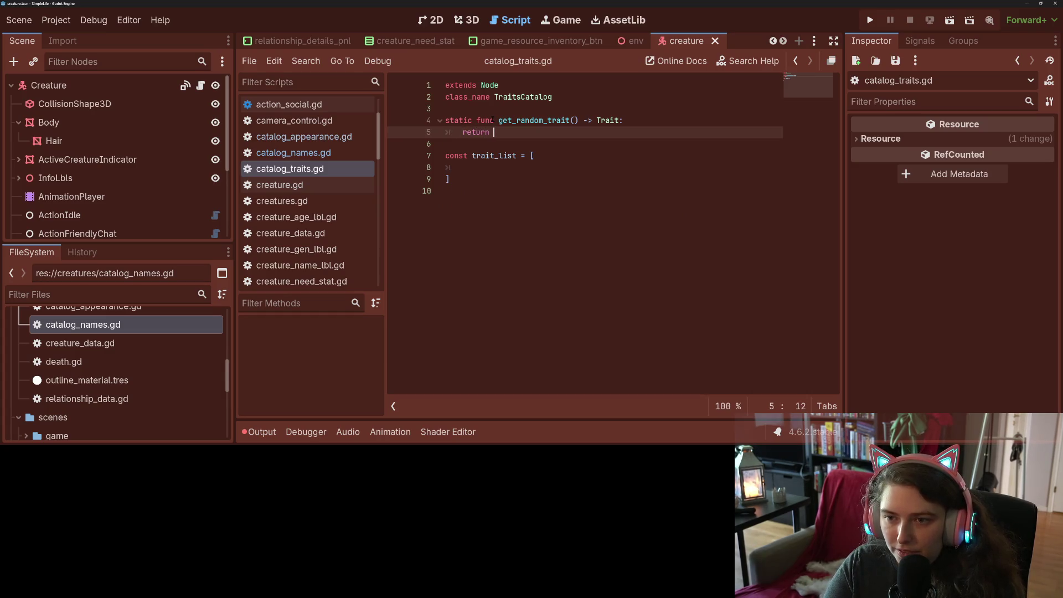
{"action": "key", "text": "Return"}
{"action": "type", "text": ".pi"}
{"action": "key", "text": "Return"}
Step: Return null early when trait_list.is_empty(), then save
{"action": "key", "text": "Home"}
{"action": "key", "text": "Return"}
{"action": "key", "text": "Up"}
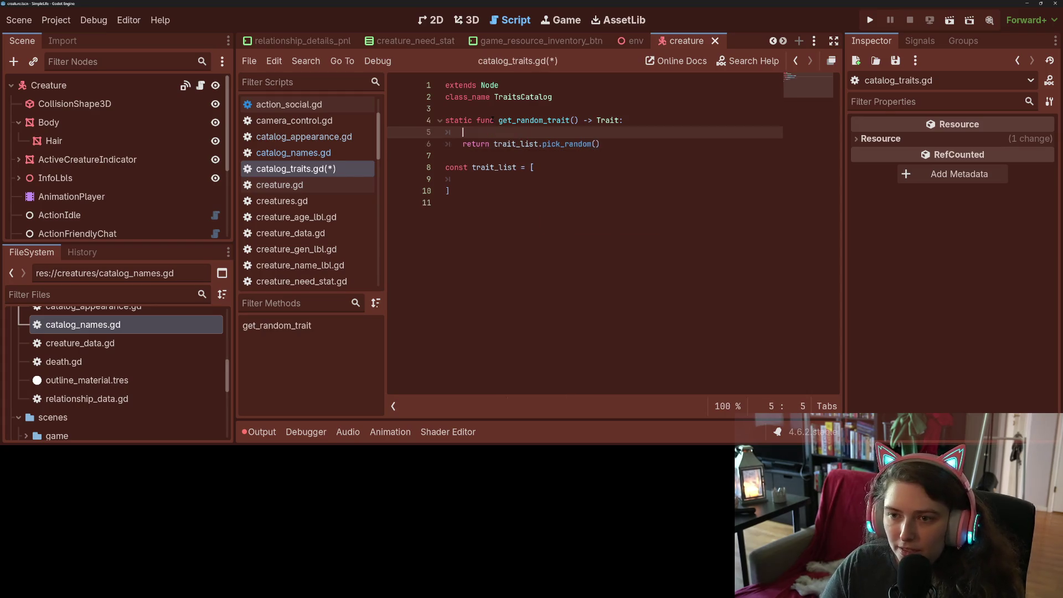
{"action": "type", "text": "trait_list.is"}
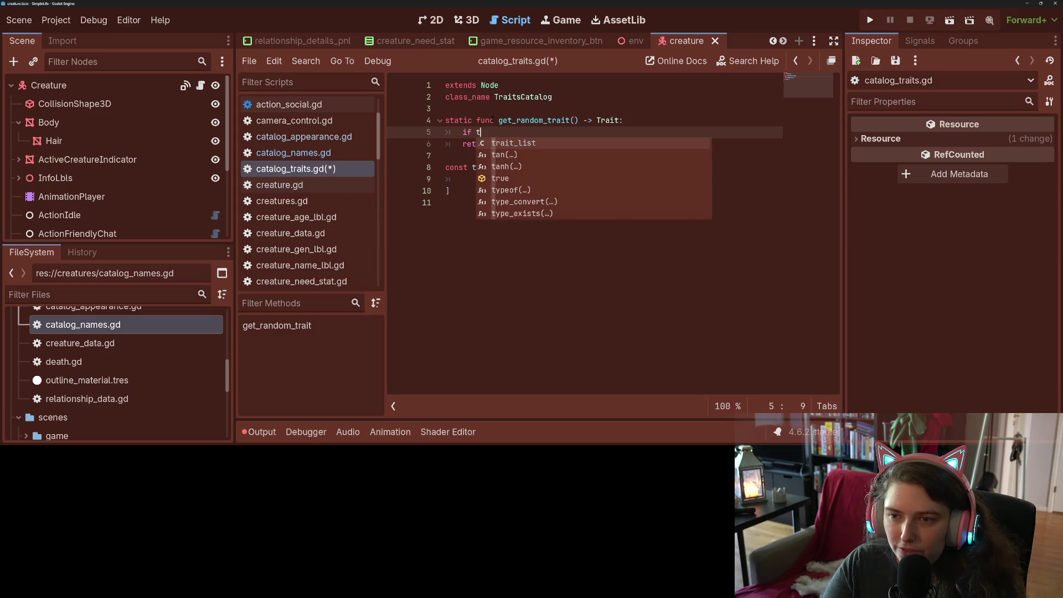
{"action": "key", "text": "Return"}
{"action": "type", "text": ":"}
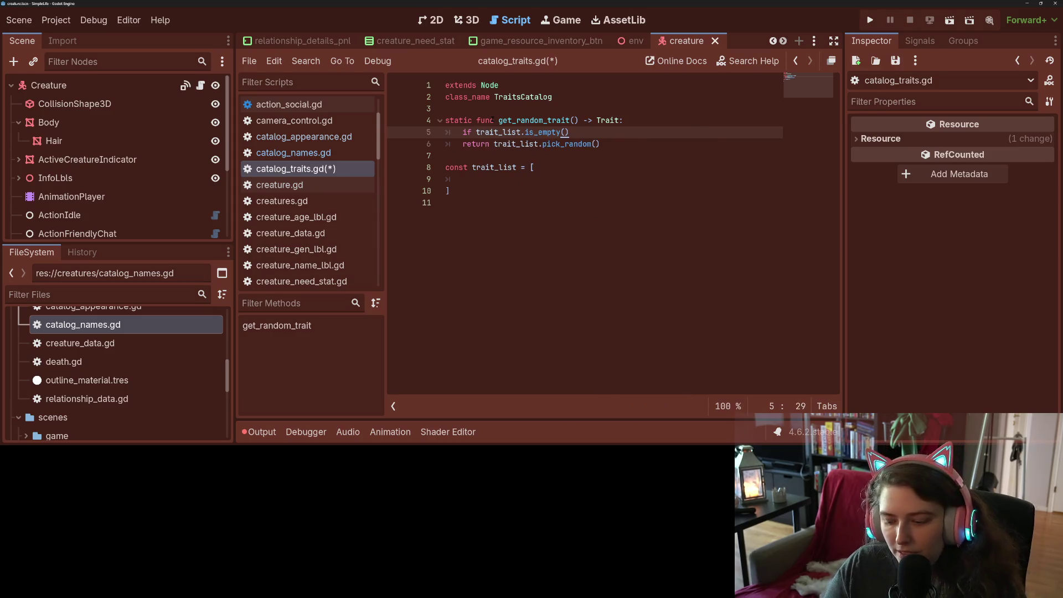
{"action": "key", "text": "Return"}
{"action": "type", "text": "return null"}
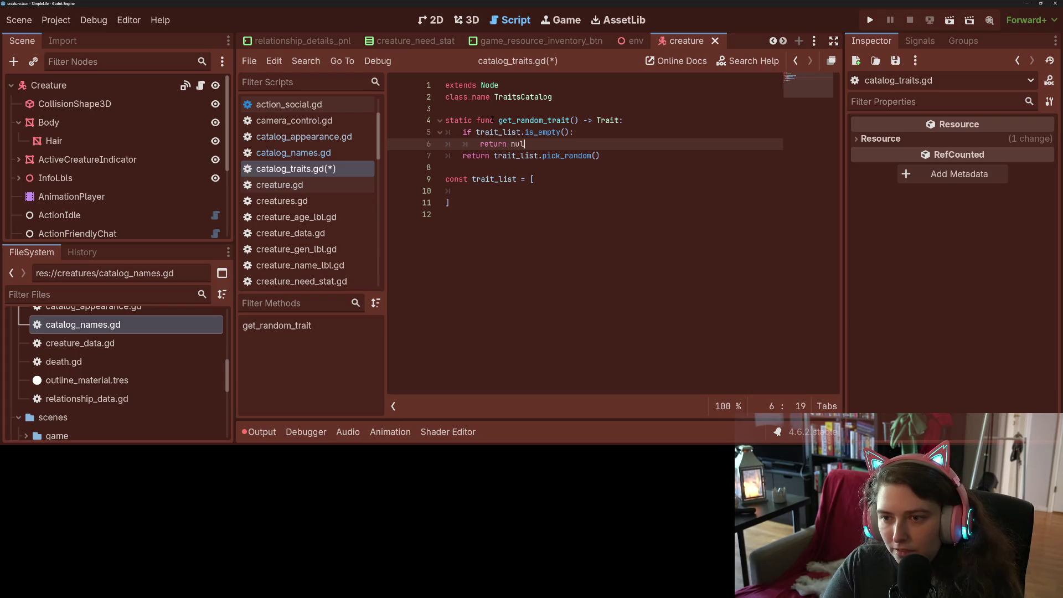
{"action": "key", "text": "ctrl+s"}
Step: Open an indented empty line inside the trait_list array and save the script
{"action": "left_click", "coordinate": [504, 188]}
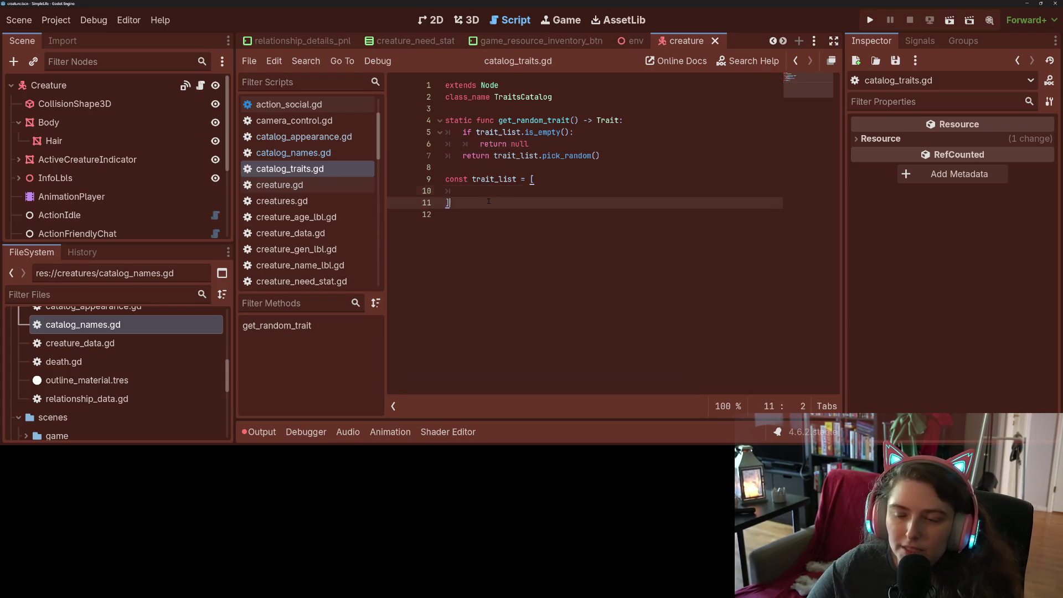
{"action": "key", "text": "Return"}
{"action": "key", "text": "Up"}
{"action": "key", "text": "Tab"}
{"action": "left_click", "coordinate": [517, 179]}
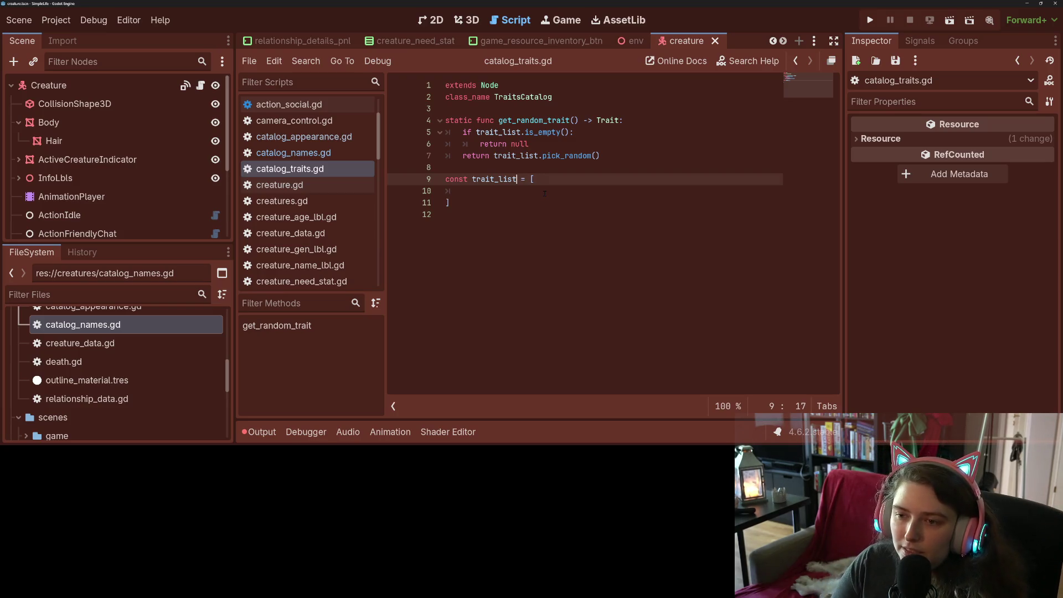
{"action": "left_click", "coordinate": [544, 193]}
{"action": "key", "text": "ctrl+s"}
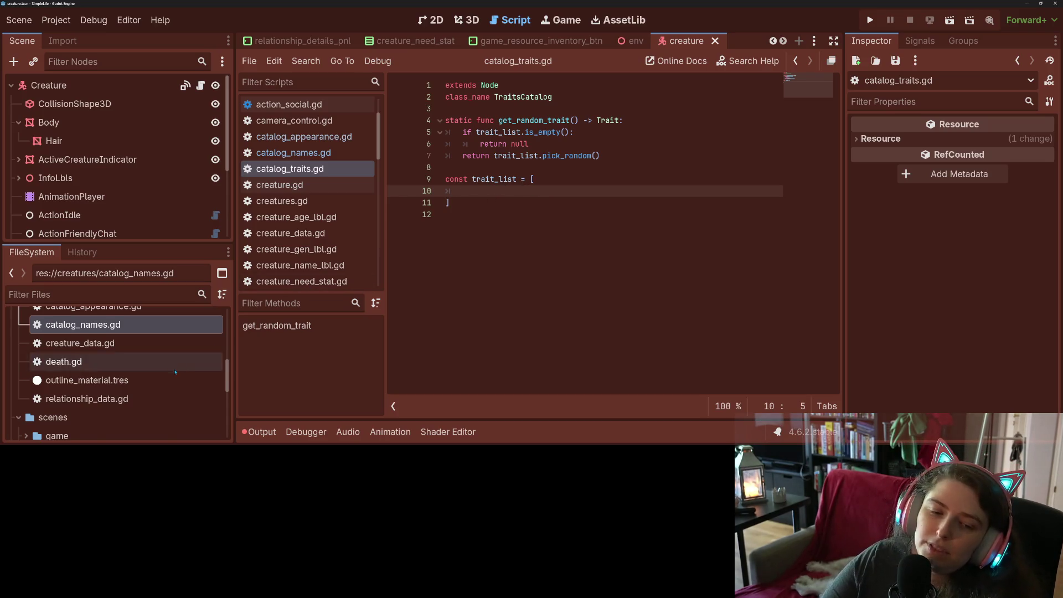
Step: Create a new Trait resource in the traits folder saved as trait_mean.tres
{"action": "scroll", "coordinate": [34, 371], "scroll_direction": "up", "scroll_amount": 5}
{"action": "right_click", "coordinate": [71, 364]}
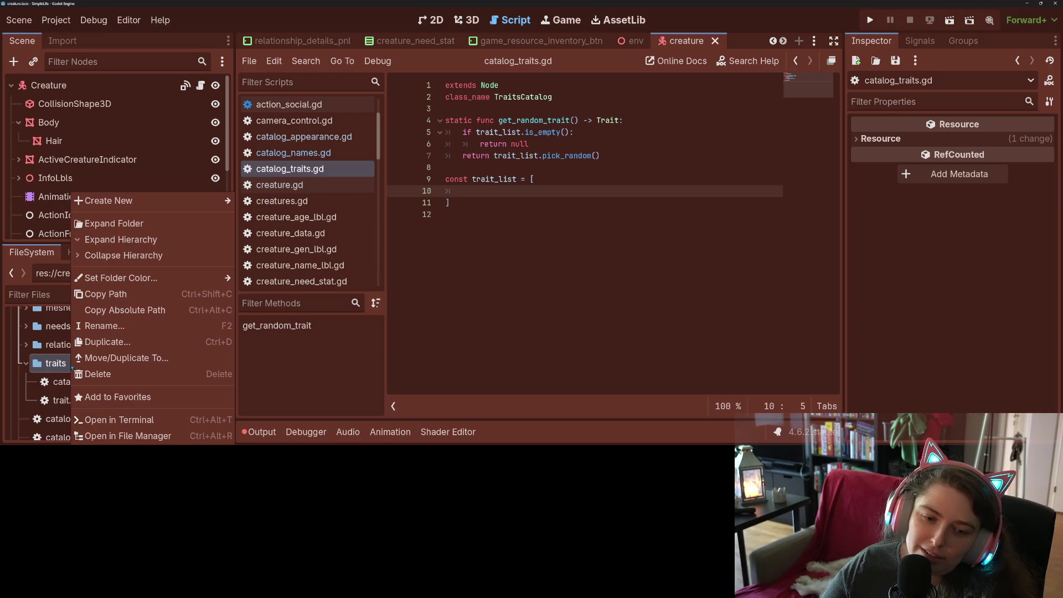
{"action": "mouse_move", "coordinate": [211, 201]}
{"action": "left_click", "coordinate": [270, 250]}
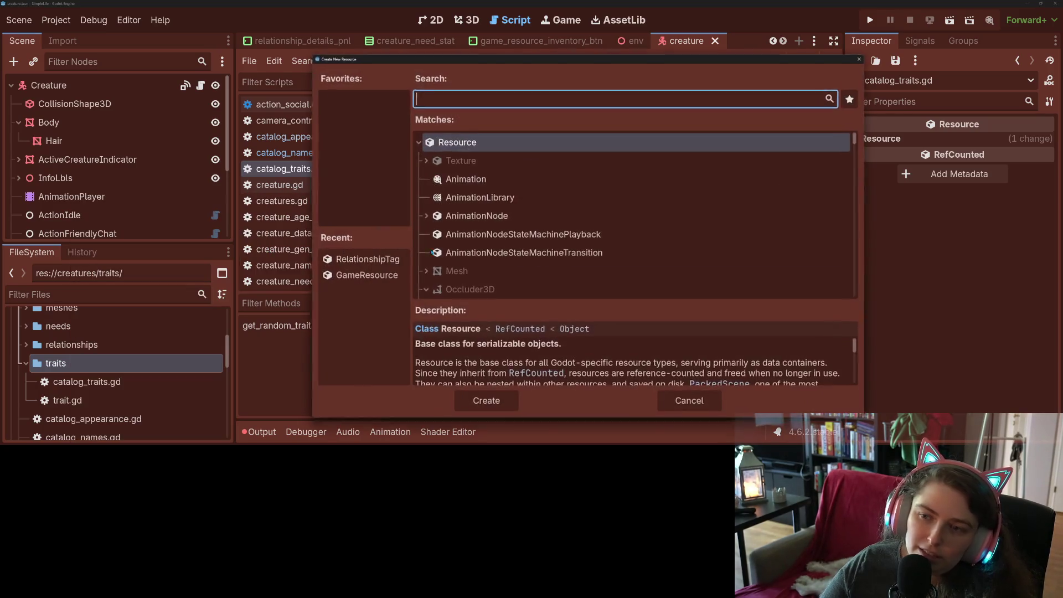
{"action": "type", "text": "tra"}
{"action": "key", "text": "Return"}
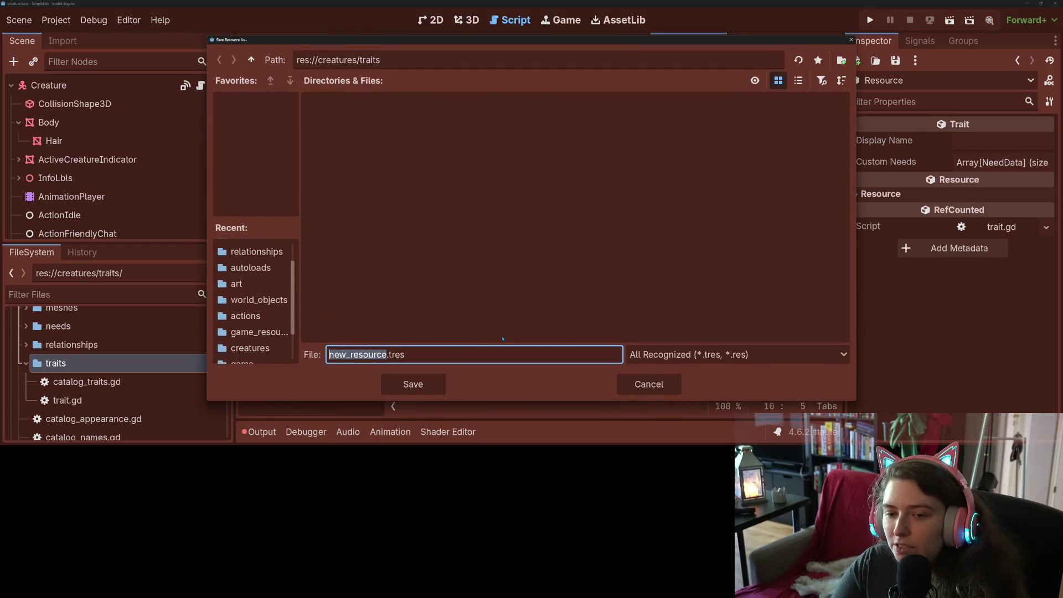
{"action": "type", "text": "need"}
{"action": "key", "text": "BackSpace"}
{"action": "key", "text": "BackSpace"}
{"action": "key", "text": "BackSpace"}
{"action": "type", "text": "trait_mean"}
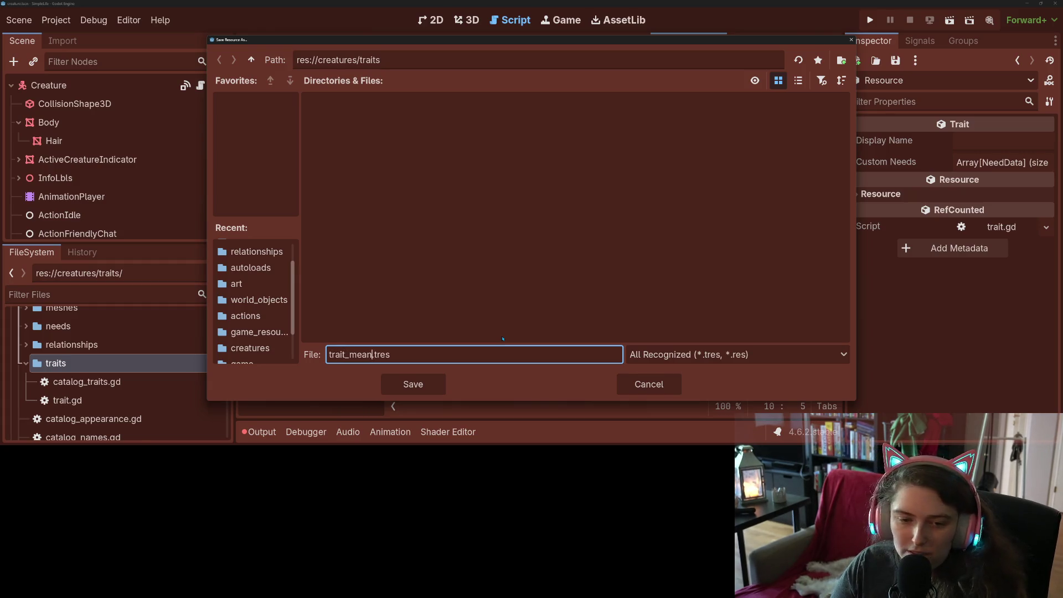
{"action": "key", "text": "Return"}
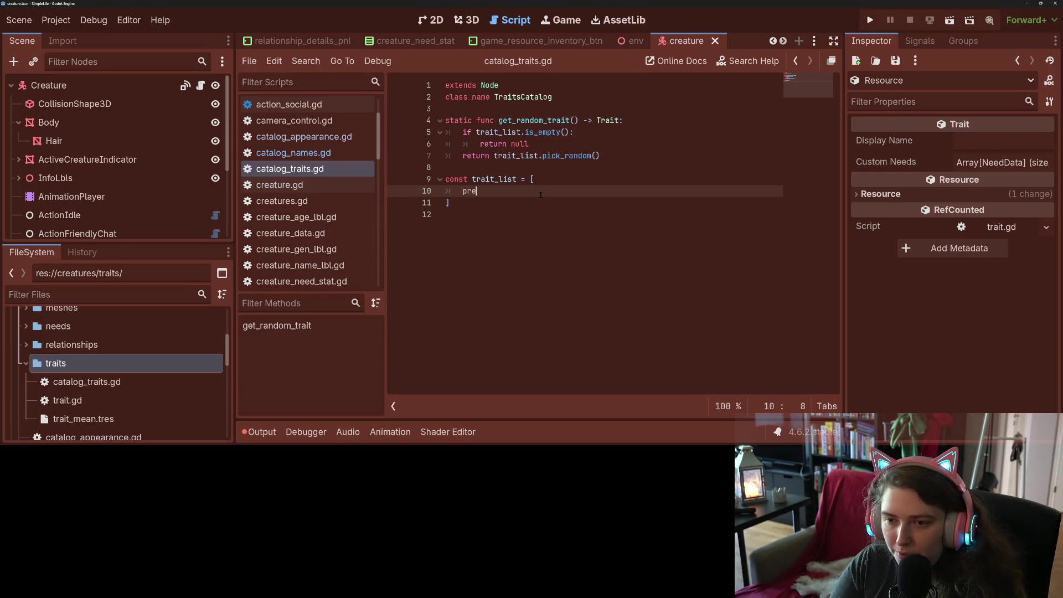
Step: Add a preload of res://creatures/traits/trait_mean.tres to trait_list and save the catalog script
{"action": "type", "text": "load("}
{"action": "type", "text": "\"mean"}
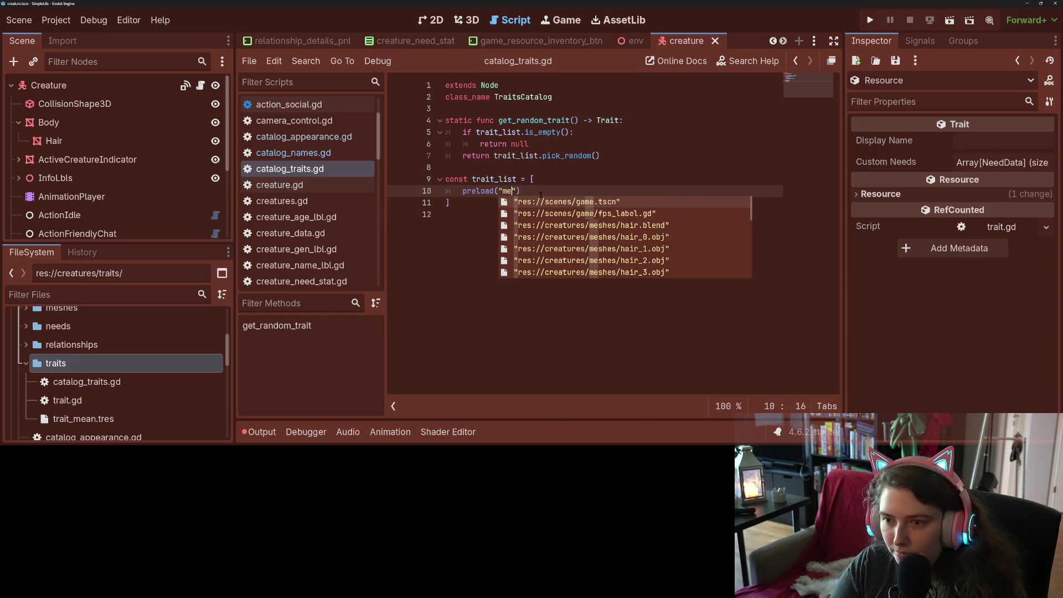
{"action": "key", "text": "Return"}
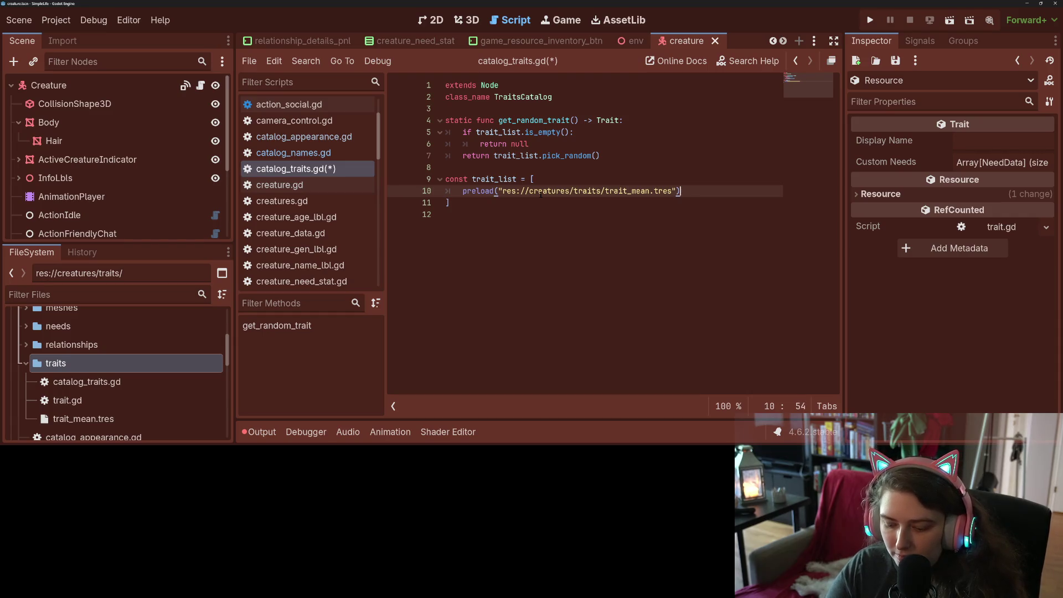
{"action": "type", "text": ","}
{"action": "key", "text": "Return"}
{"action": "key", "text": "ctrl+s"}
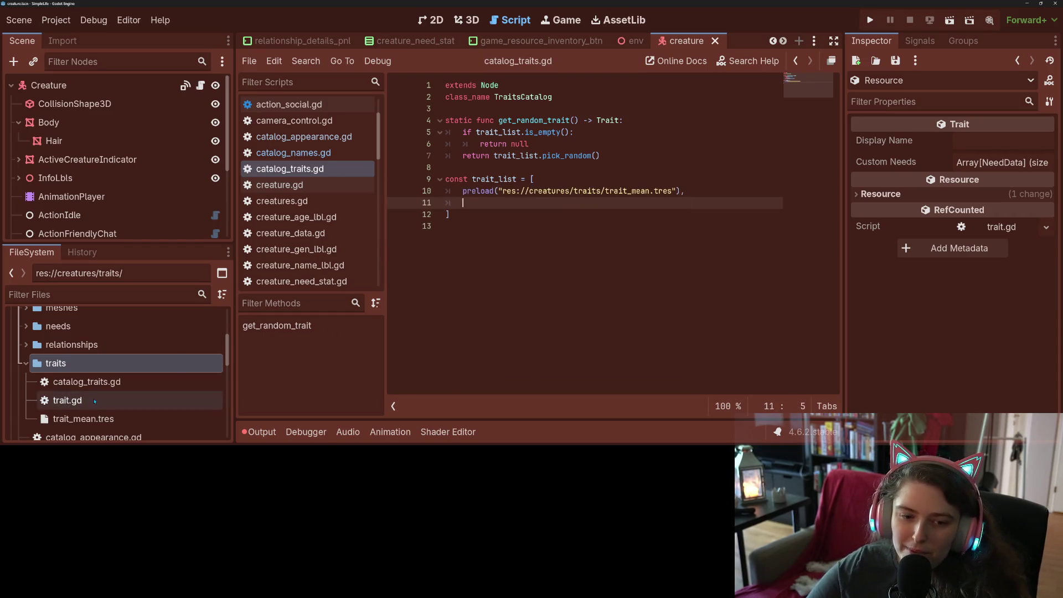
Step: Add one empty element to trait_mean.tres's Custom Needs array
{"action": "left_click", "coordinate": [91, 419]}
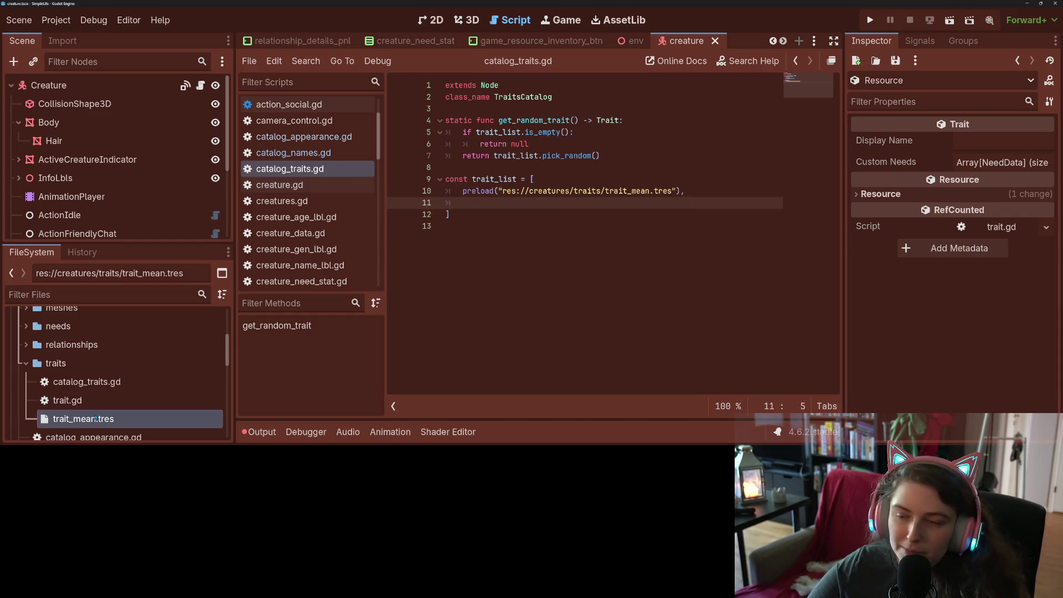
{"action": "left_click", "coordinate": [980, 162]}
{"action": "left_click", "coordinate": [953, 205]}
{"action": "left_click", "coordinate": [1025, 206]}
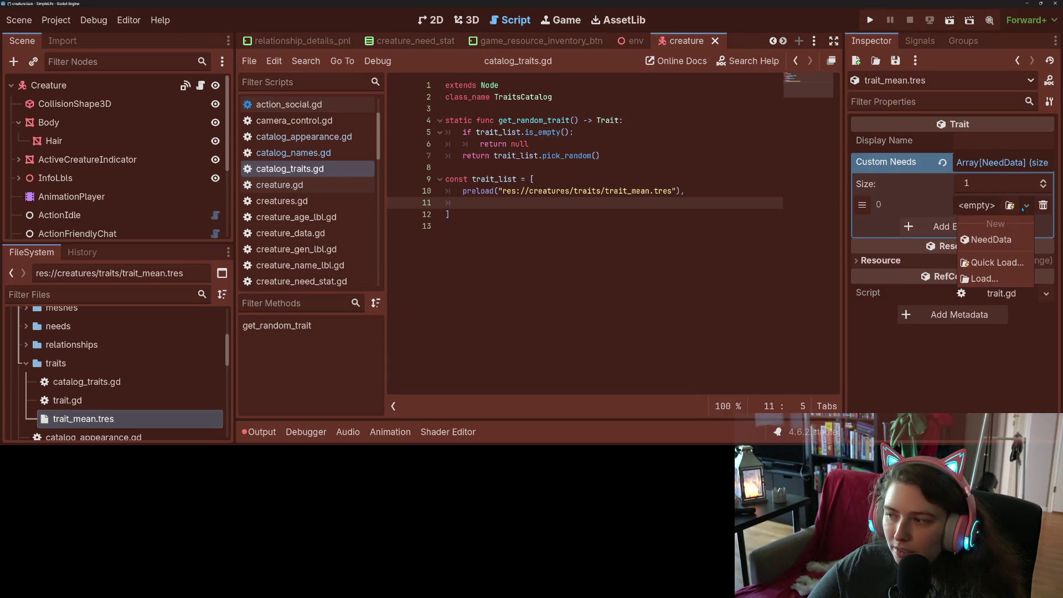
Step: Fill the Custom Needs slot with a new NeedData, keep key Hunger, make it local to scene
{"action": "left_click", "coordinate": [992, 239]}
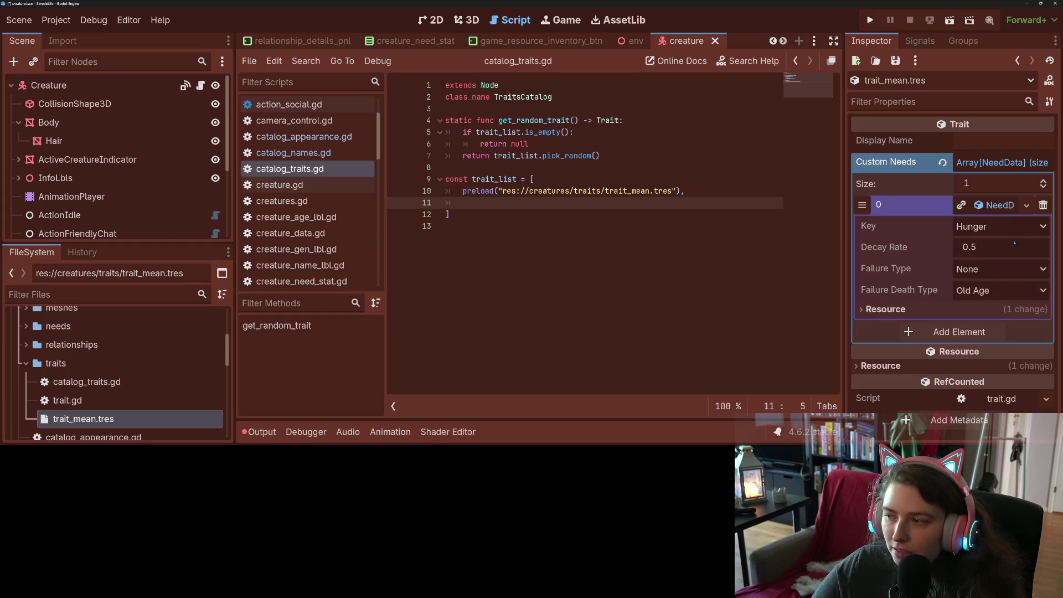
{"action": "left_click", "coordinate": [1009, 233]}
{"action": "left_click", "coordinate": [1010, 233]}
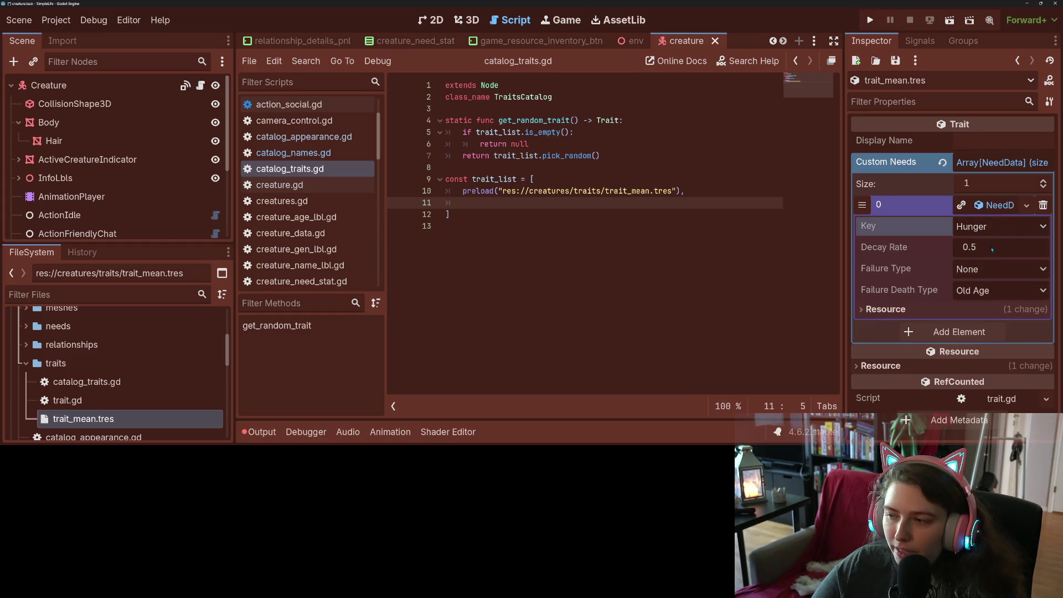
{"action": "left_click", "coordinate": [964, 227]}
{"action": "left_click", "coordinate": [964, 227]}
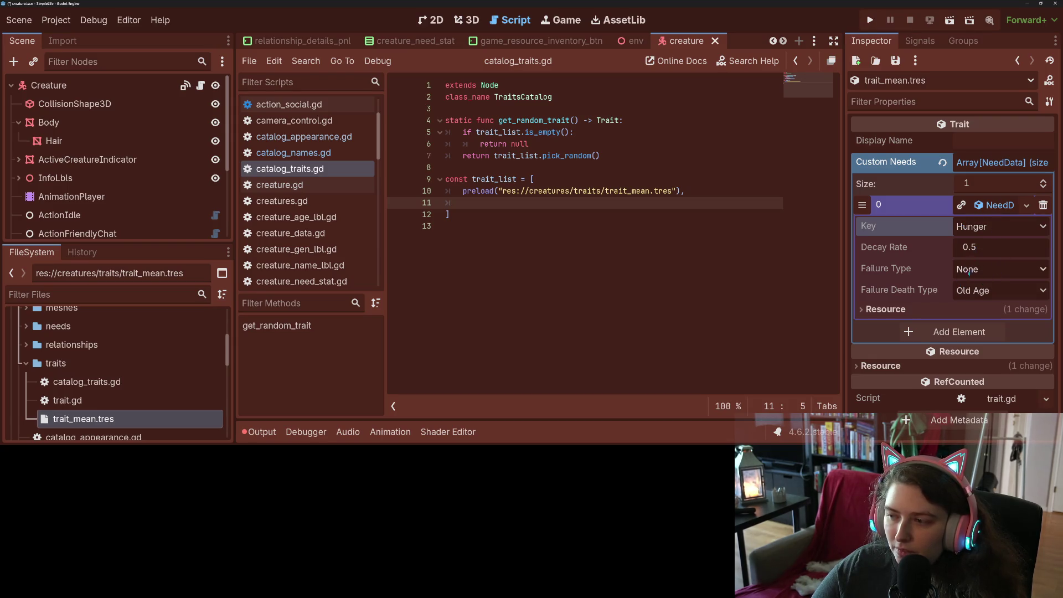
{"action": "left_click", "coordinate": [951, 316]}
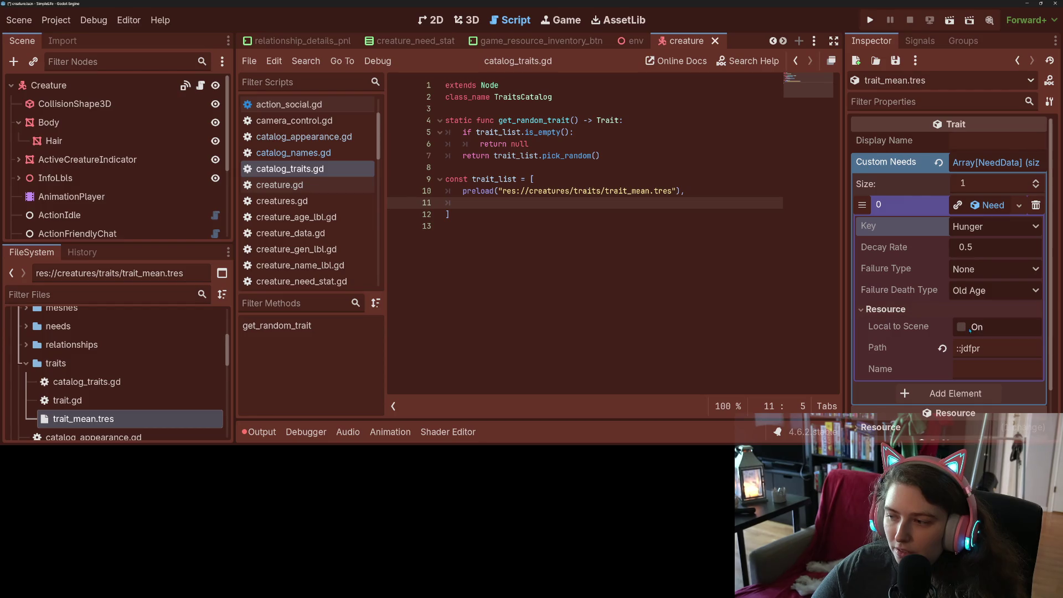
{"action": "left_click", "coordinate": [970, 328]}
Step: Save the NeedData sub-resource as need_mean.tres in the creatures/needs folder
{"action": "left_click", "coordinate": [1018, 204]}
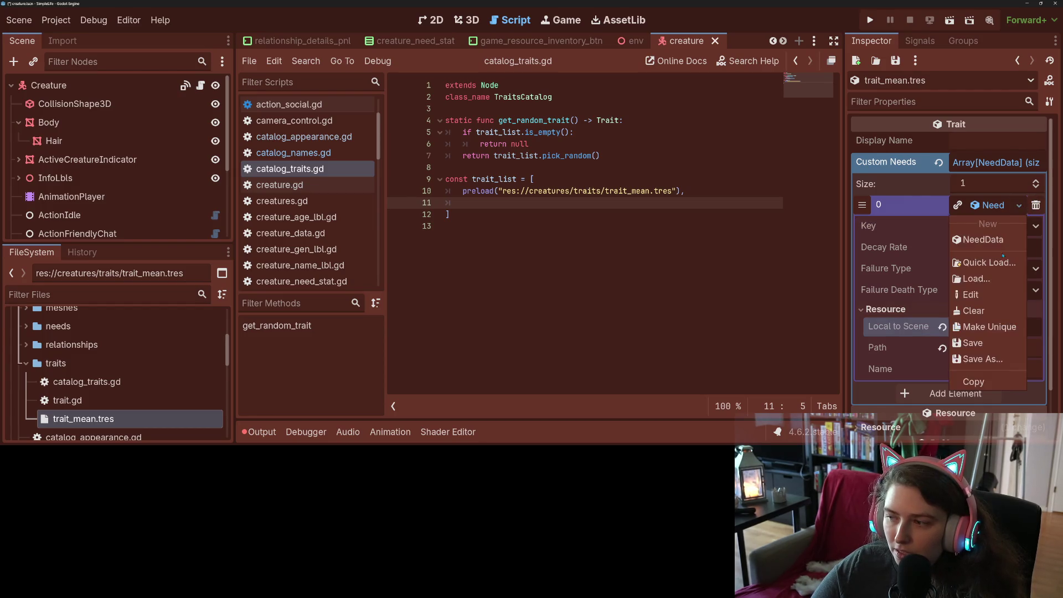
{"action": "left_click", "coordinate": [985, 356]}
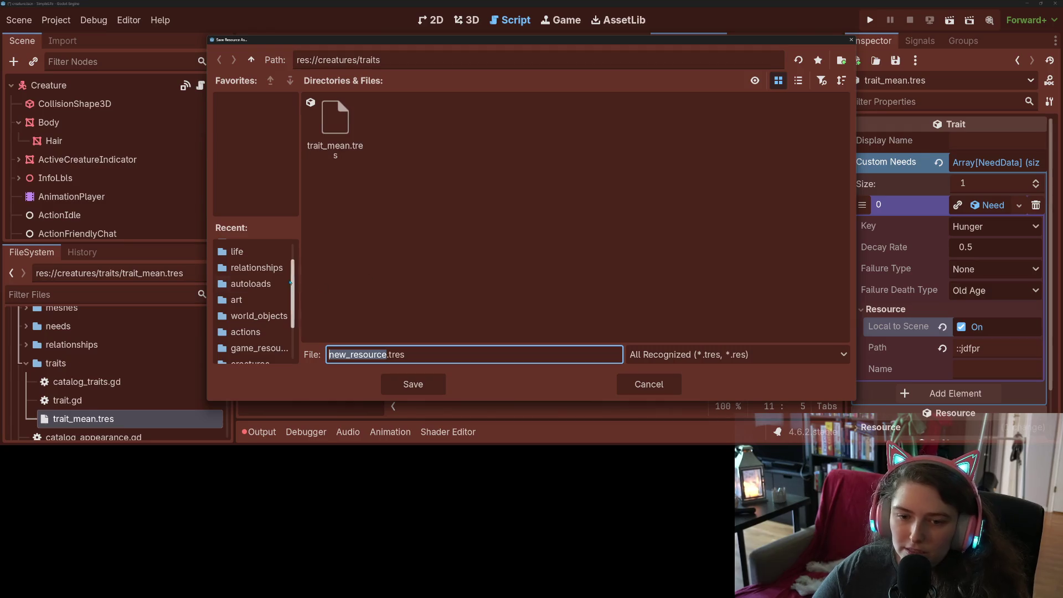
{"action": "left_click", "coordinate": [252, 60]}
{"action": "left_click", "coordinate": [252, 60]}
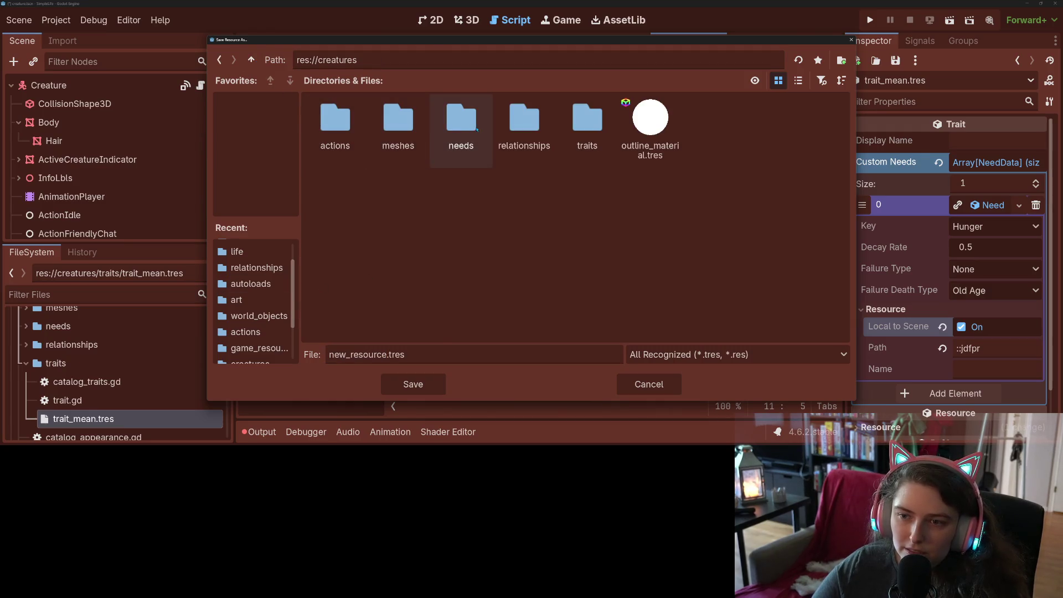
{"action": "double_click", "coordinate": [460, 119]}
{"action": "double_click", "coordinate": [367, 354]}
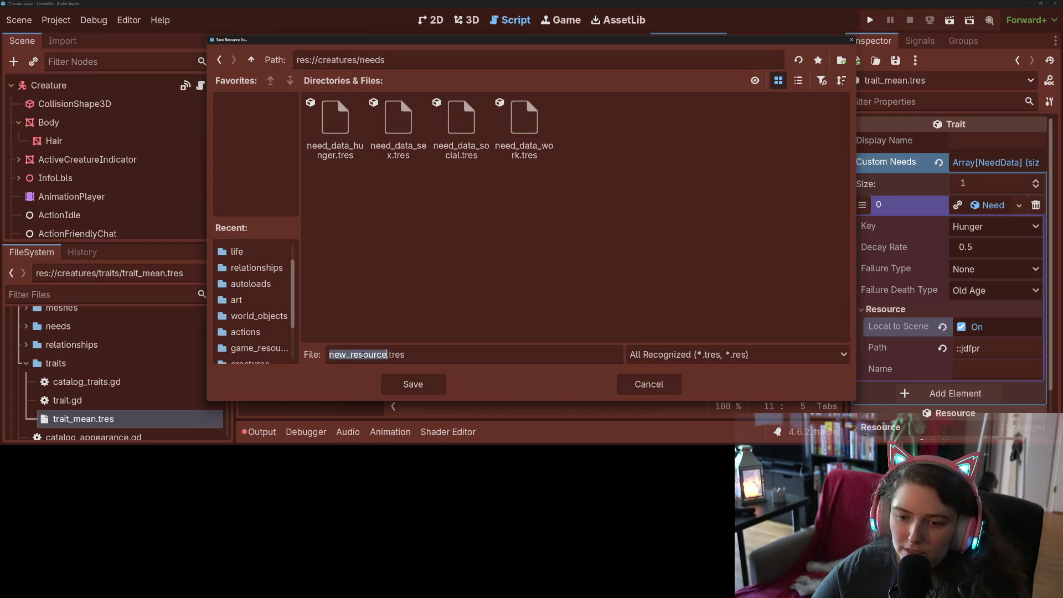
{"action": "type", "text": "need_mean"}
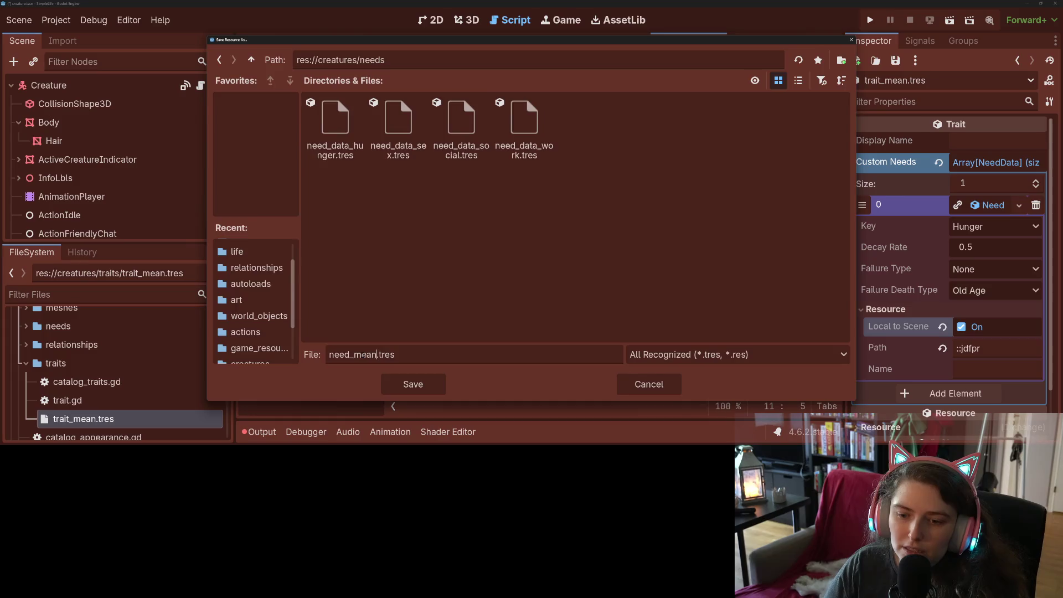
{"action": "key", "text": "Return"}
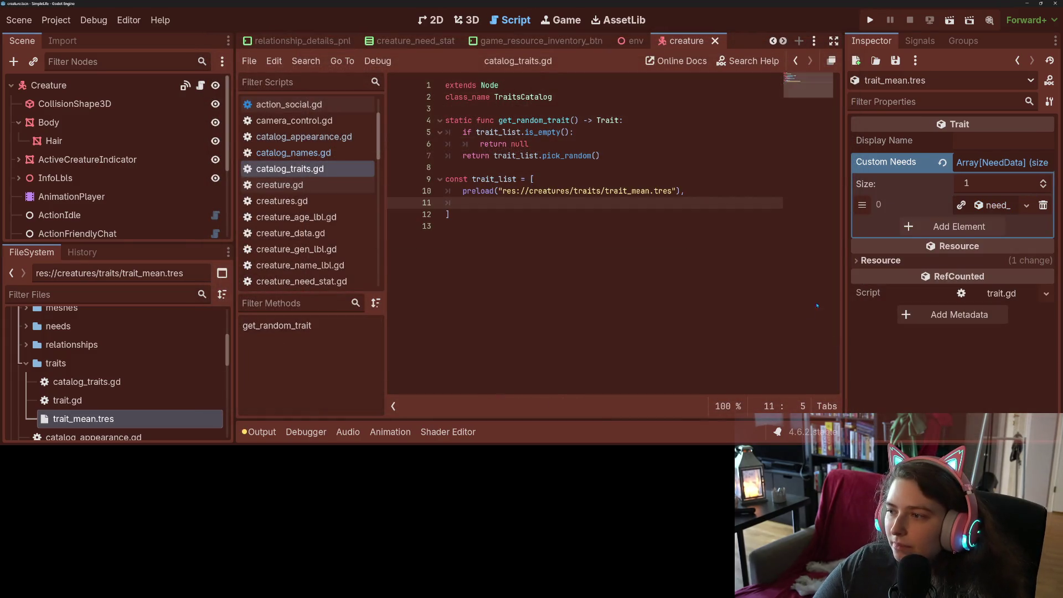
Step: Set the trait's Display Name to Mean and save it
{"action": "left_click", "coordinate": [974, 135]}
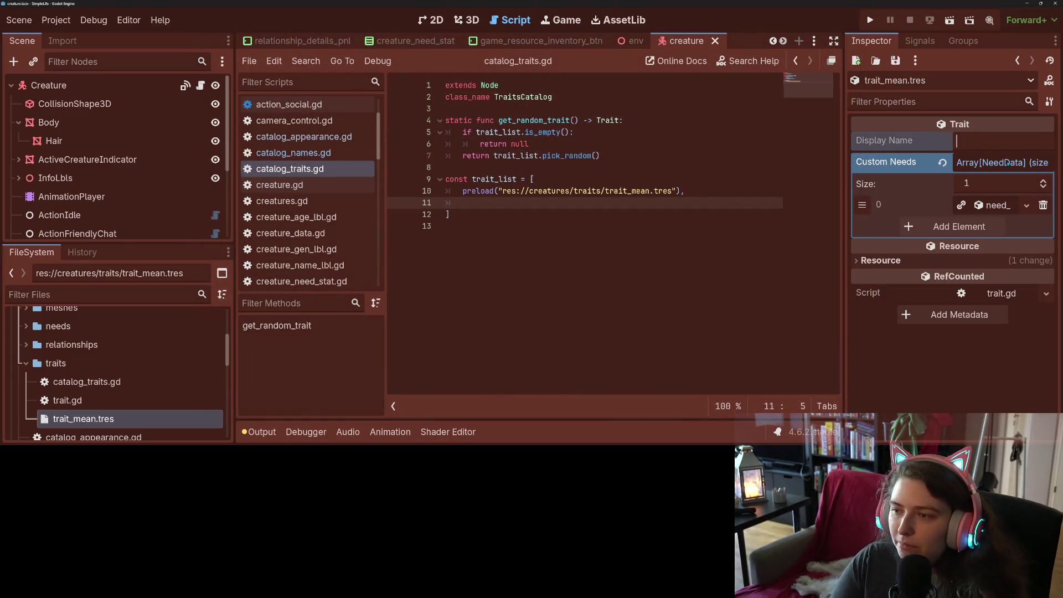
{"action": "type", "text": "Mean"}
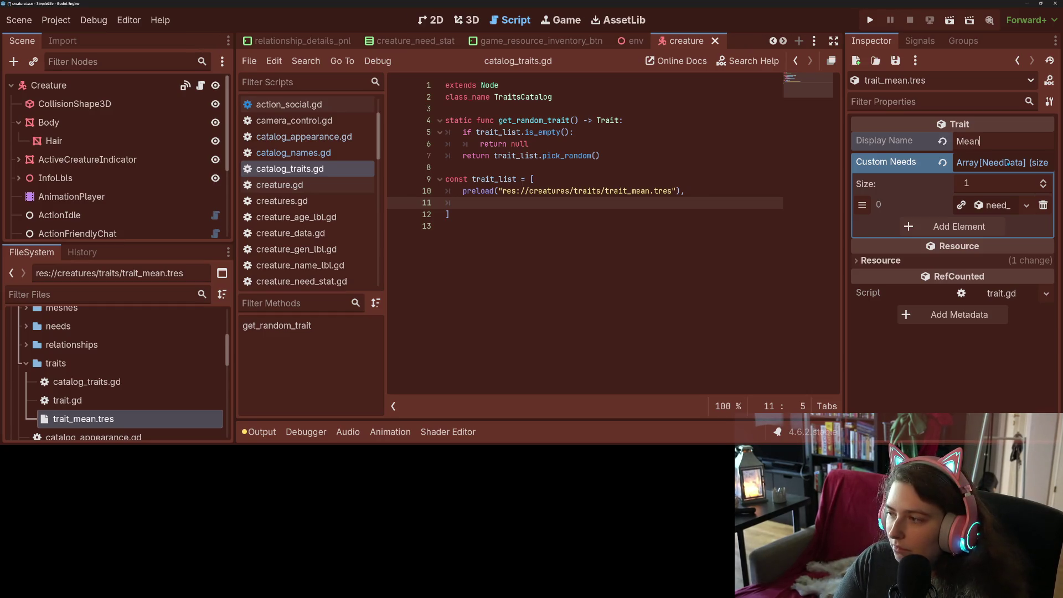
{"action": "key", "text": "ctrl+s"}
Step: Return to the catalog script's trait list, then open the need script
{"action": "left_click", "coordinate": [520, 243]}
{"action": "left_click", "coordinate": [654, 204]}
{"action": "scroll", "coordinate": [113, 214], "scroll_direction": "down", "scroll_amount": 1}
{"action": "scroll", "coordinate": [113, 214], "scroll_direction": "down", "scroll_amount": 2}
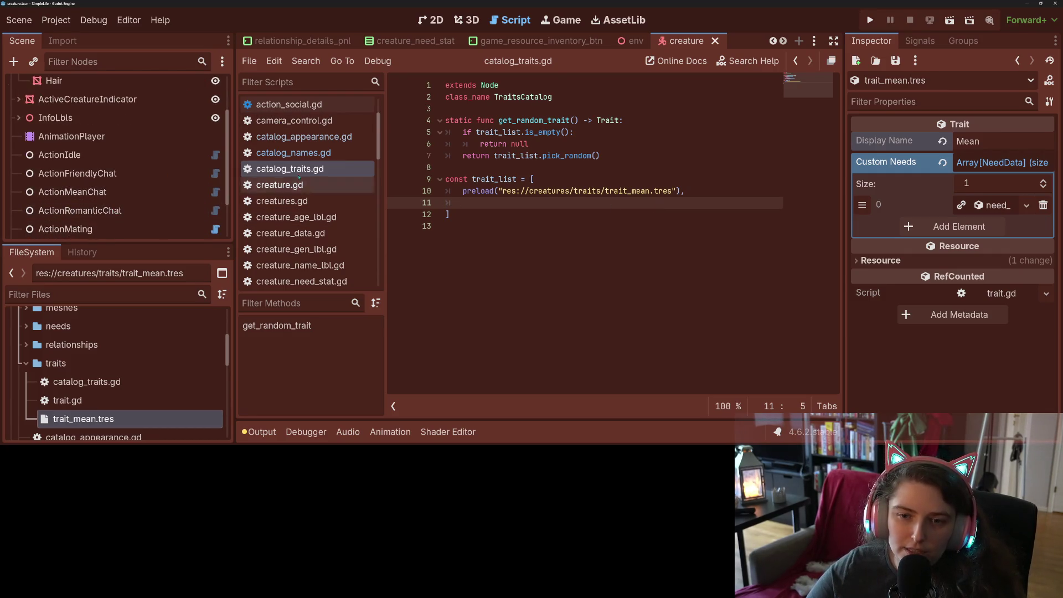
{"action": "scroll", "coordinate": [300, 209], "scroll_direction": "up", "scroll_amount": 3}
{"action": "scroll", "coordinate": [299, 210], "scroll_direction": "down", "scroll_amount": 8}
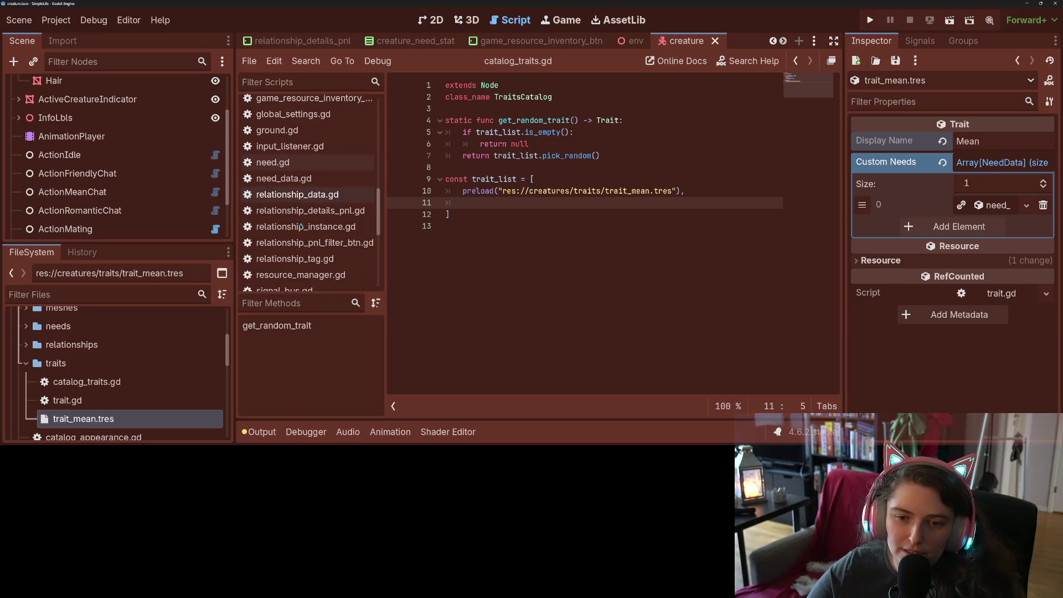
{"action": "left_click", "coordinate": [273, 162]}
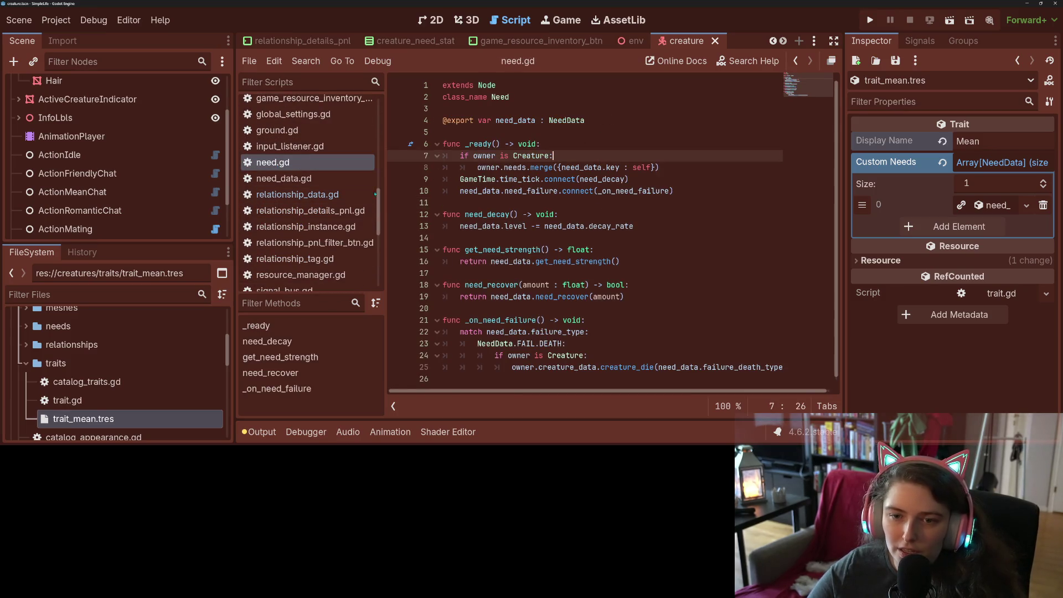
Step: Add MEAN = 100 after WORK in need_data.gd's KEY enum and save
{"action": "left_click", "coordinate": [277, 179]}
{"action": "left_click", "coordinate": [589, 170]}
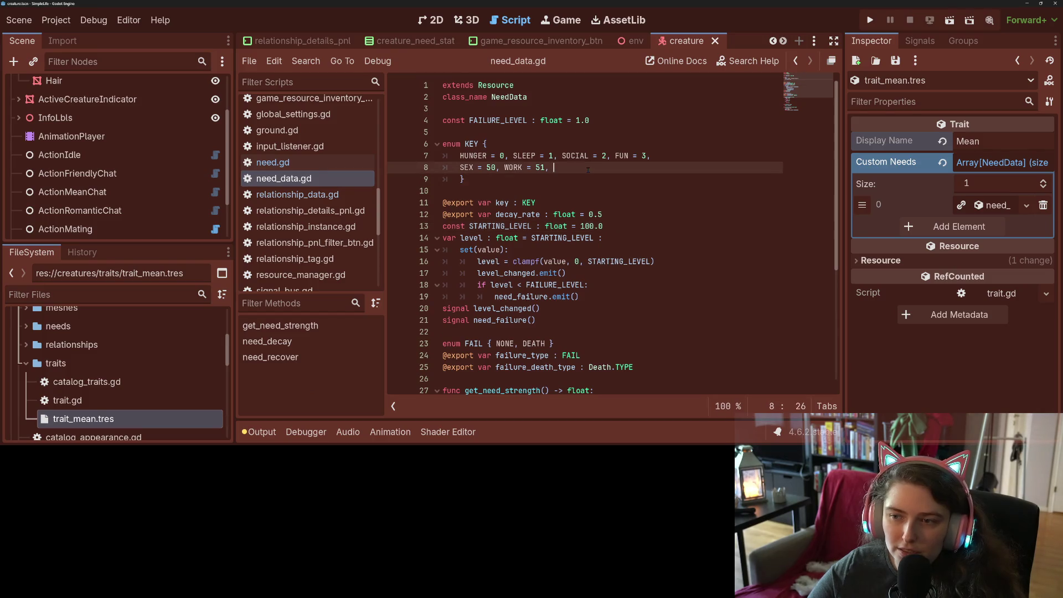
{"action": "key", "text": "Return"}
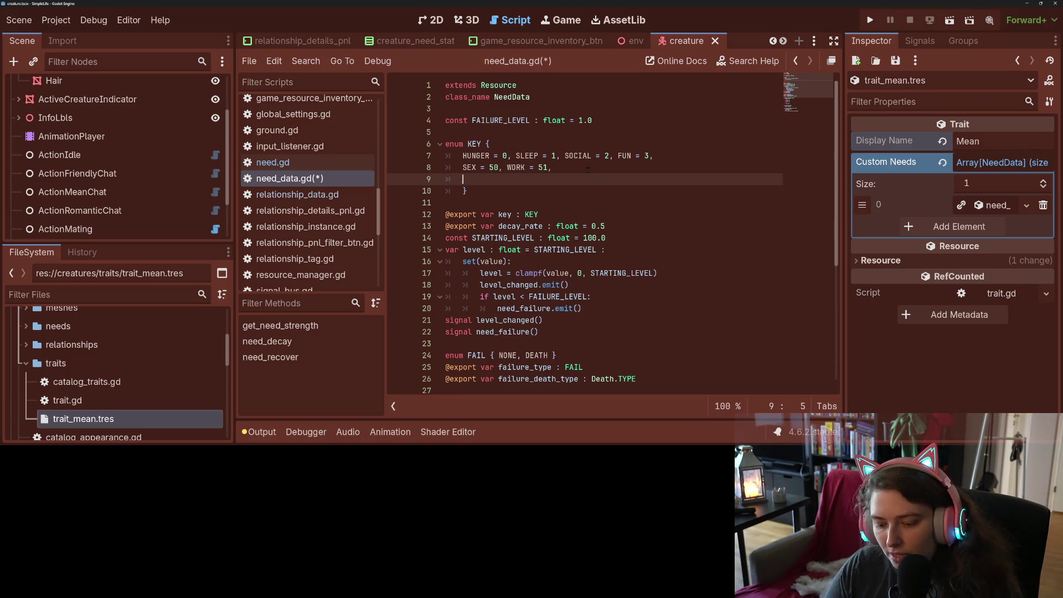
{"action": "type", "text": "MEAN = "}
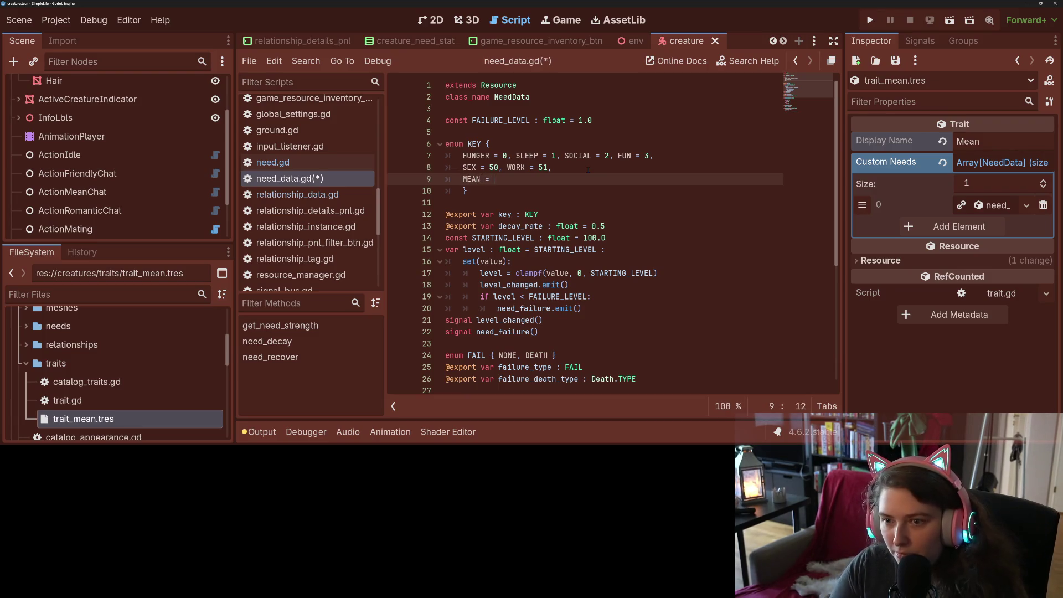
{"action": "type", "text": "100,"}
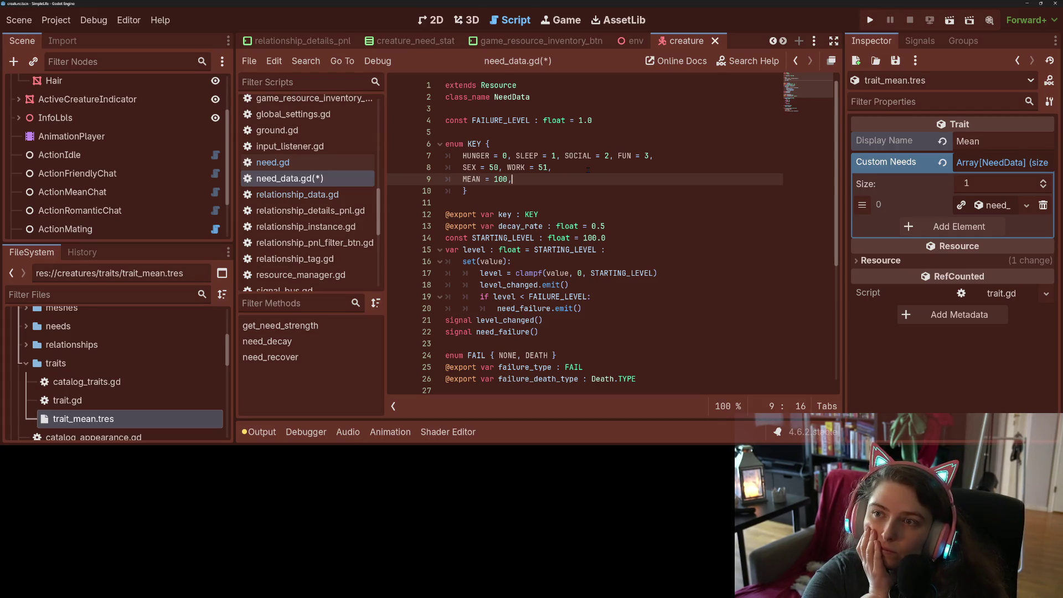
{"action": "key", "text": "ctrl+s"}
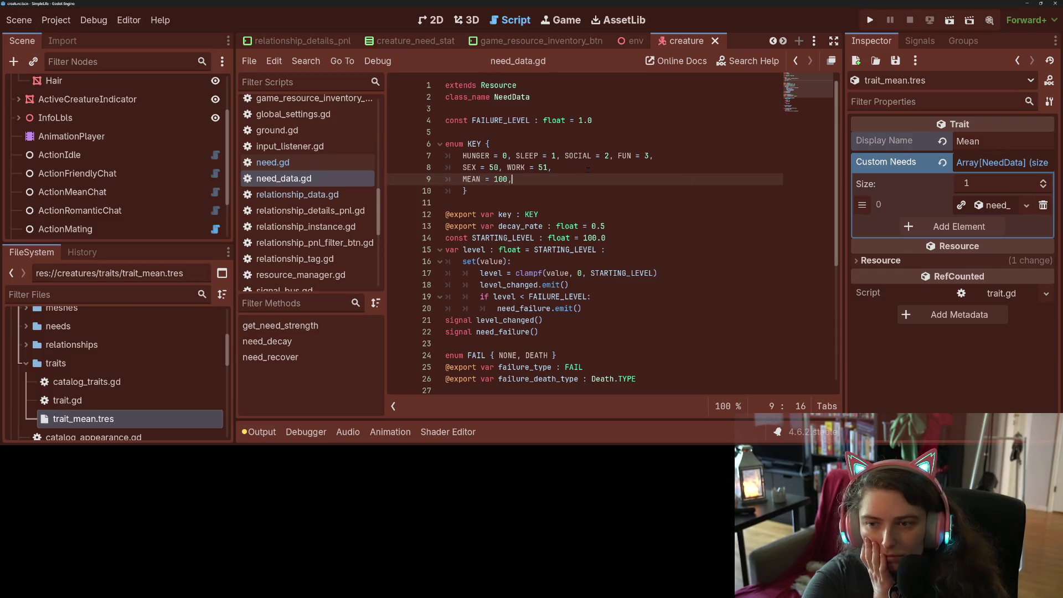
Step: Change MEAN's value from 100 to 200 and save need_data.gd
{"action": "left_click", "coordinate": [657, 155]}
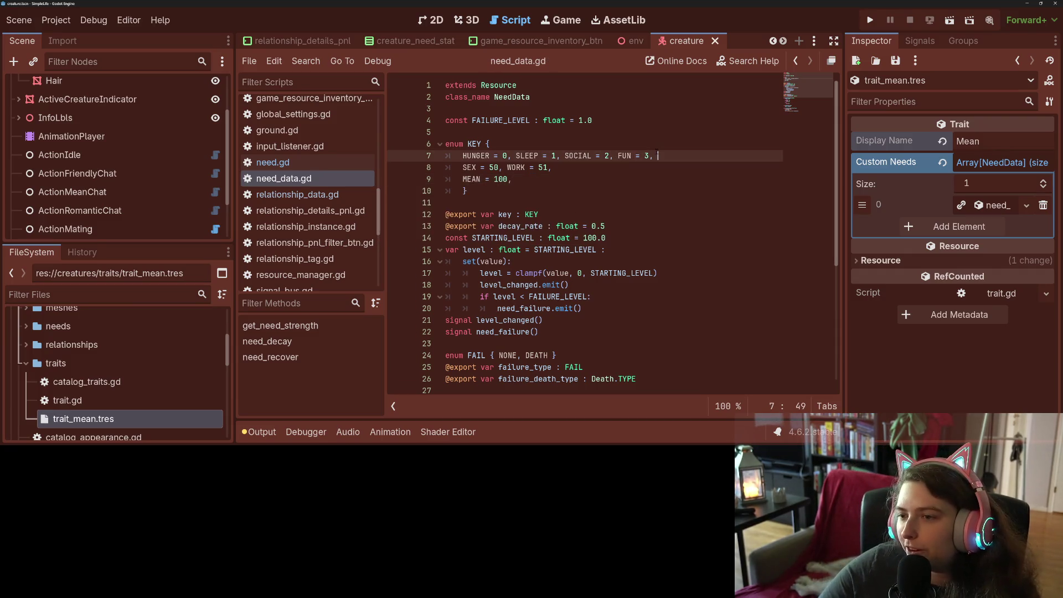
{"action": "left_click_drag", "start_coordinate": [463, 156], "coordinate": [681, 150]}
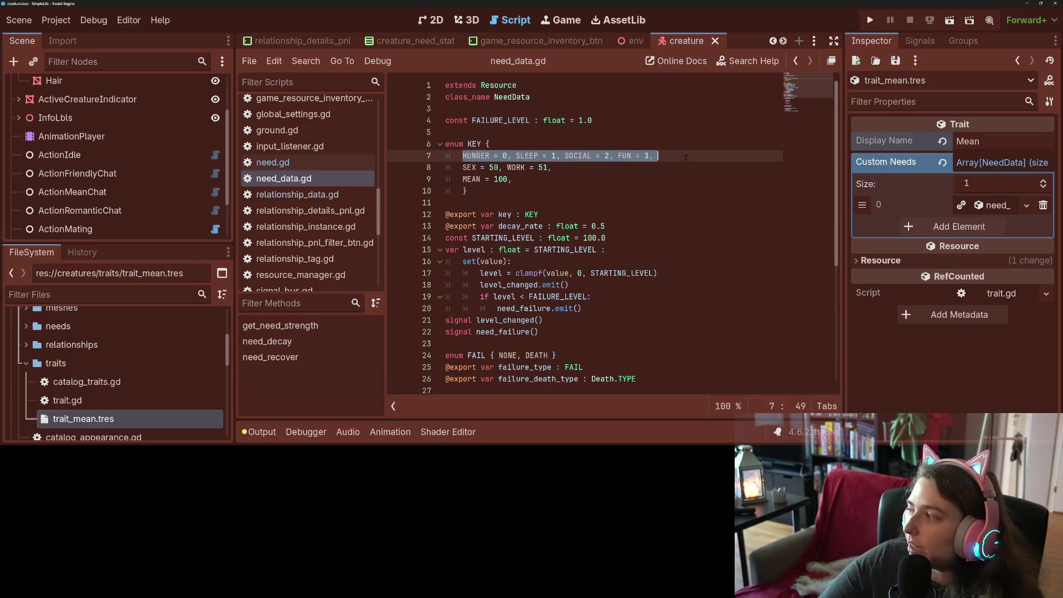
{"action": "key", "text": "Down"}
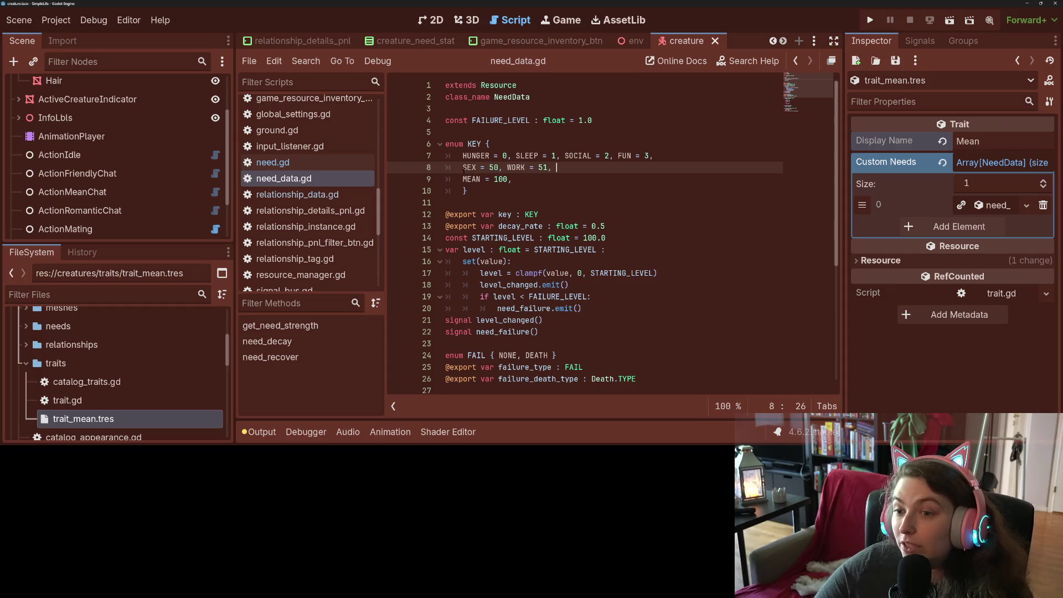
{"action": "left_click_drag", "start_coordinate": [463, 168], "coordinate": [559, 167]}
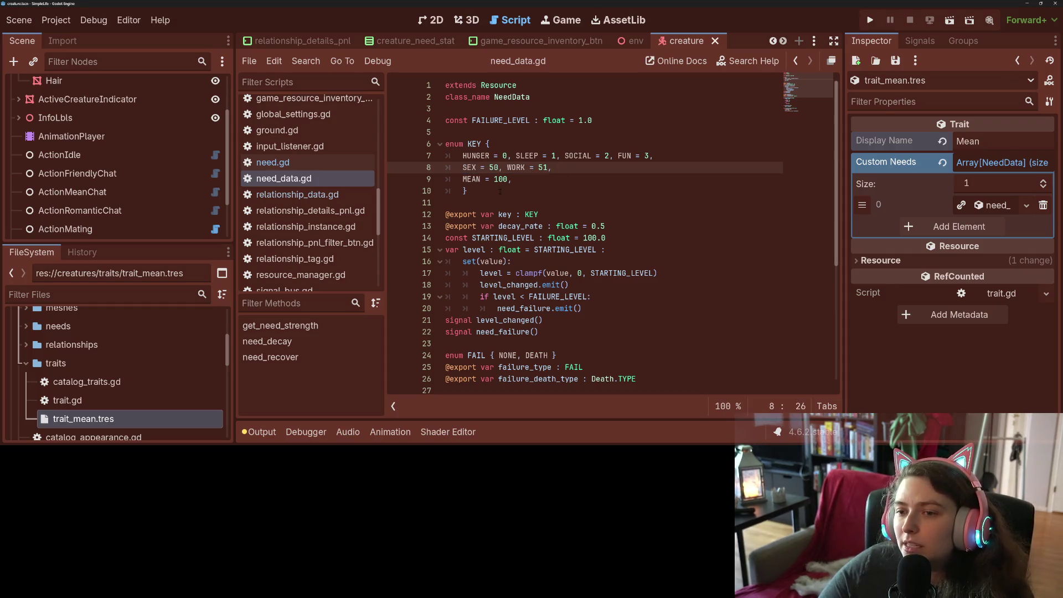
{"action": "left_click", "coordinate": [463, 178]}
{"action": "left_click_drag", "start_coordinate": [463, 179], "coordinate": [602, 176]}
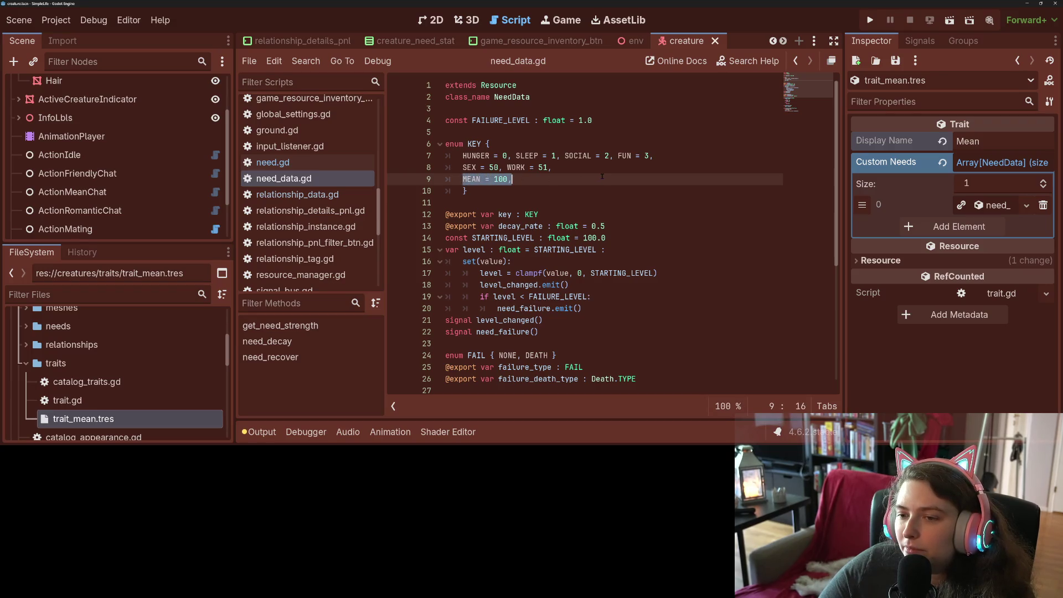
{"action": "left_click", "coordinate": [601, 176]}
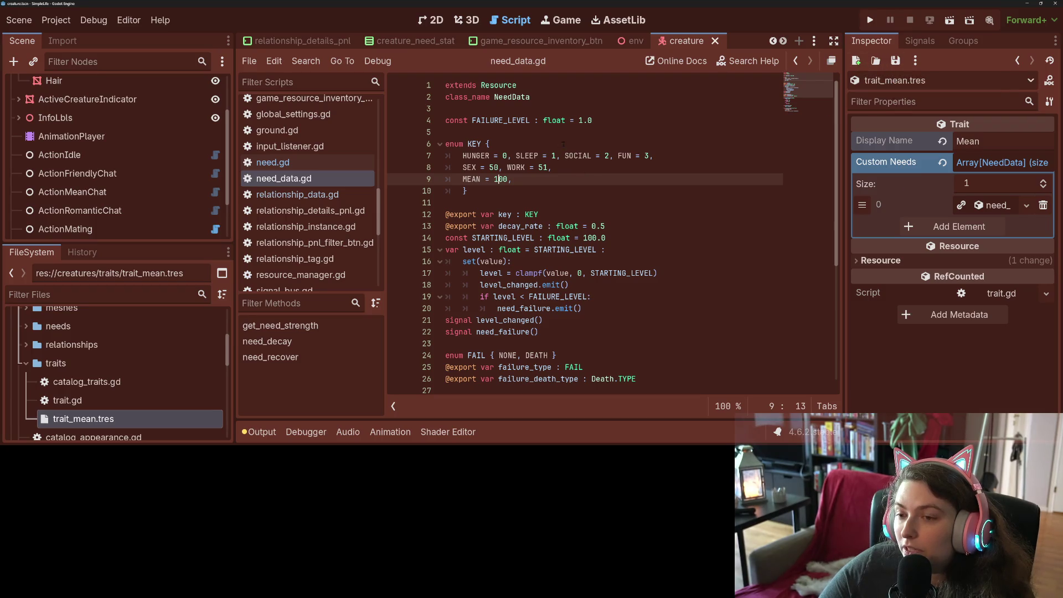
{"action": "triple_click", "coordinate": [571, 177]}
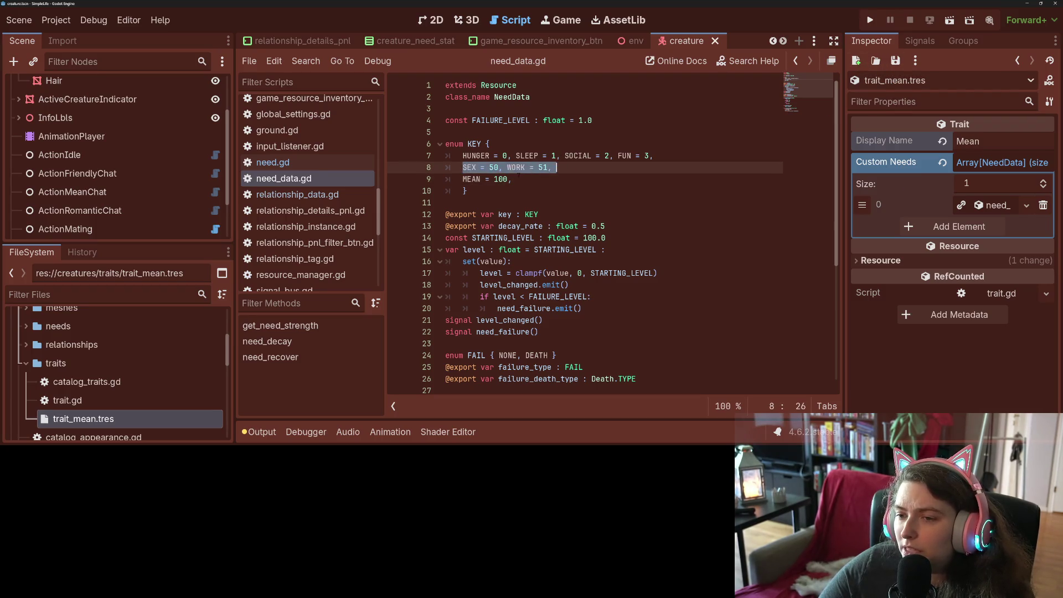
{"action": "left_click", "coordinate": [582, 179]}
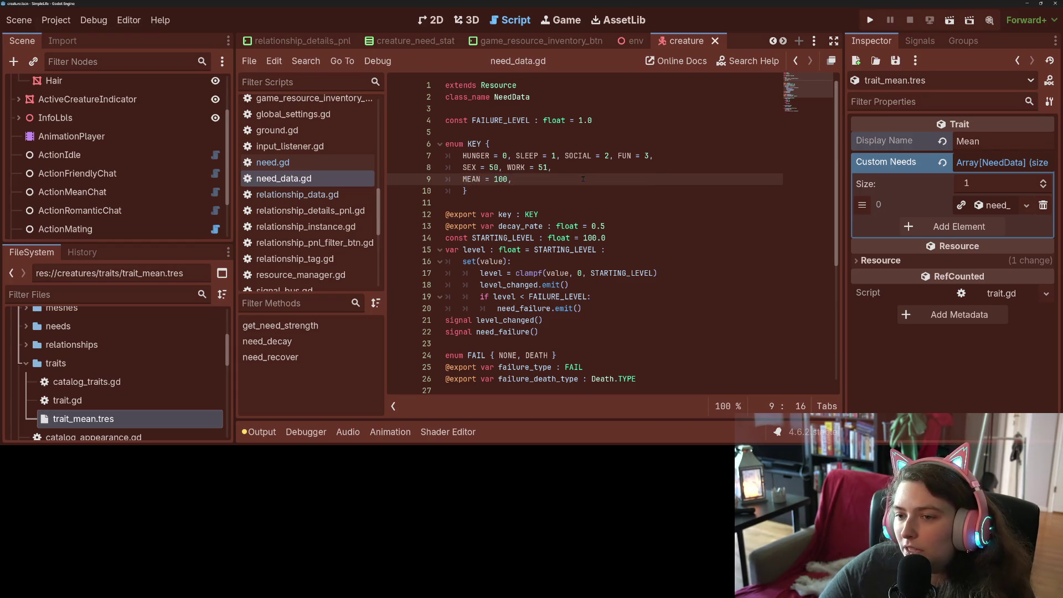
{"action": "key", "text": "Left"}
{"action": "key", "text": "Left"}
{"action": "key", "text": "Left"}
{"action": "key", "text": "Delete"}
{"action": "type", "text": "2"}
{"action": "key", "text": "ctrl+s"}
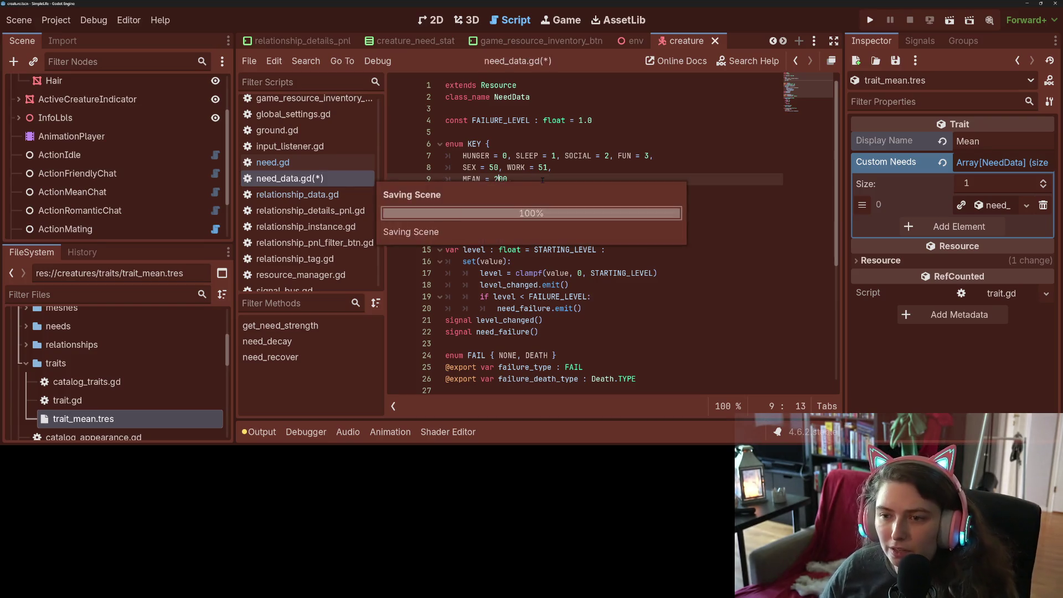
Step: Switch the custom need's Key in trait_mean.tres from Hunger to Mean
{"action": "key", "text": "Up"}
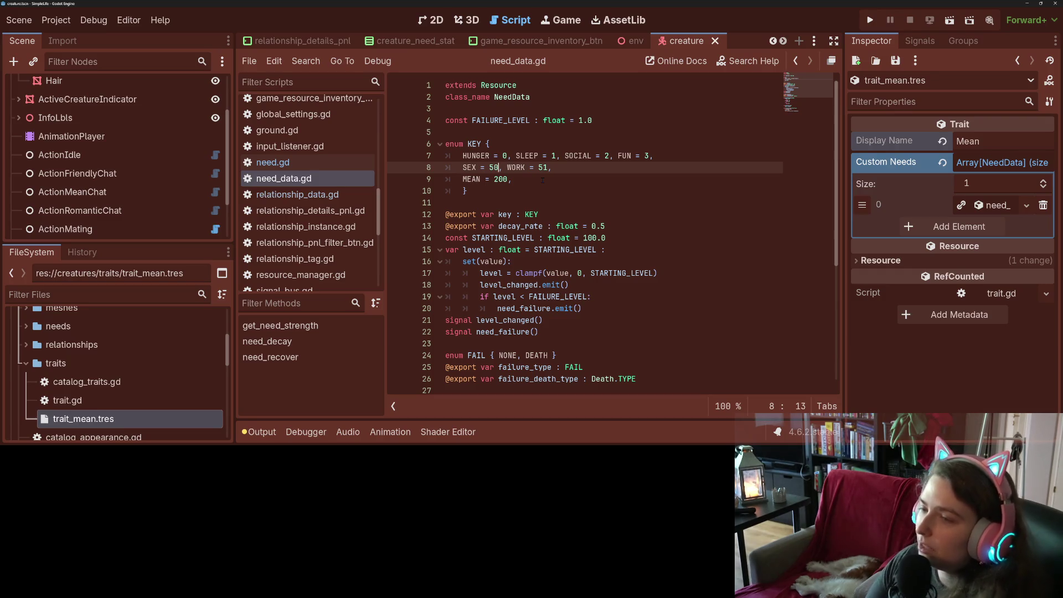
{"action": "key", "text": "ctrl+equal"}
{"action": "key", "text": "ctrl+equal"}
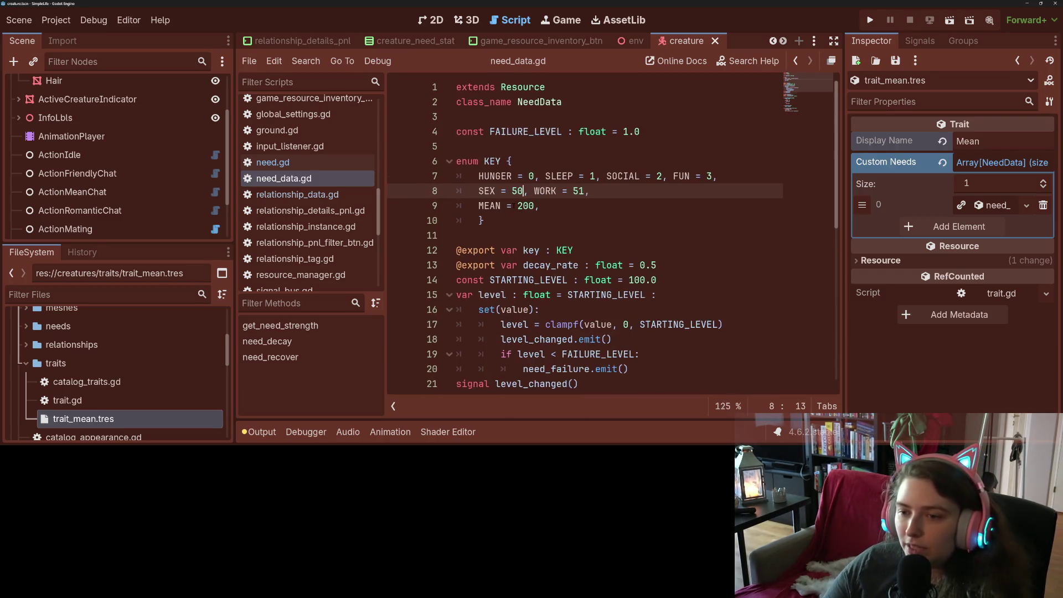
{"action": "left_click", "coordinate": [992, 204]}
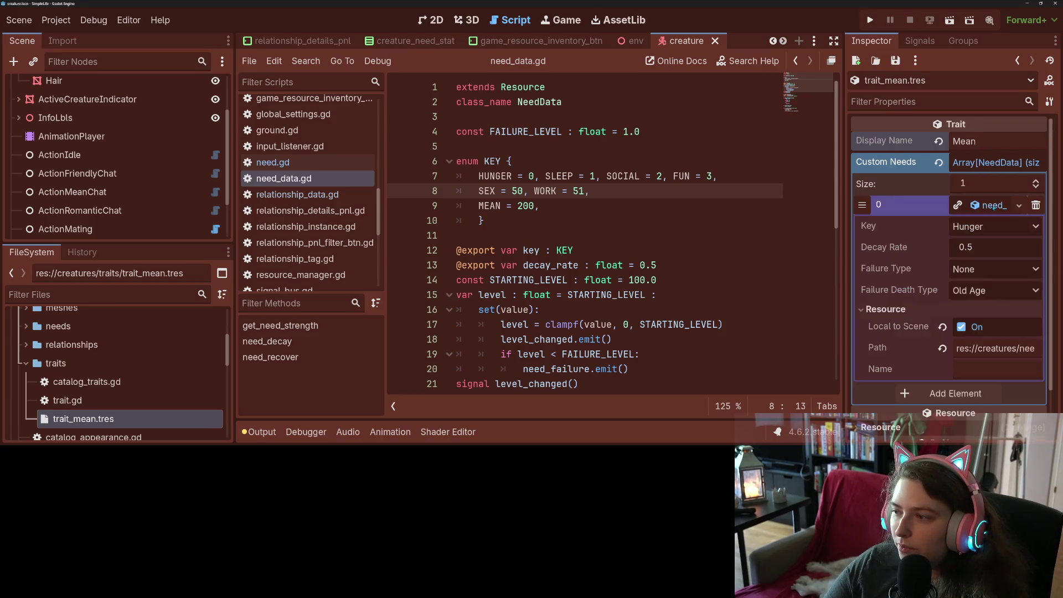
{"action": "left_click", "coordinate": [994, 227]}
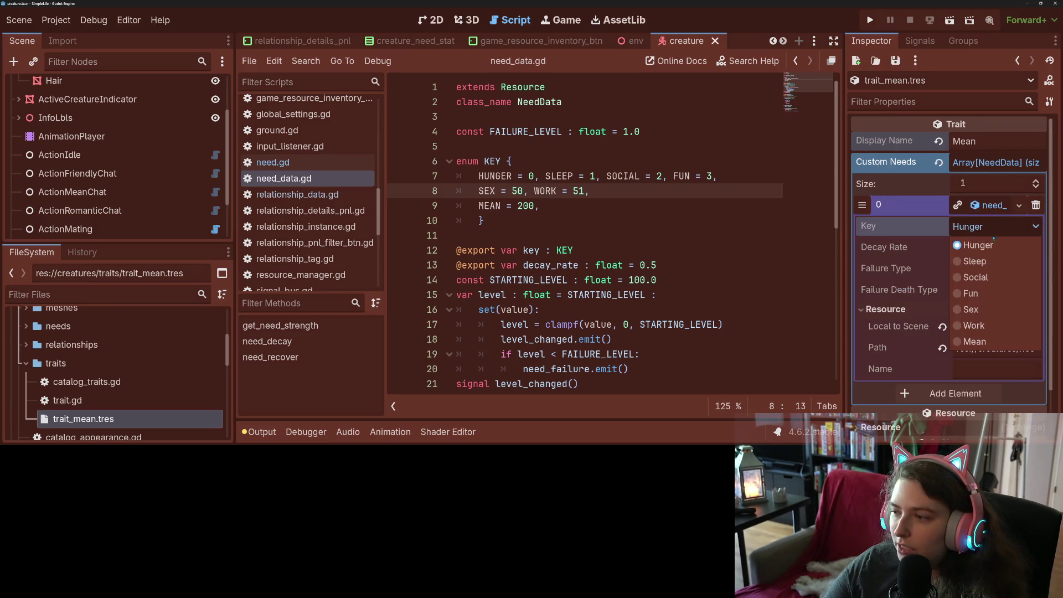
{"action": "left_click", "coordinate": [975, 342]}
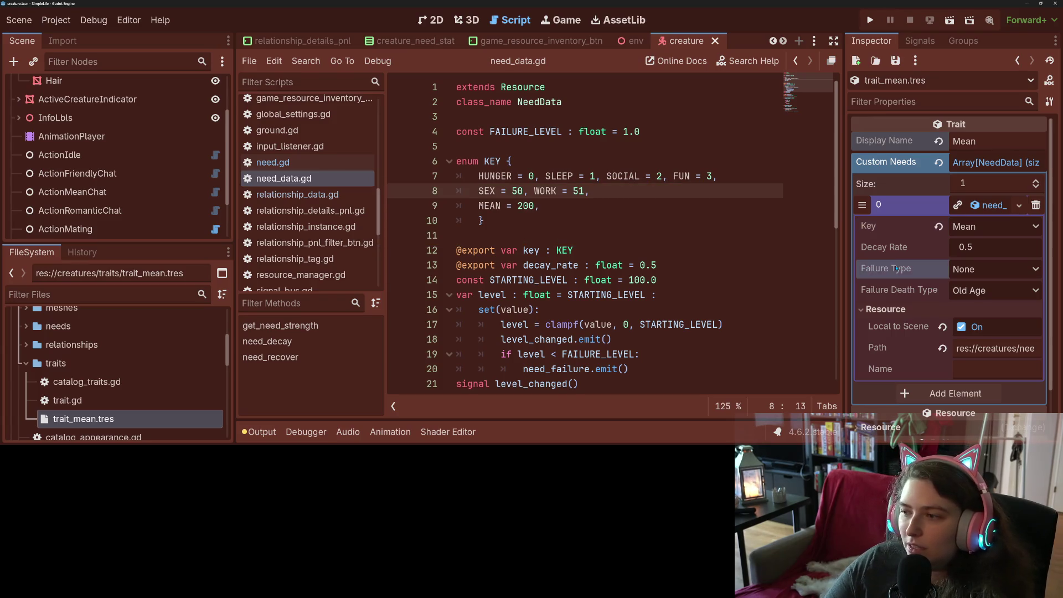
{"action": "left_click", "coordinate": [982, 204]}
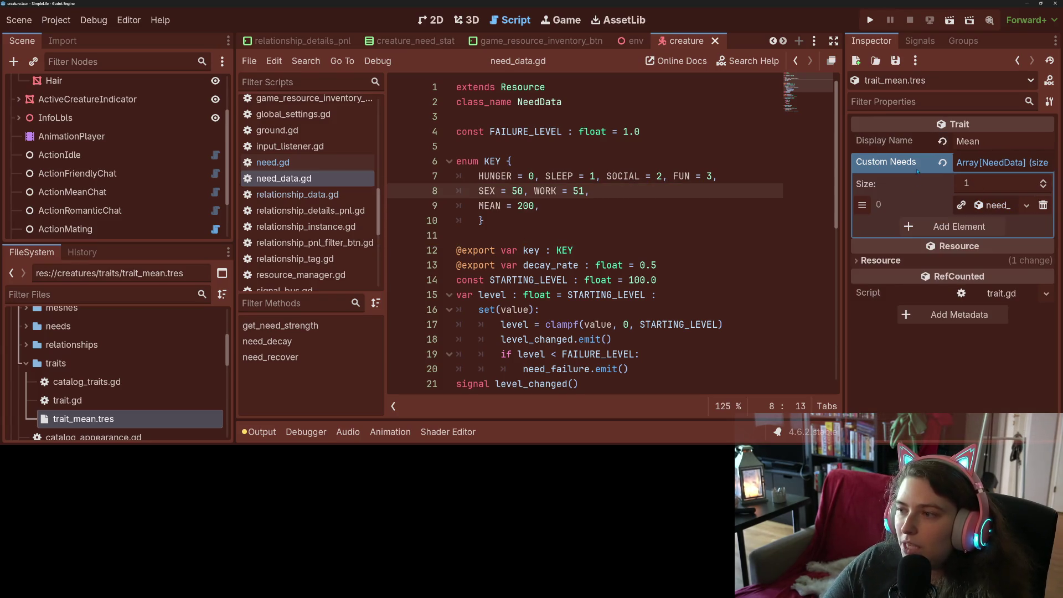